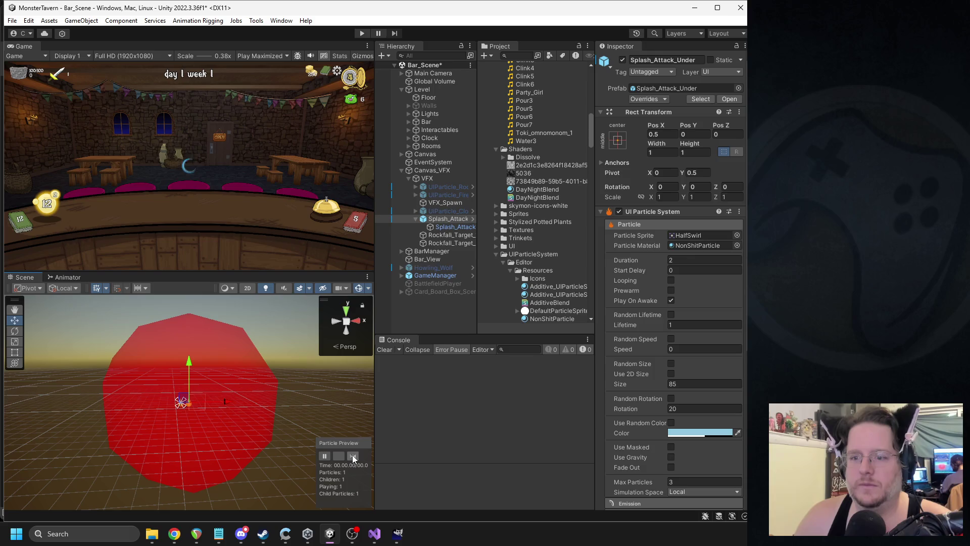
# - Give the child Splash_Attack particles size 55 and an emission burst count of 3
pyautogui.click(458, 227)
pyautogui.scroll(-3, 680, 343)
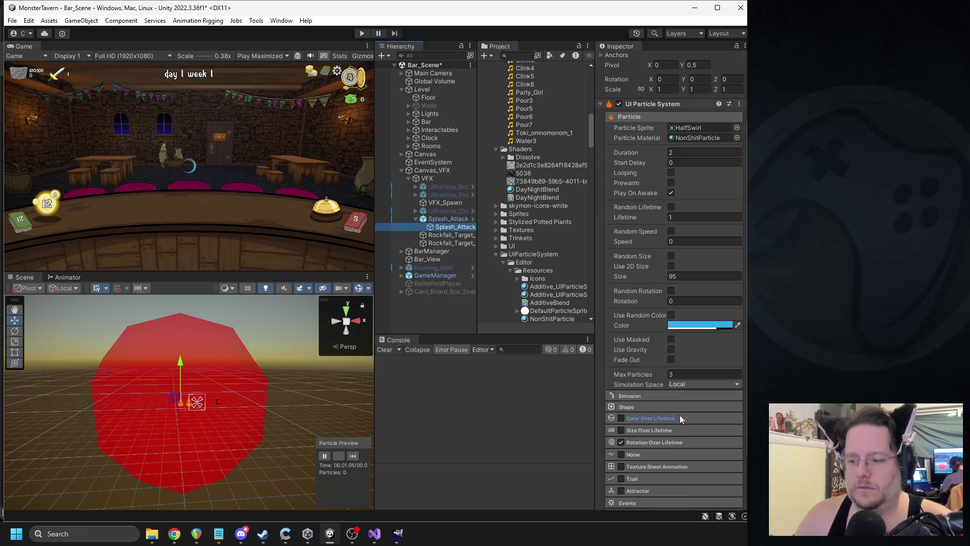
pyautogui.click(647, 394)
pyautogui.scroll(-2, 686, 392)
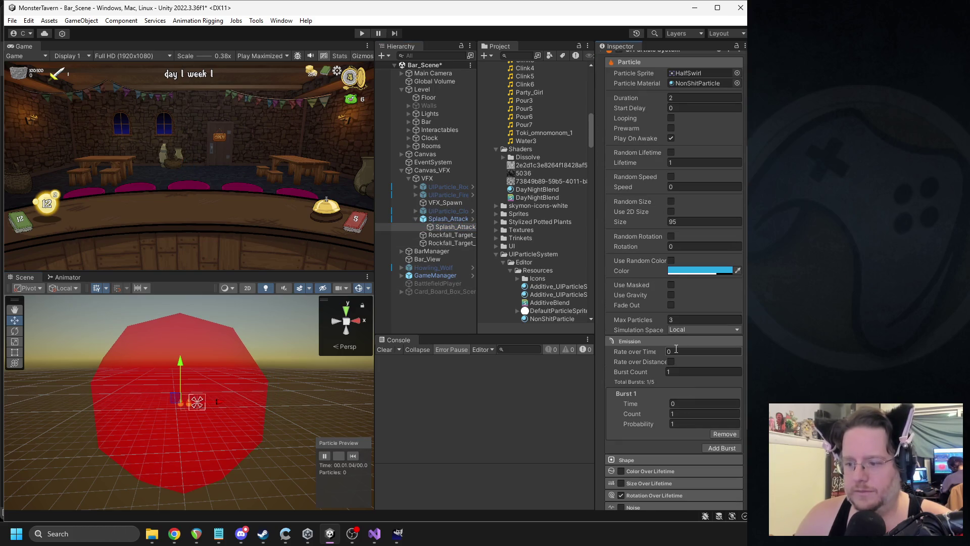
pyautogui.write('55')
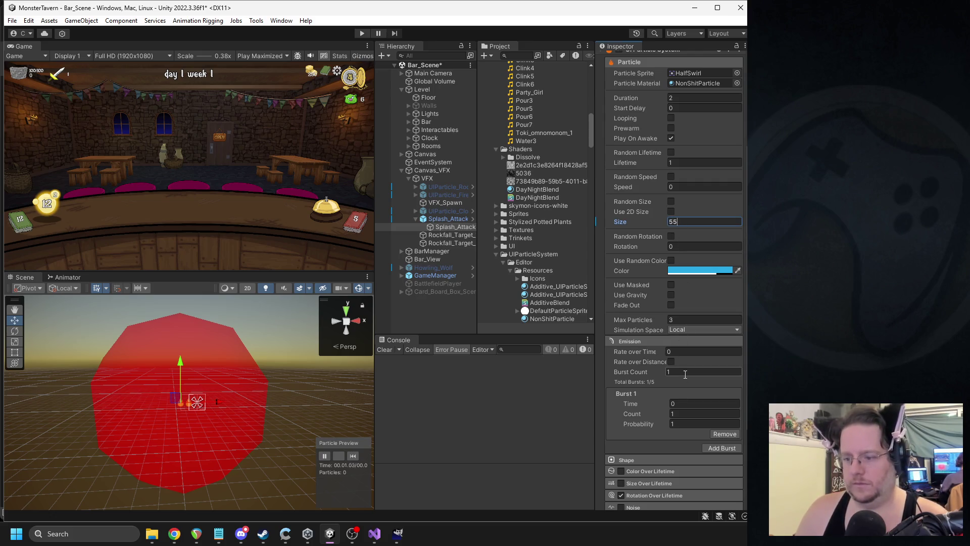
pyautogui.click(679, 414)
pyautogui.write('3')
pyautogui.press('Return')
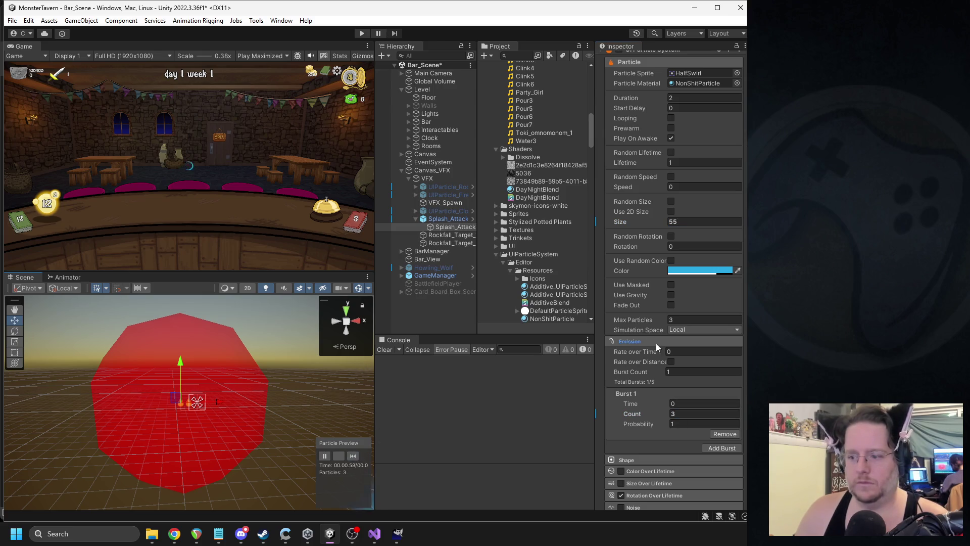
# - Enable random rotation (15 to -15) and replay the preview for child and parent emitters
pyautogui.click(671, 236)
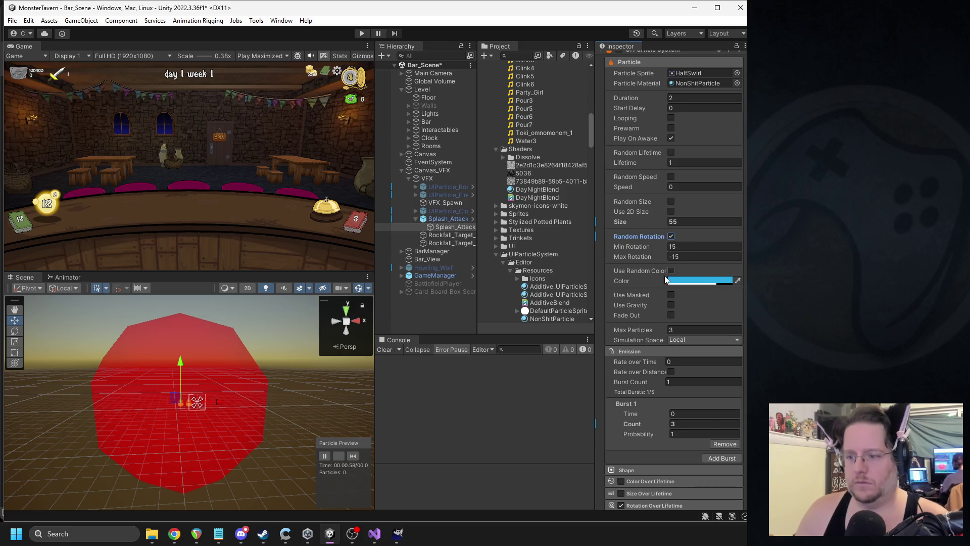
pyautogui.click(352, 460)
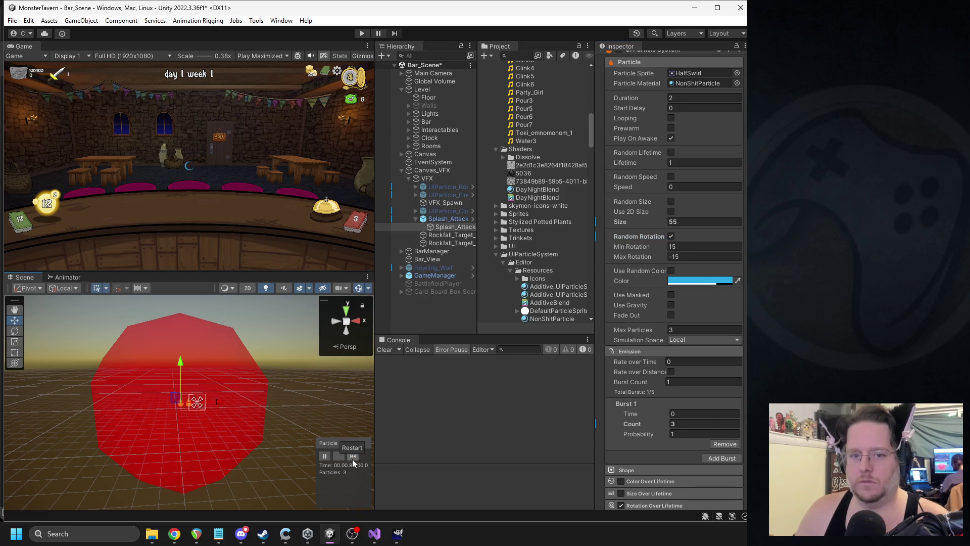
pyautogui.click(435, 218)
pyautogui.click(355, 453)
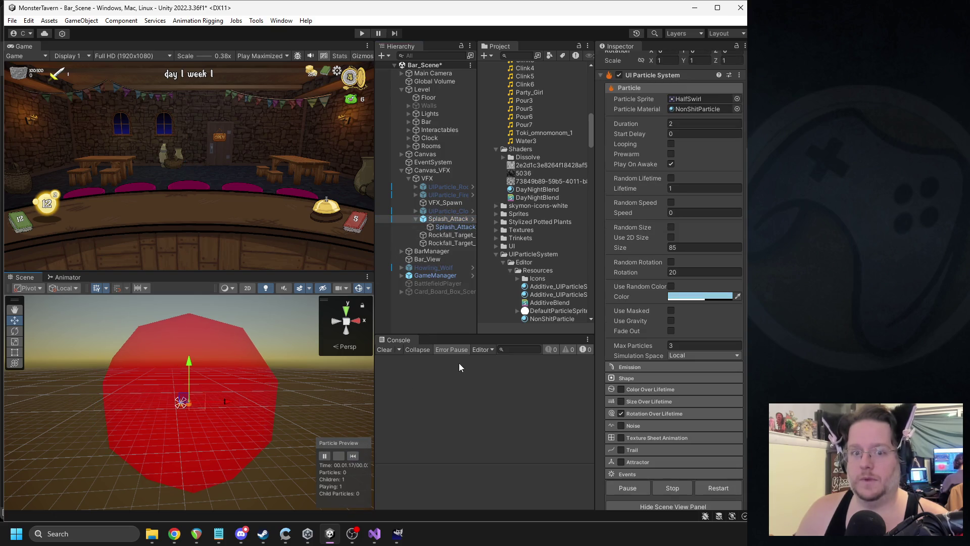
pyautogui.press('Down')
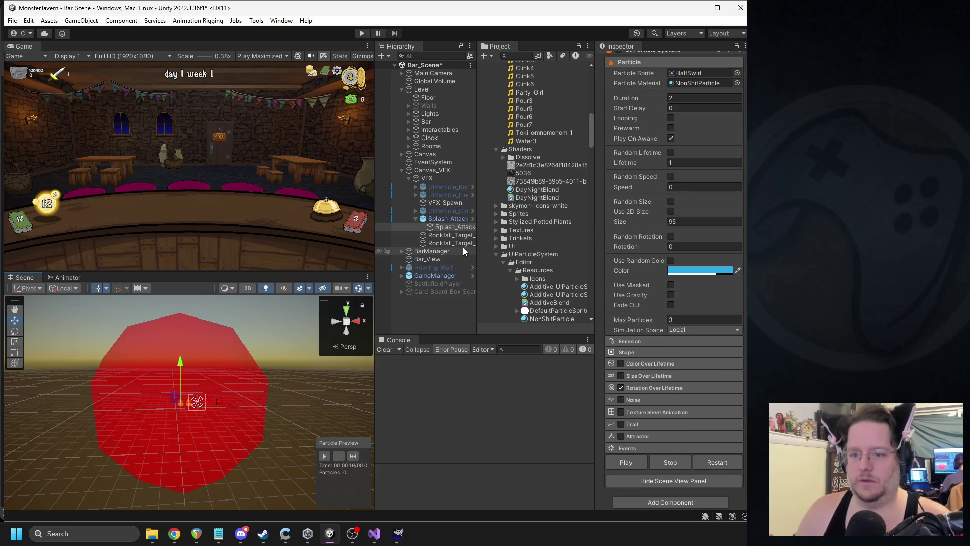
pyautogui.press('Up')
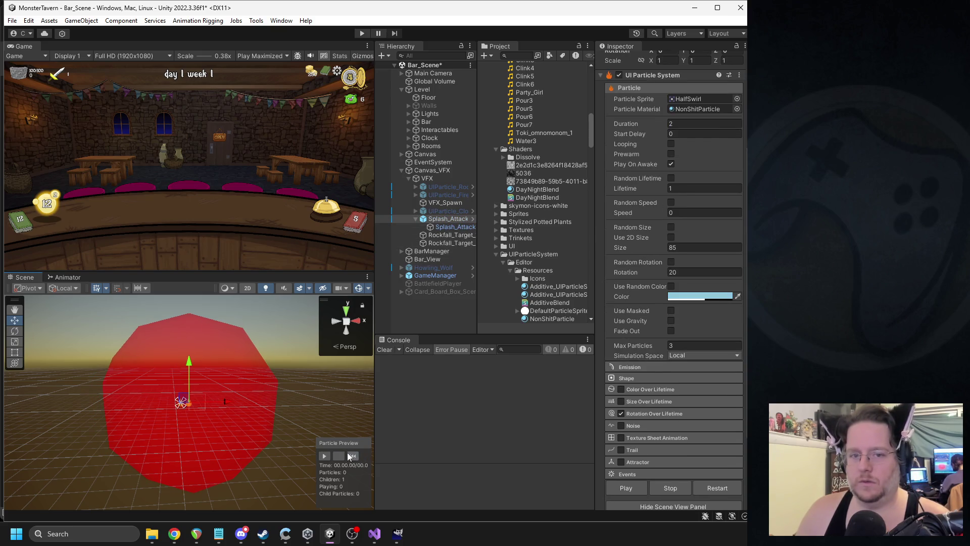
pyautogui.click(330, 457)
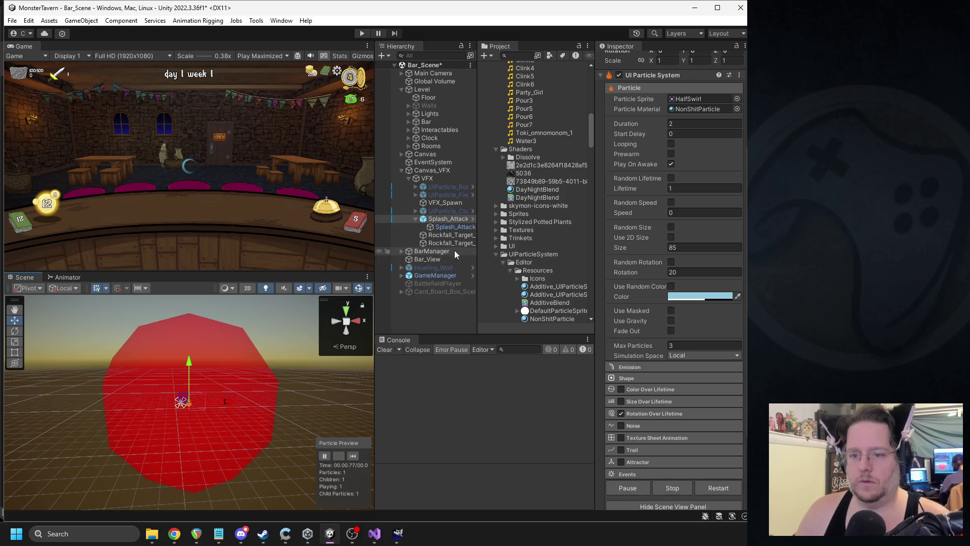
pyautogui.click(441, 218)
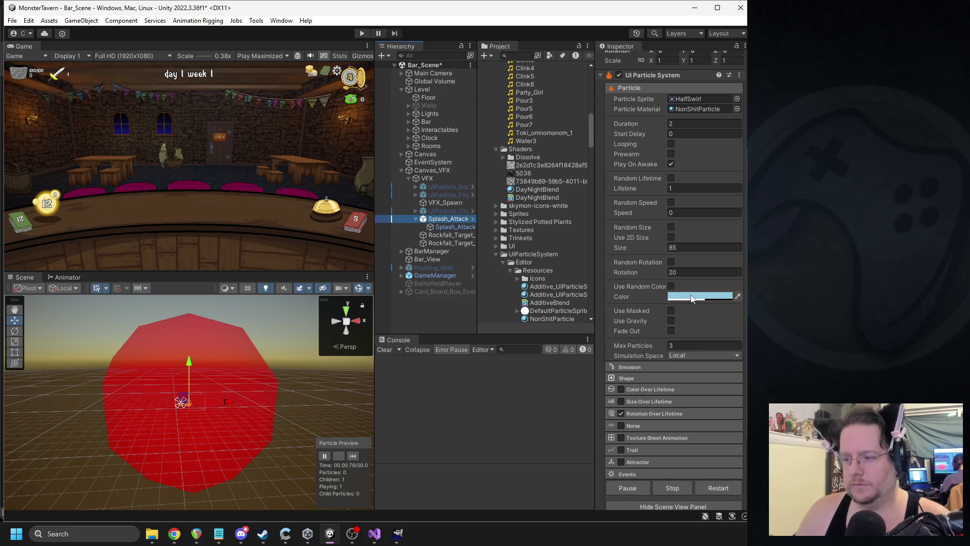
pyautogui.click(675, 296)
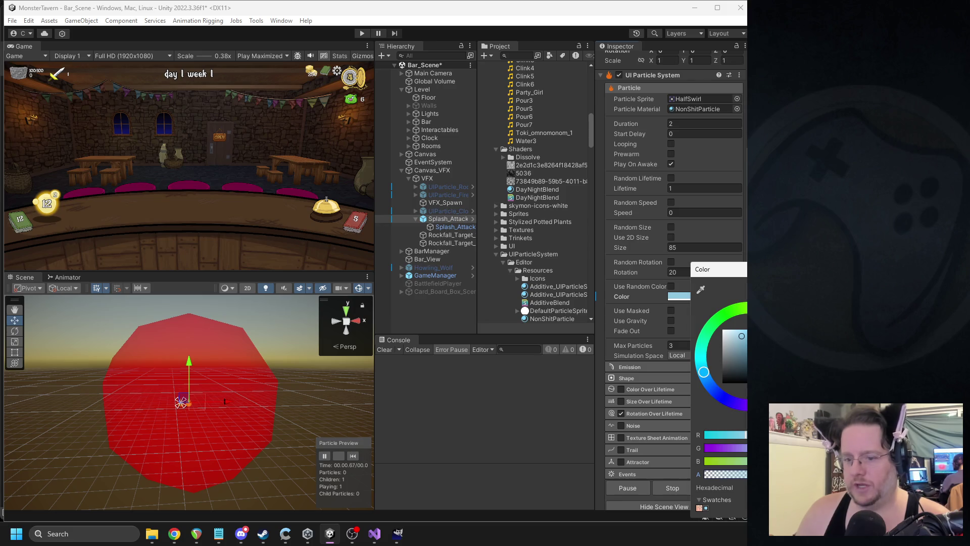
pyautogui.press('Escape')
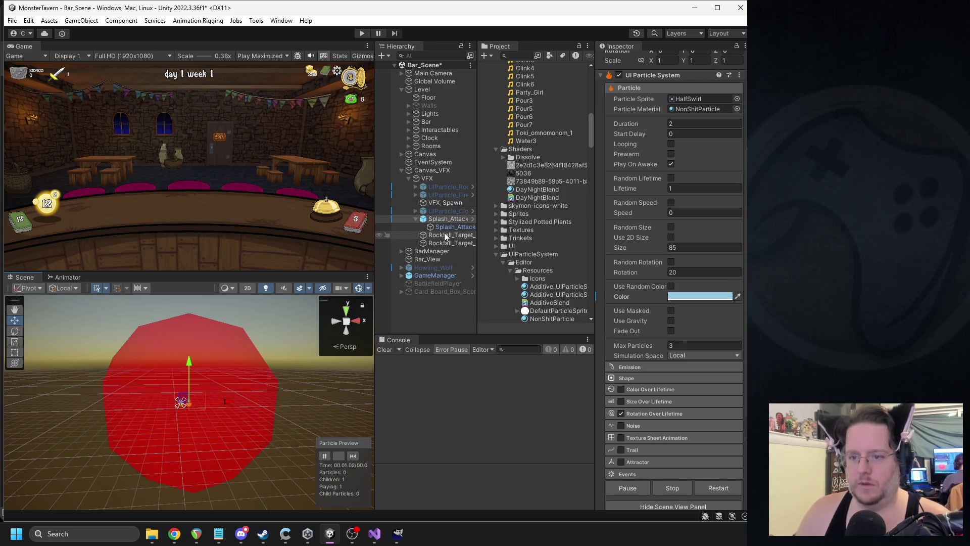
pyautogui.click(448, 227)
pyautogui.click(702, 271)
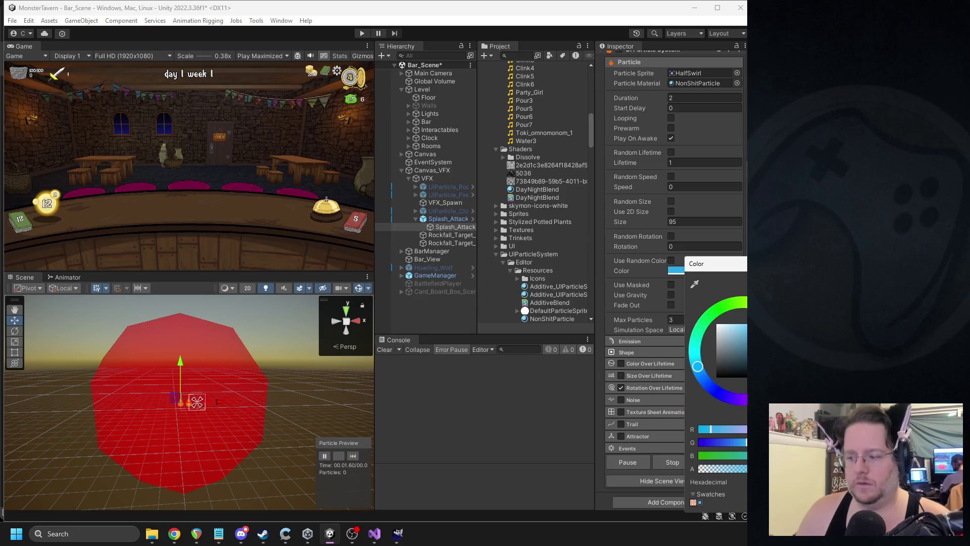
pyautogui.click(488, 406)
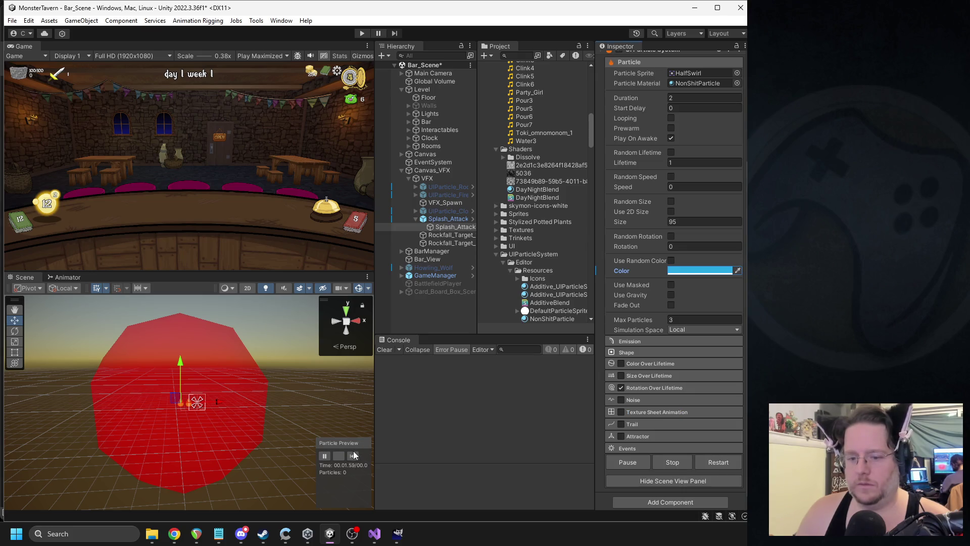
pyautogui.click(354, 456)
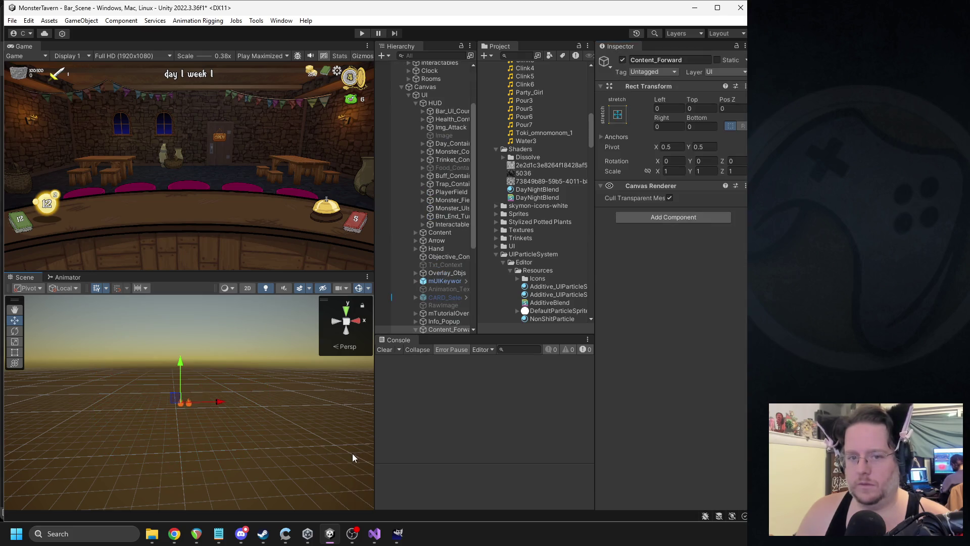
# - Collapse Canvas, select Splash_Attack, and replay its particle preview five times
pyautogui.click(402, 86)
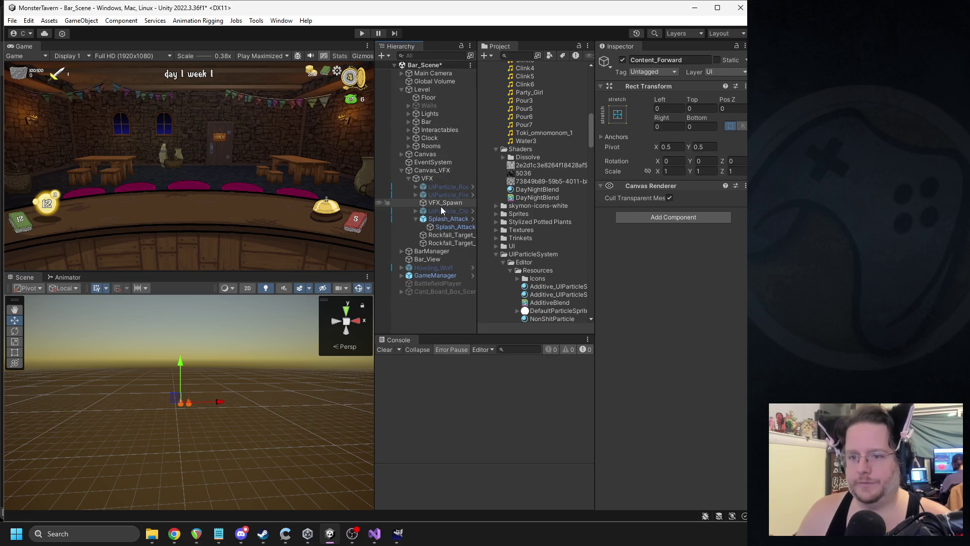
pyautogui.click(447, 219)
pyautogui.click(354, 456)
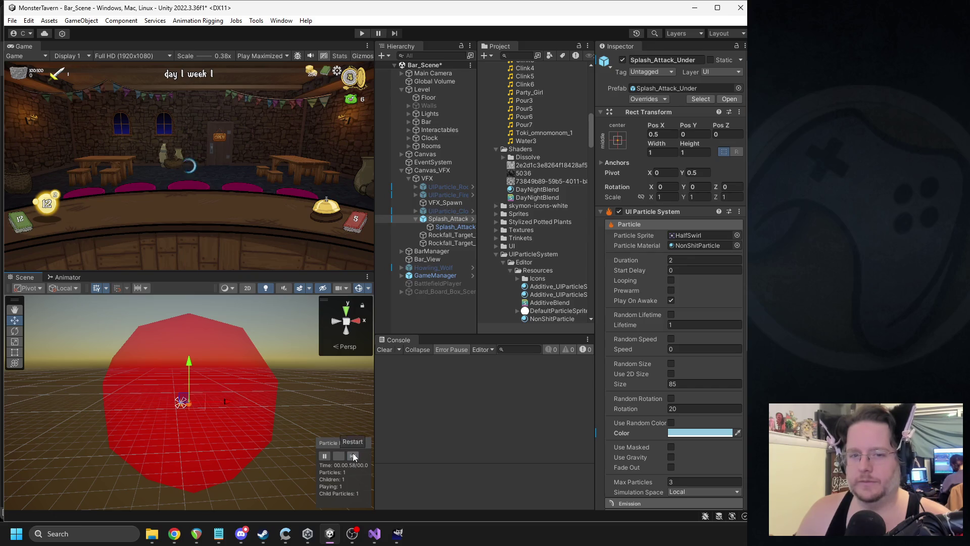
pyautogui.click(353, 456)
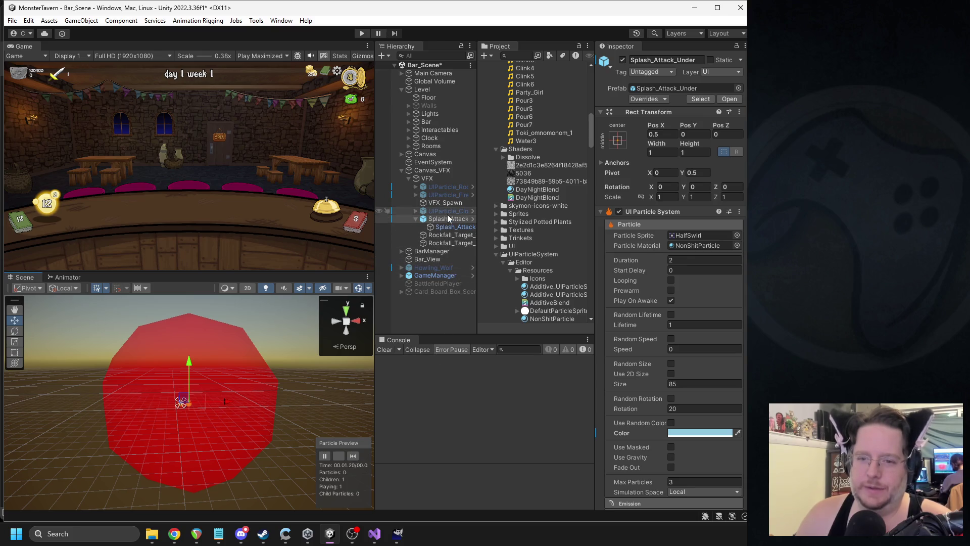
pyautogui.click(354, 456)
pyautogui.click(353, 456)
pyautogui.click(354, 456)
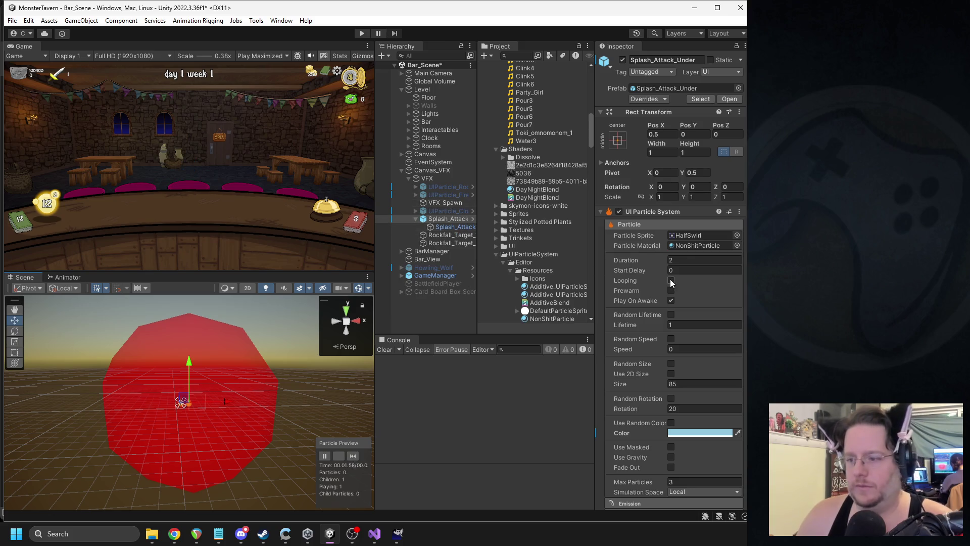
# - Set rotation over lifetime speed to 1200 for both Splash_Attack emitters together
pyautogui.scroll(-3, 693, 268)
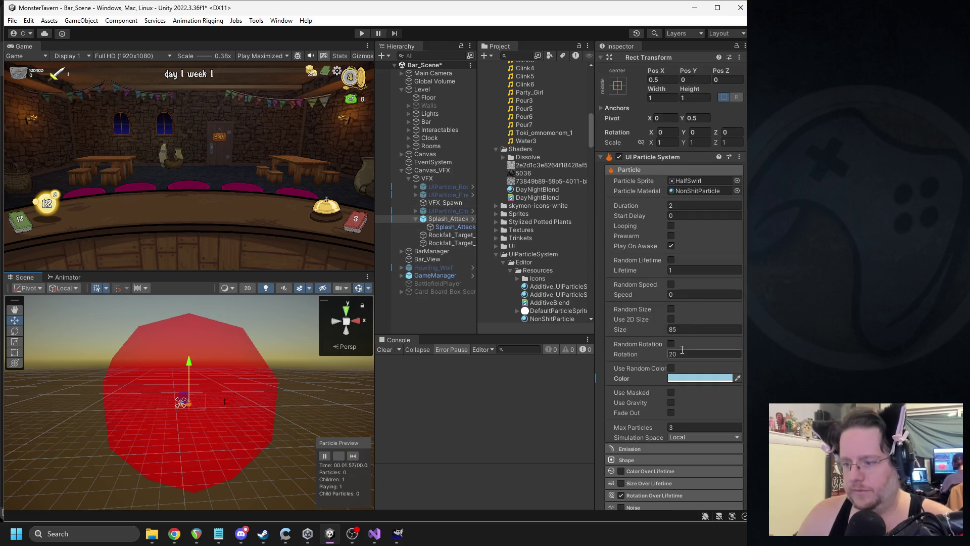
pyautogui.click(442, 227)
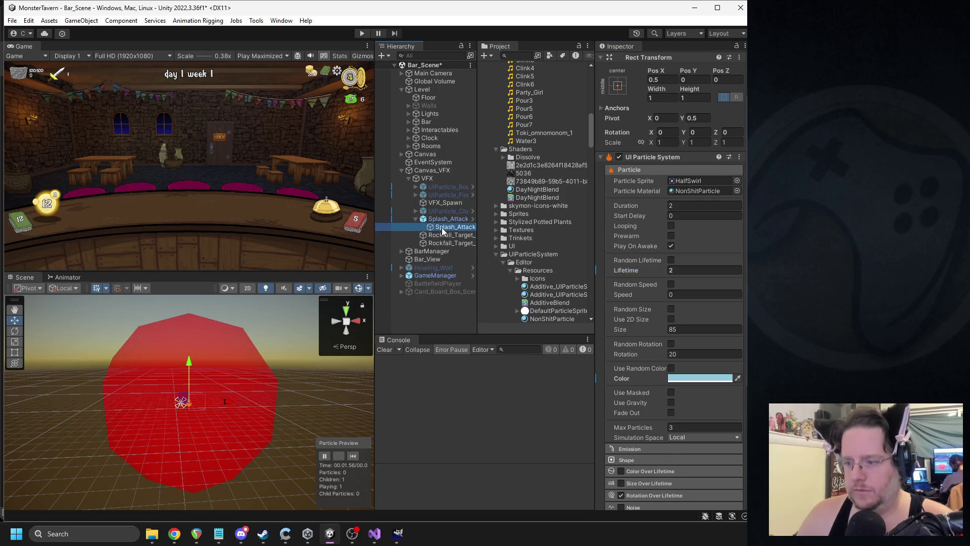
pyautogui.click(435, 220)
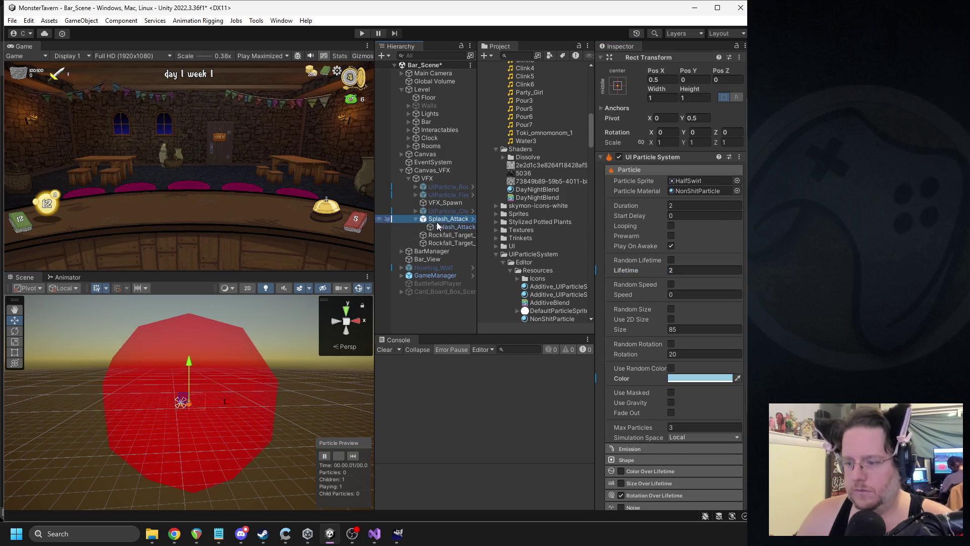
pyautogui.keyDown('ctrl'); pyautogui.click(452, 227); pyautogui.keyUp('ctrl')
pyautogui.scroll(-5, 631, 303)
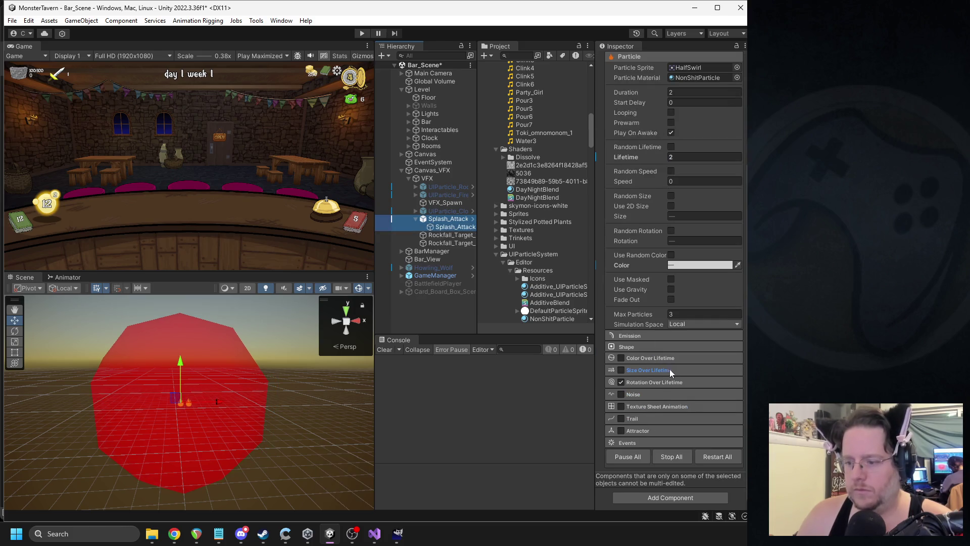
pyautogui.click(650, 381)
pyautogui.click(686, 404)
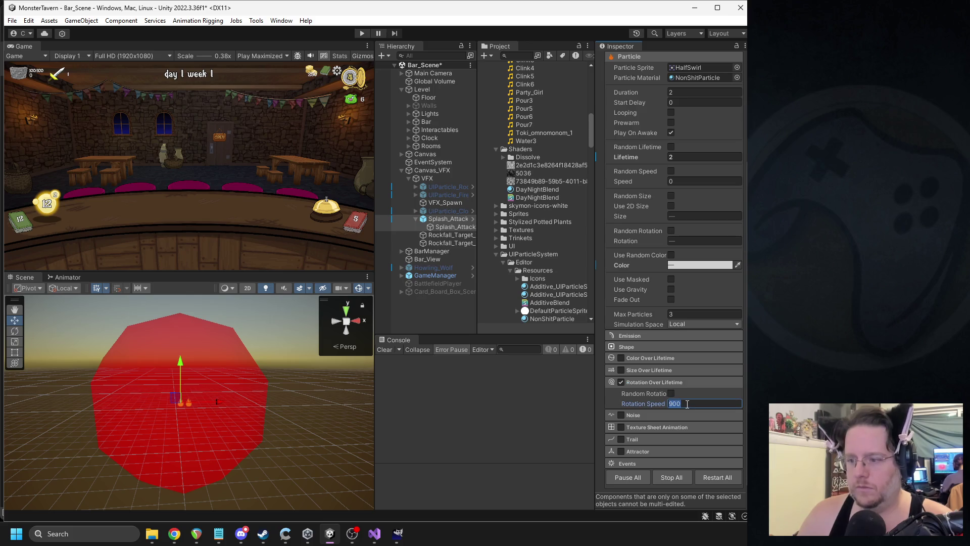
pyautogui.write('1800')
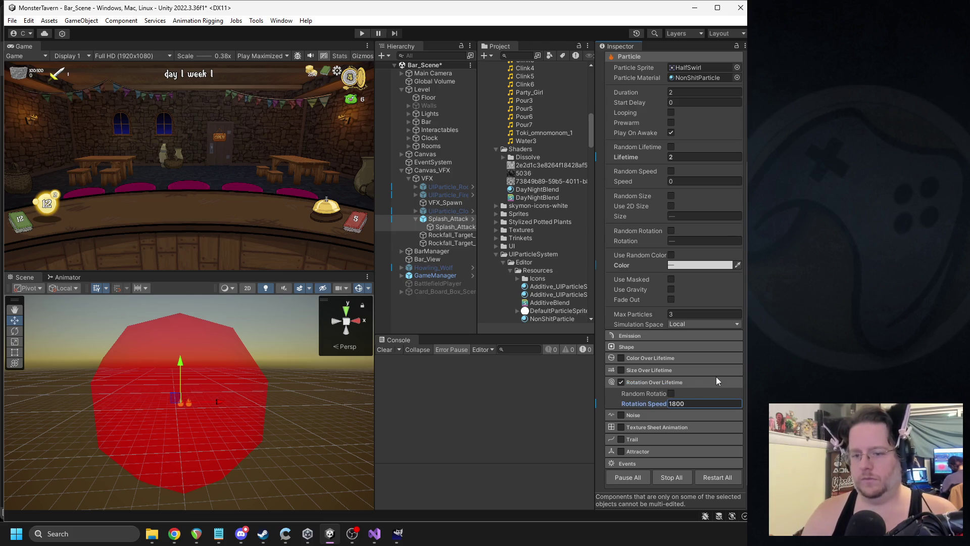
# - Recheck the shared rotation speed, then replay the parent Splash_Attack preview
pyautogui.click(430, 220)
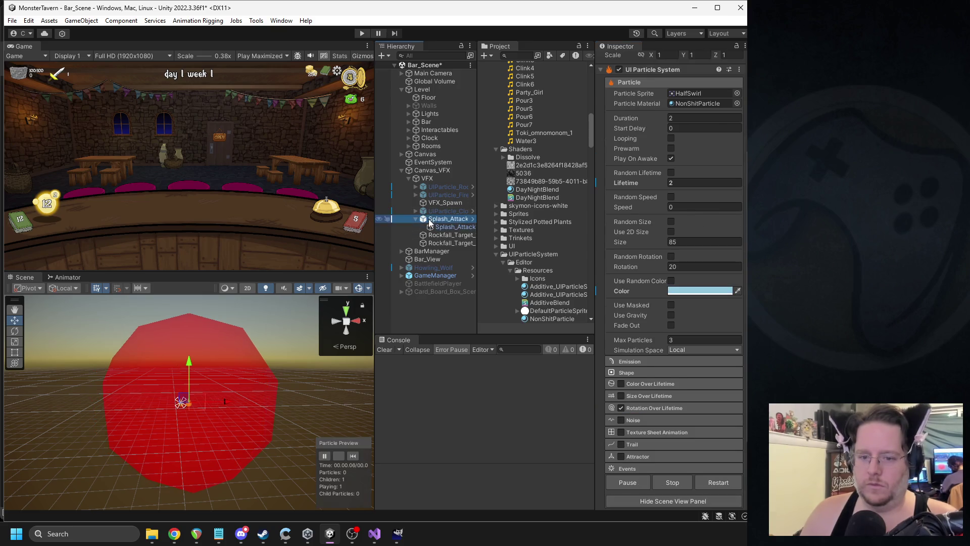
pyautogui.click(361, 449)
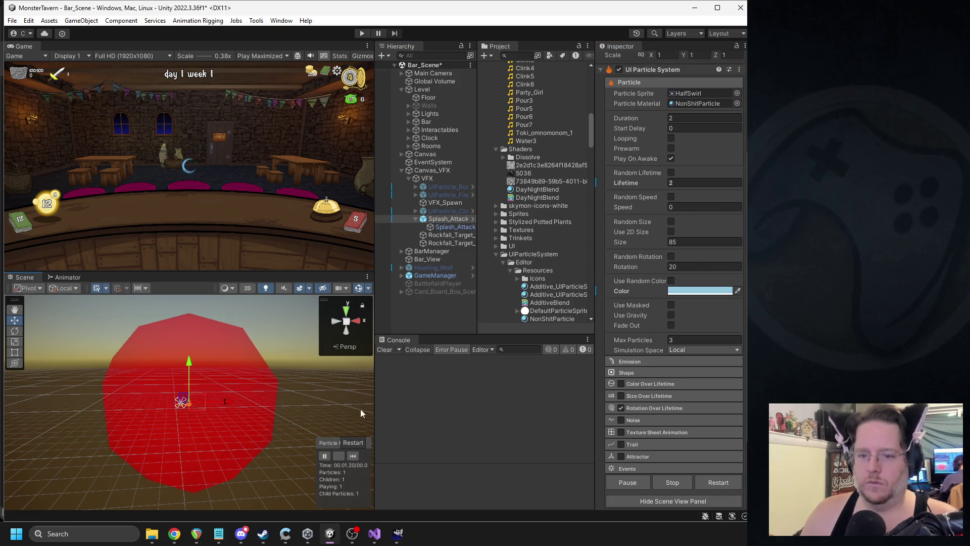
pyautogui.keyDown('ctrl'); pyautogui.click(455, 227); pyautogui.keyUp('ctrl')
pyautogui.click(650, 383)
pyautogui.click(689, 404)
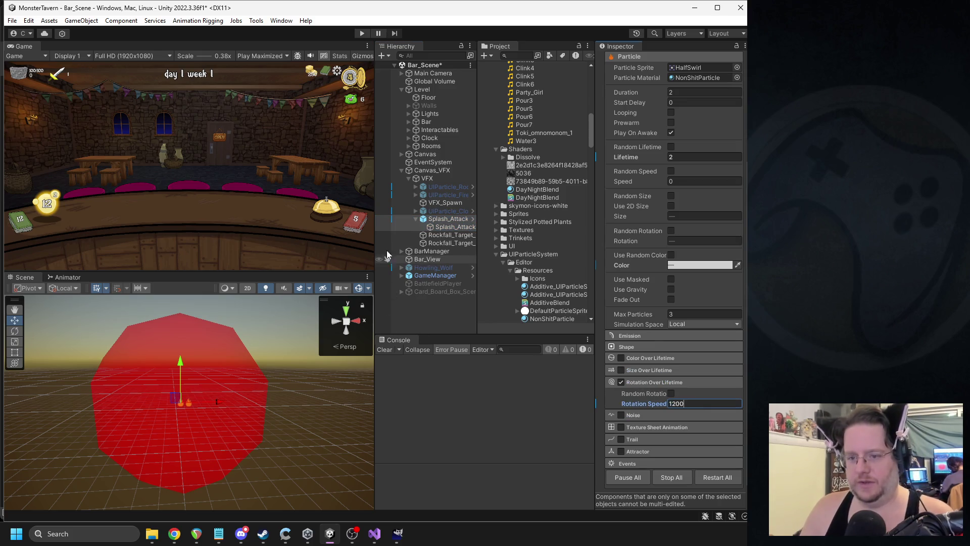
pyautogui.click(445, 218)
pyautogui.click(354, 456)
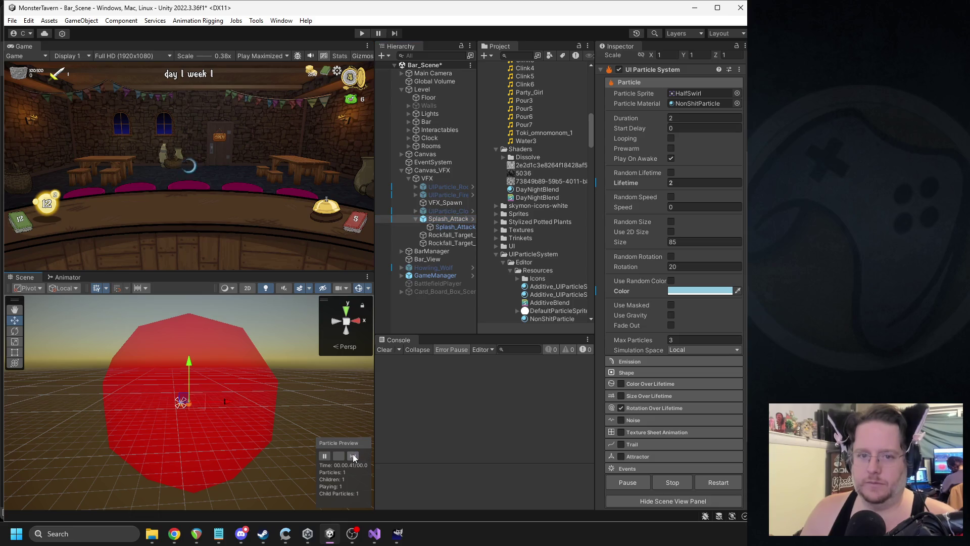
# - Locate the particle sprite's HalfSwirl texture in the Project window
pyautogui.click(444, 220)
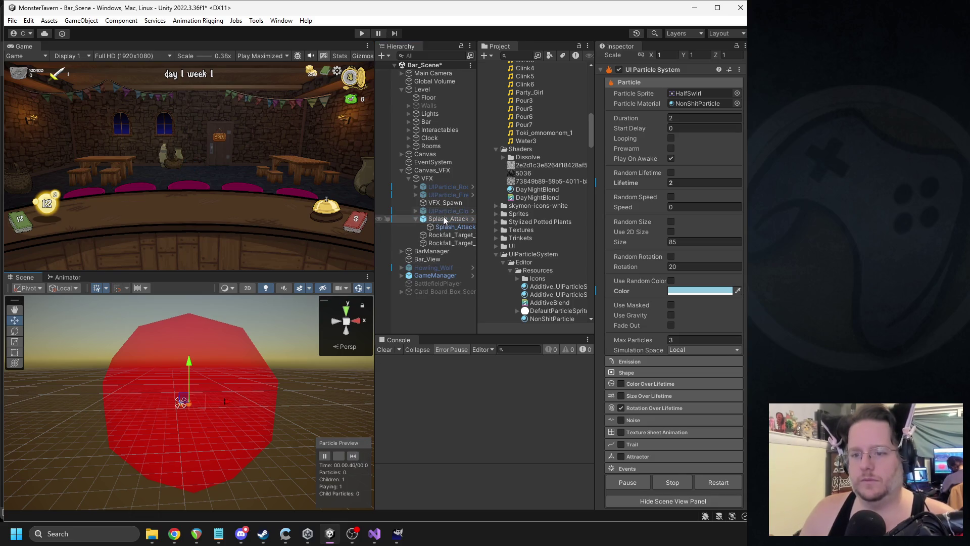
pyautogui.click(680, 242)
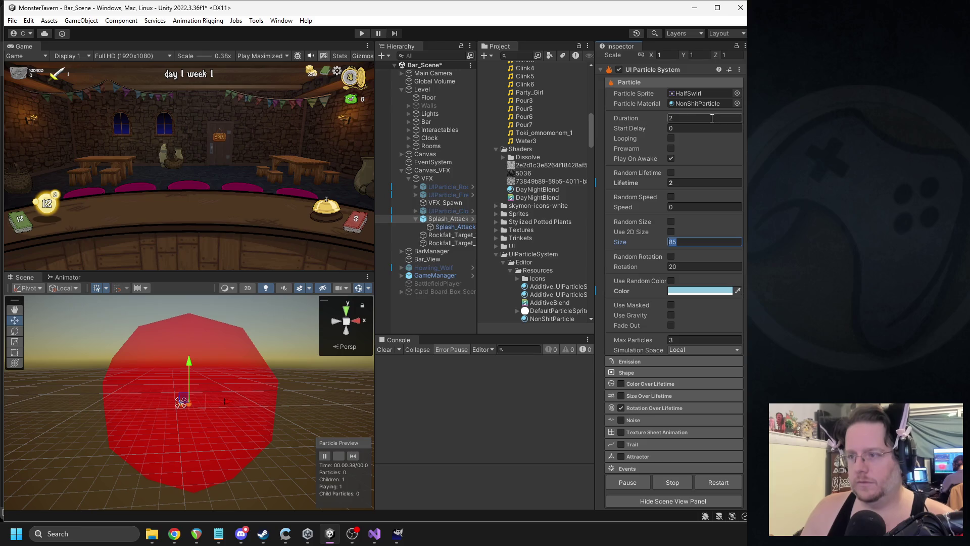
pyautogui.click(700, 93)
pyautogui.click(539, 311)
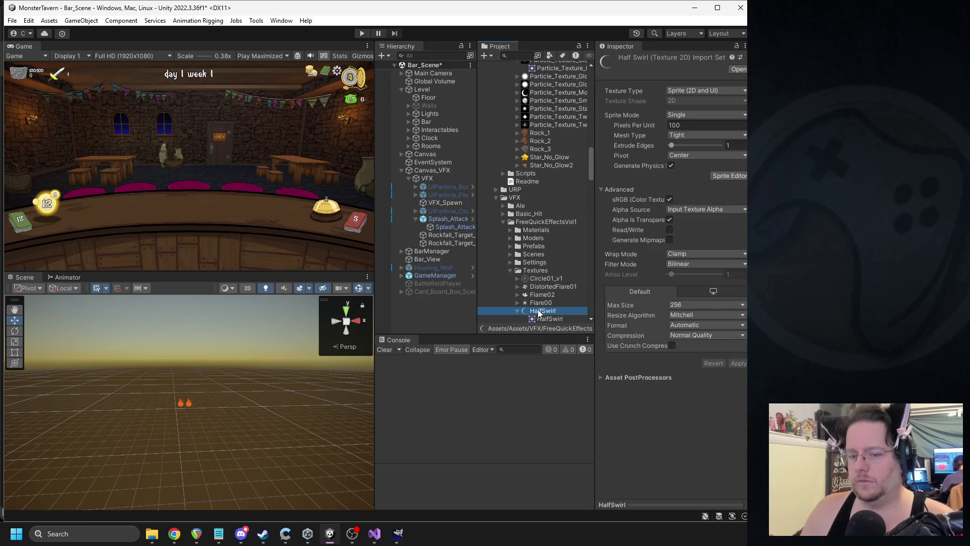
pyautogui.click(398, 534)
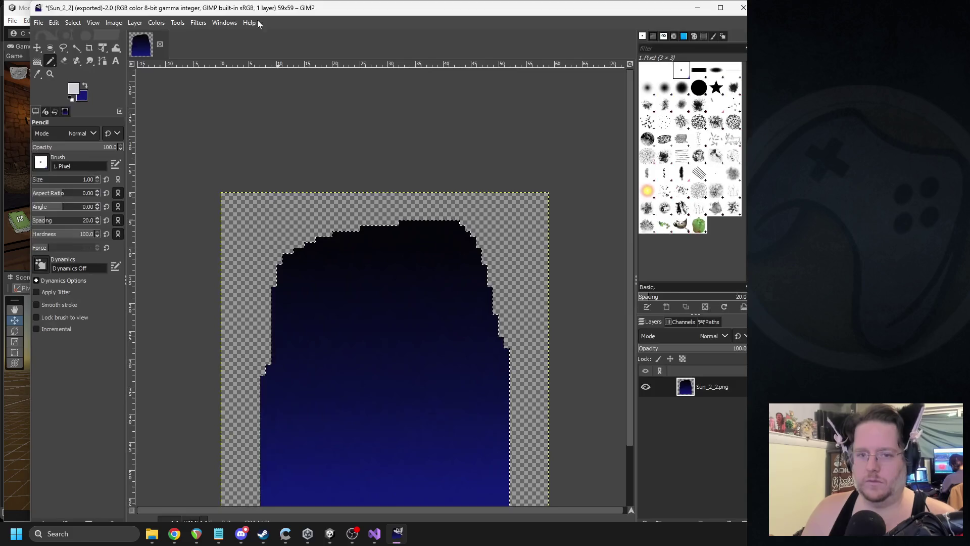
# - Close Sun_2_2 without saving and open HalfSwirl.png in GIMP
pyautogui.click(160, 45)
pyautogui.click(389, 334)
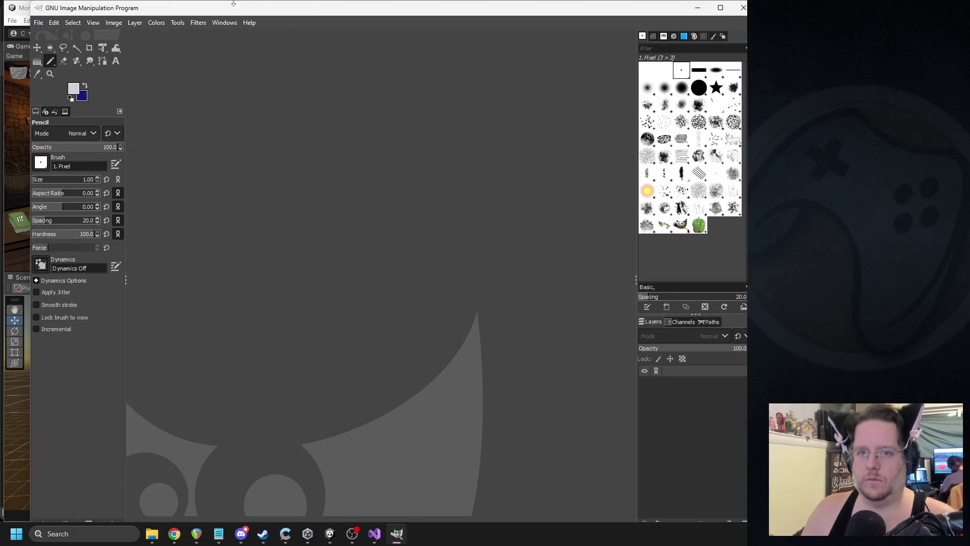
pyautogui.hotkey('alt', 'Tab')
pyautogui.doubleClick(543, 312)
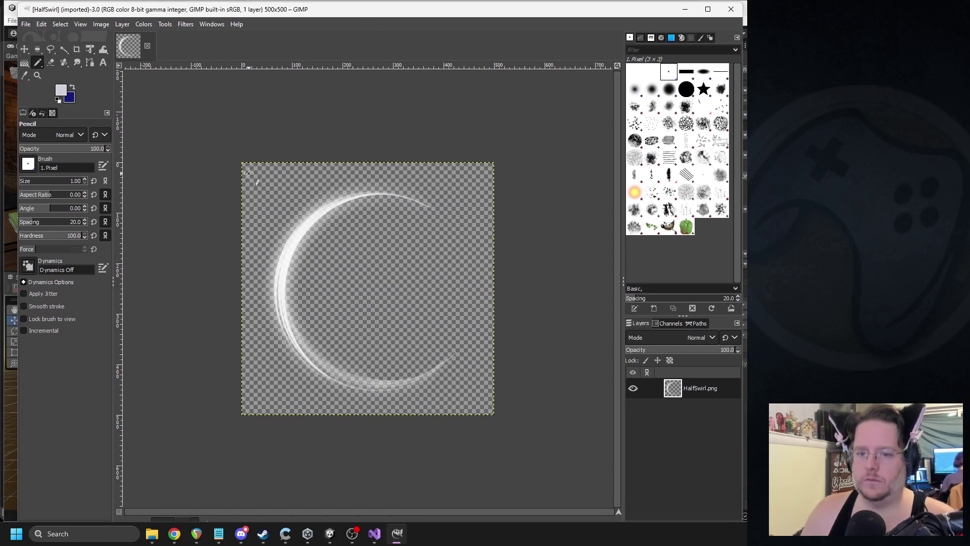
# - Fuzzy-select the HalfSwirl crescent and its glow, discarding an accidental duplicate
pyautogui.scroll(1, 360, 247)
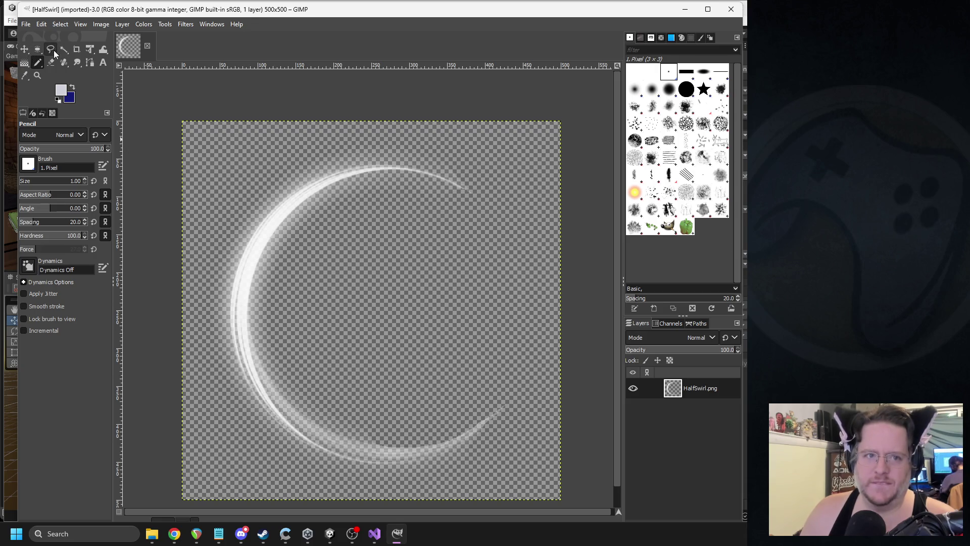
pyautogui.click(64, 50)
pyautogui.moveTo(391, 257); pyautogui.dragTo(506, 309)
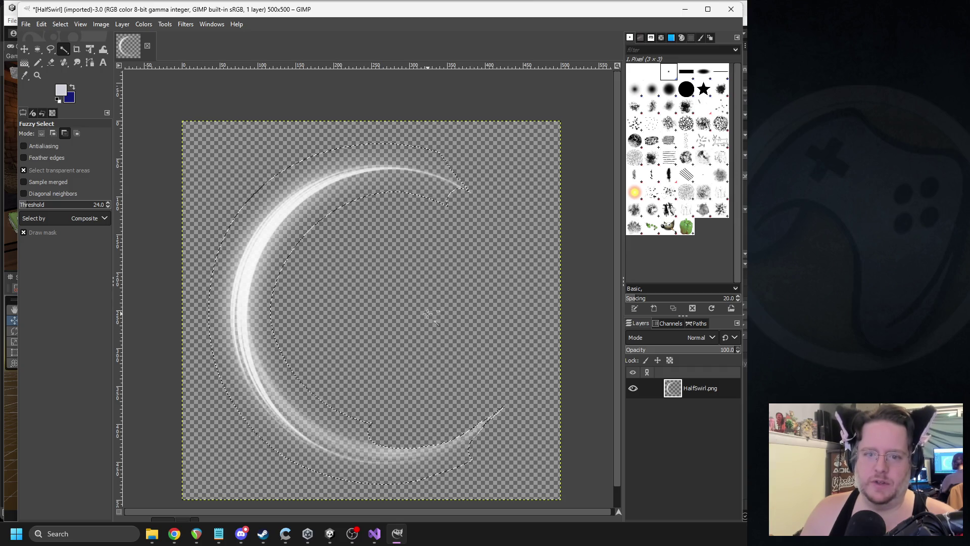
pyautogui.hotkey('ctrl', 'd')
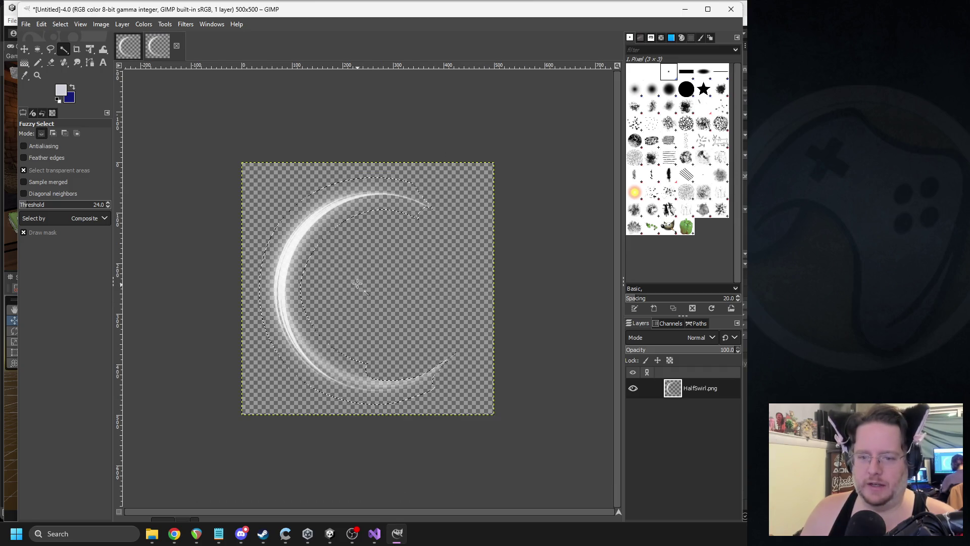
pyautogui.click(176, 46)
pyautogui.click(399, 325)
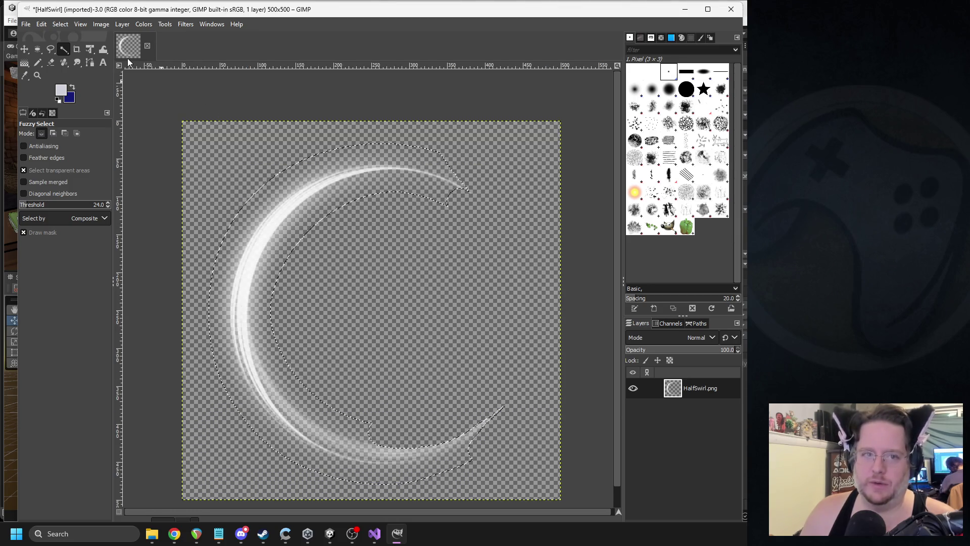
pyautogui.click(277, 249)
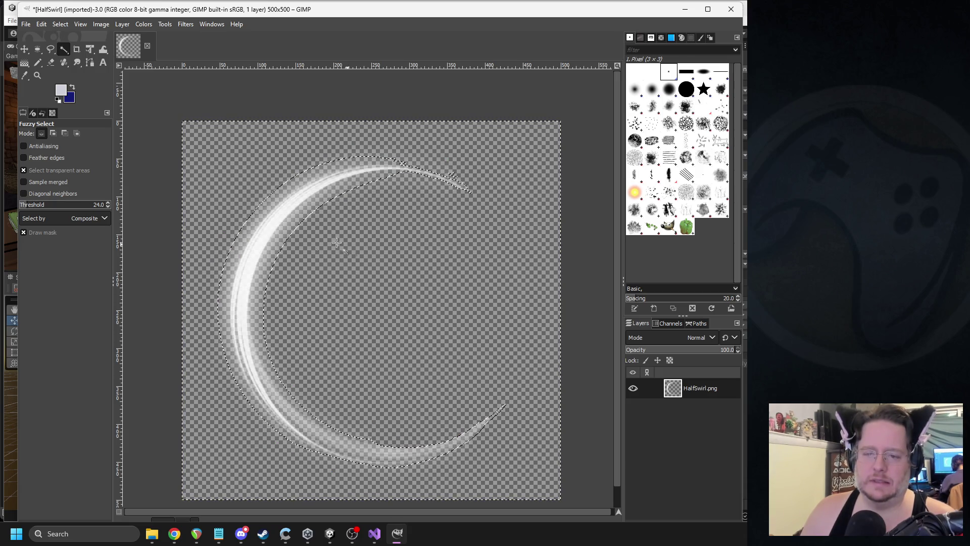
pyautogui.click(287, 196)
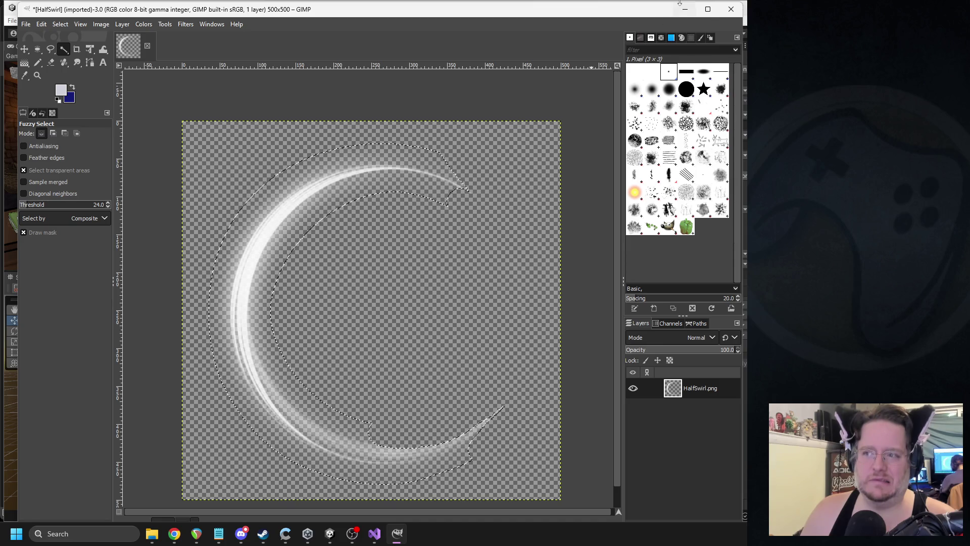
# - Close HalfSwirl without saving and select the Splash_Attack child in Unity
pyautogui.click(147, 46)
pyautogui.click(391, 324)
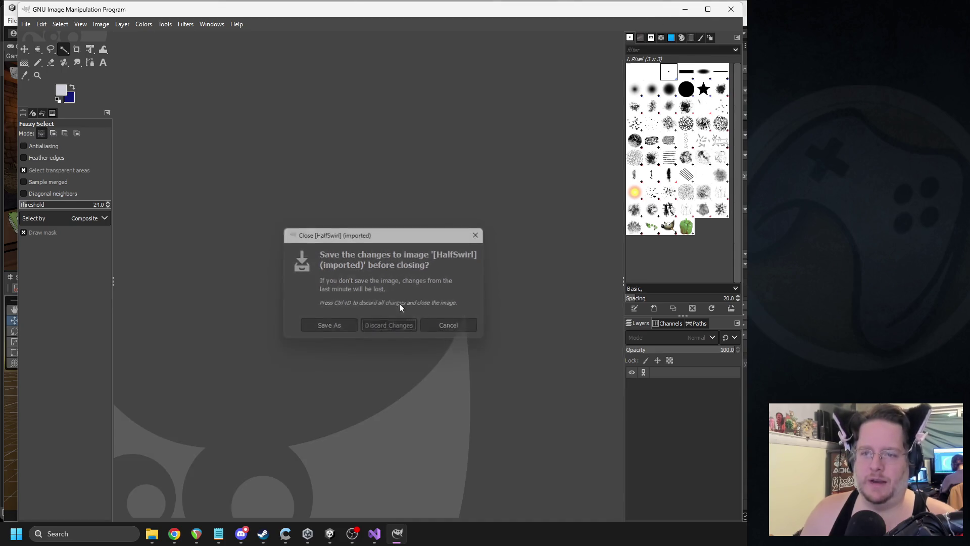
pyautogui.hotkey('alt', 'Tab')
pyautogui.click(448, 227)
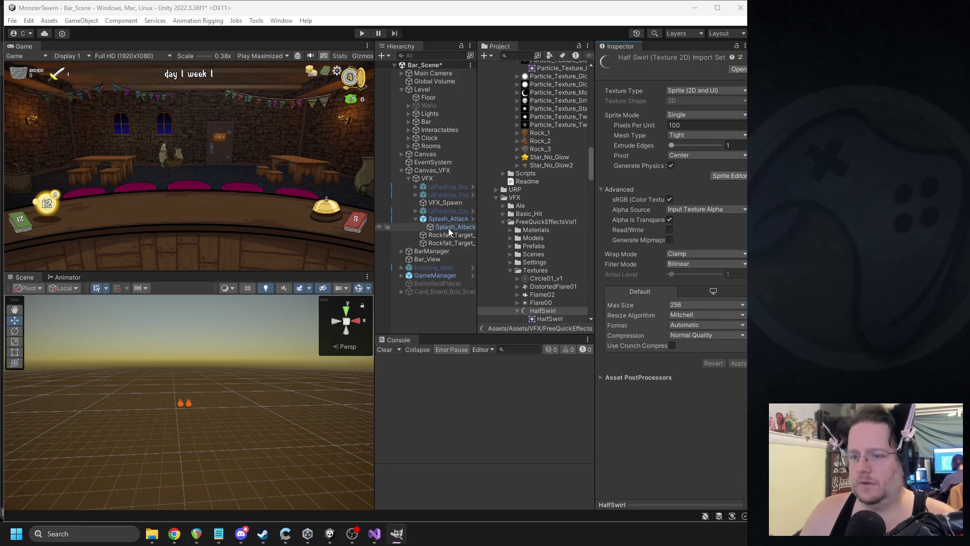
# - Open Flame02 from the Splash_Attack sprite in GIMP, converting to built-in sRGB
pyautogui.click(692, 212)
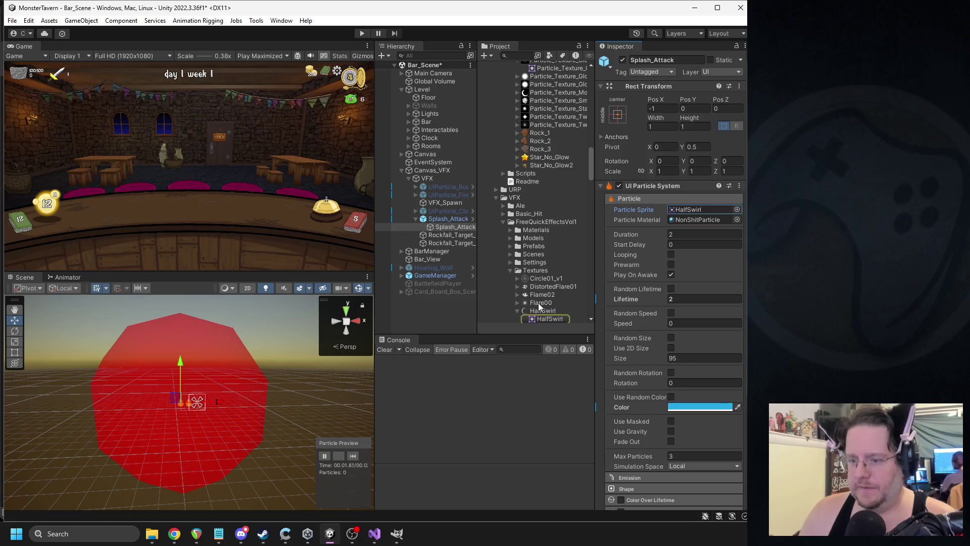
pyautogui.doubleClick(542, 295)
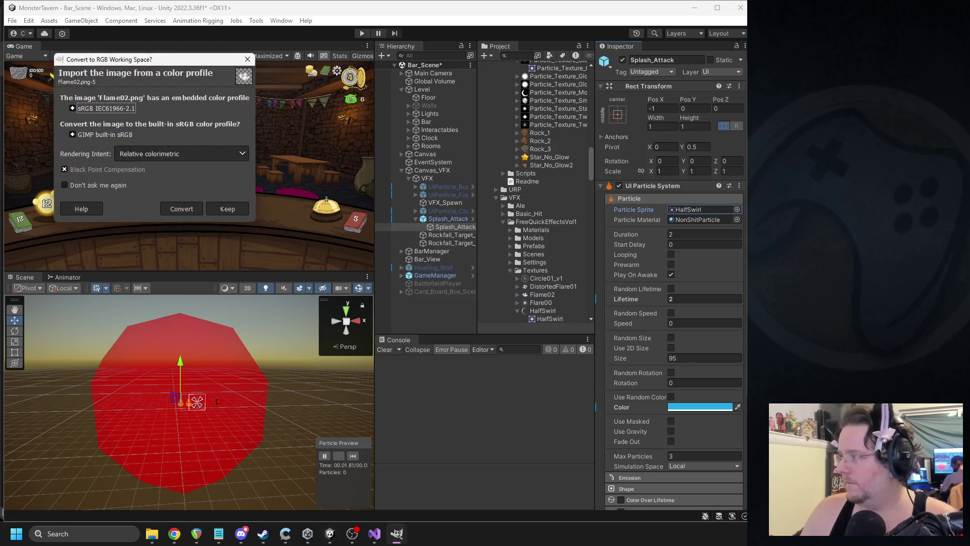
pyautogui.click(170, 206)
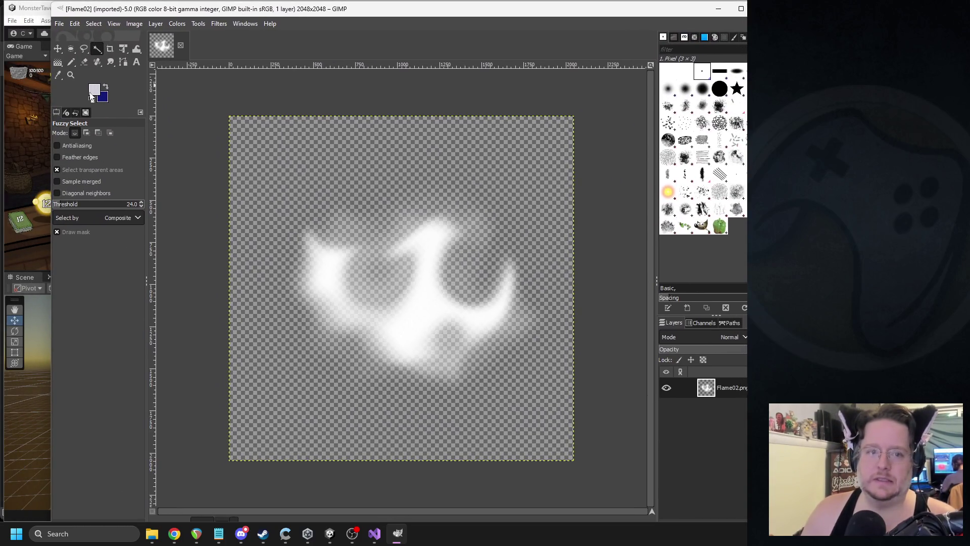
# - Choose the Eraser with the 2. Hardness 050 brush
pyautogui.click(97, 62)
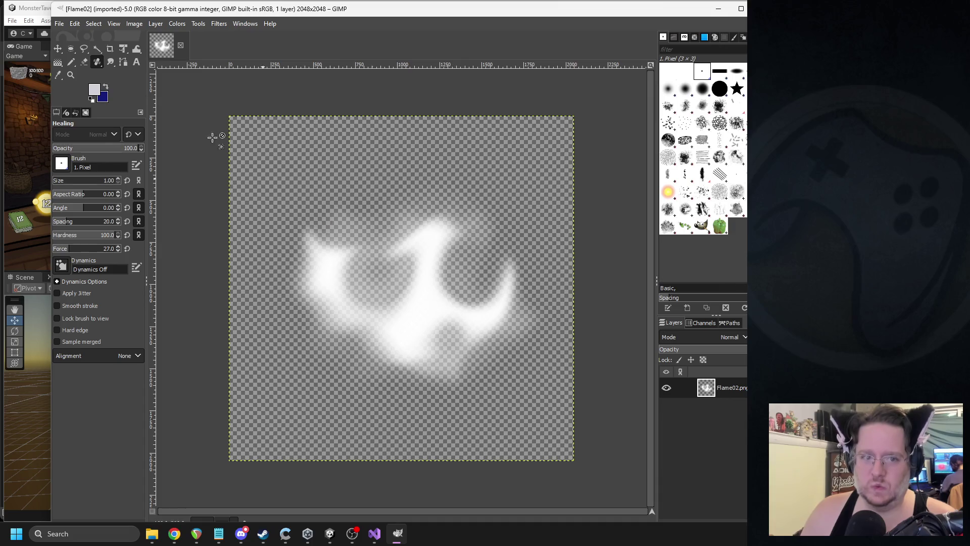
pyautogui.keyDown('ctrl'); pyautogui.scroll(2, 263, 172); pyautogui.keyUp('ctrl')
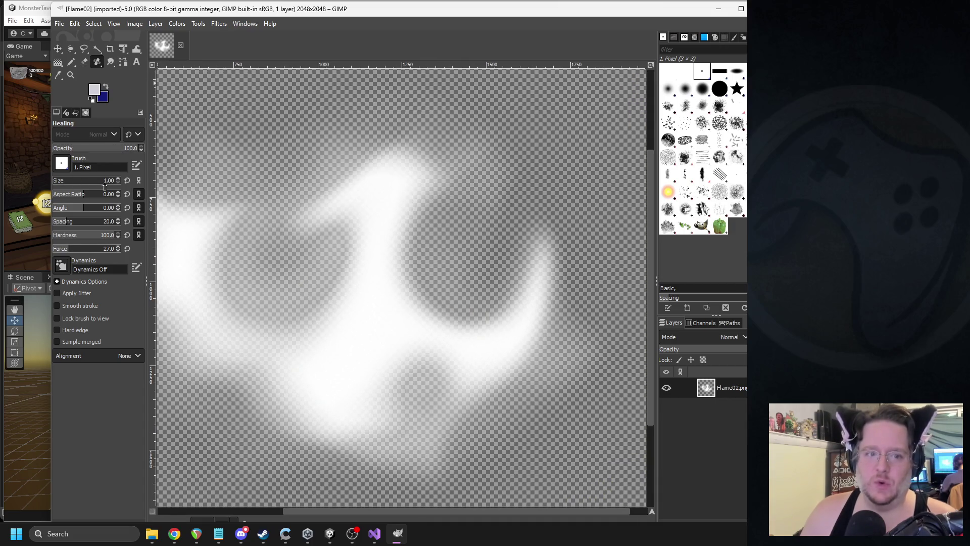
pyautogui.click(720, 88)
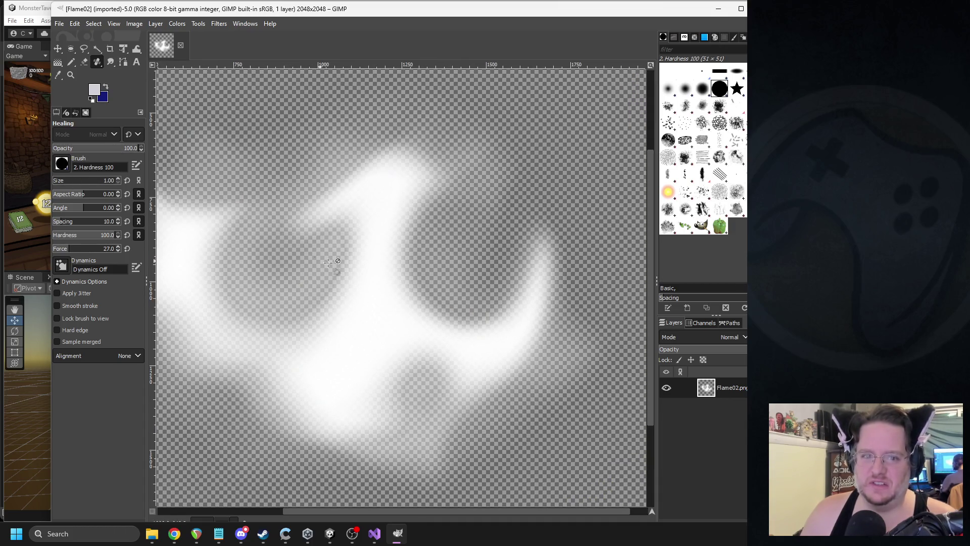
pyautogui.click(685, 88)
pyautogui.hscroll(-2, 364, 199)
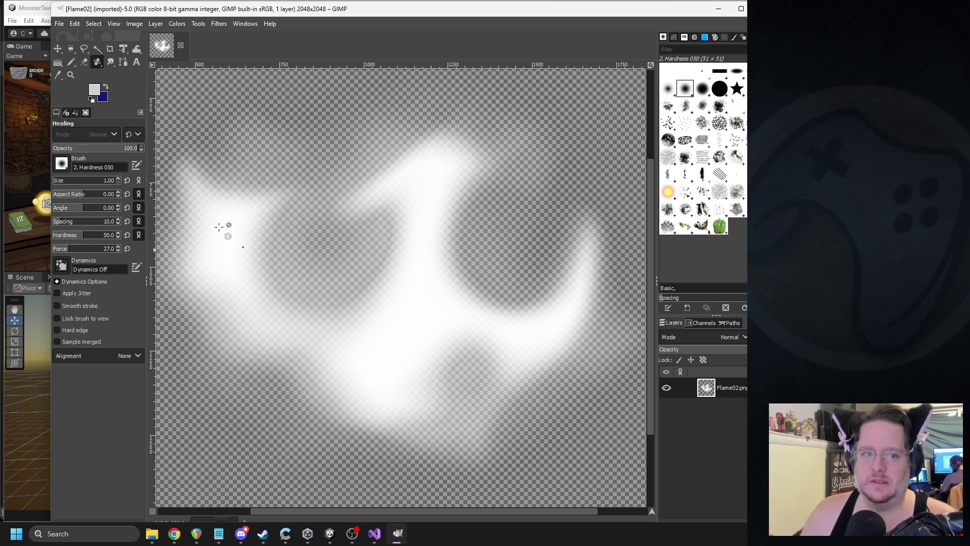
pyautogui.click(84, 61)
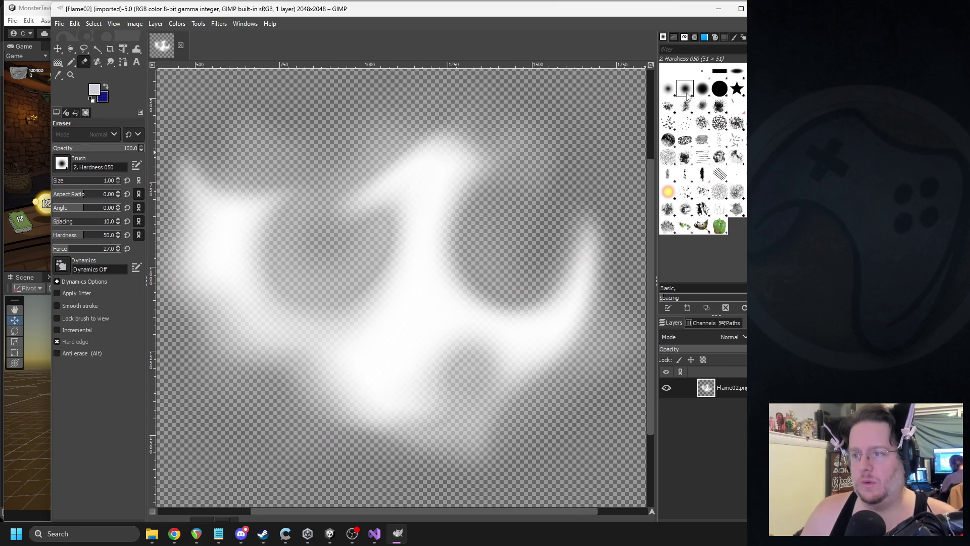
# - Erase the flame's upper middle at size 149, leaving a crescent
pyautogui.scroll(-2, 322, 220)
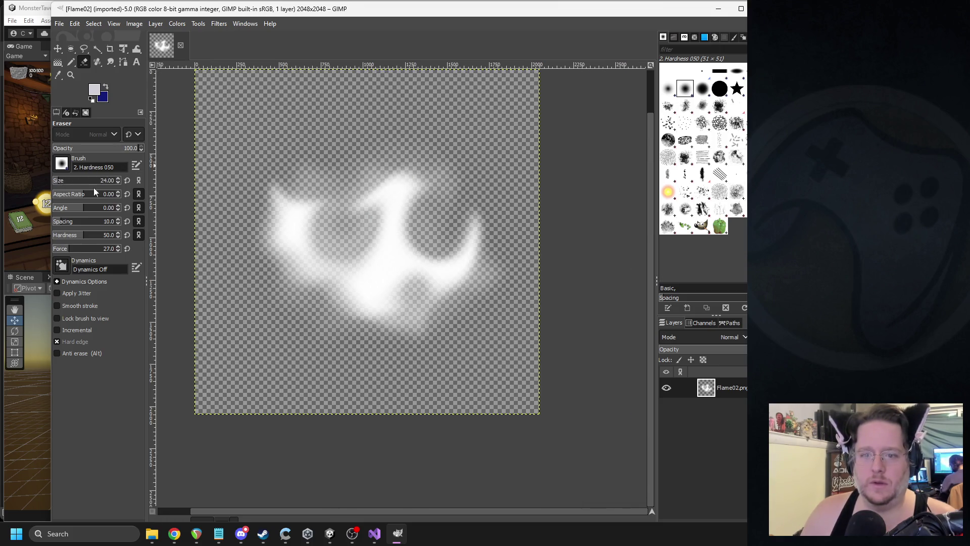
pyautogui.moveTo(342, 178)
pyautogui.mouseDown()
pyautogui.moveTo(353, 217)
pyautogui.moveTo(400, 224)
pyautogui.mouseUp()
pyautogui.hotkey('ctrl', 'z')
pyautogui.click(74, 182)
pyautogui.moveTo(365, 190)
pyautogui.mouseDown()
pyautogui.moveTo(347, 243)
pyautogui.moveTo(380, 188)
pyautogui.moveTo(389, 233)
pyautogui.moveTo(407, 234)
pyautogui.moveTo(414, 185)
pyautogui.moveTo(411, 226)
pyautogui.moveTo(368, 195)
pyautogui.moveTo(461, 208)
pyautogui.moveTo(379, 184)
pyautogui.moveTo(353, 234)
pyautogui.moveTo(420, 266)
pyautogui.moveTo(462, 228)
pyautogui.moveTo(433, 169)
pyautogui.moveTo(338, 195)
pyautogui.moveTo(372, 269)
pyautogui.moveTo(459, 246)
pyautogui.moveTo(400, 169)
pyautogui.moveTo(331, 177)
pyautogui.moveTo(369, 253)
pyautogui.moveTo(430, 190)
pyautogui.mouseUp()
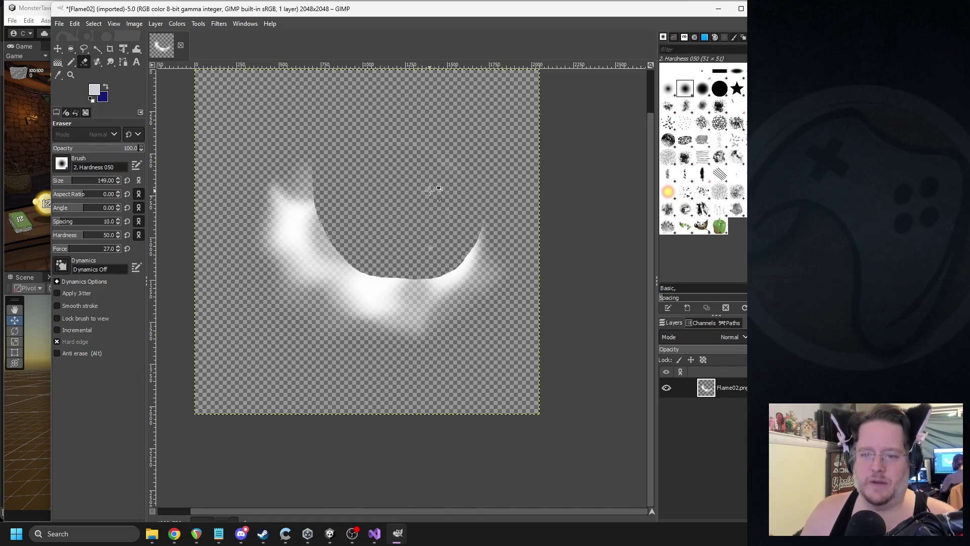
pyautogui.scroll(-3, 428, 191)
pyautogui.scroll(3, 433, 165)
pyautogui.click(58, 24)
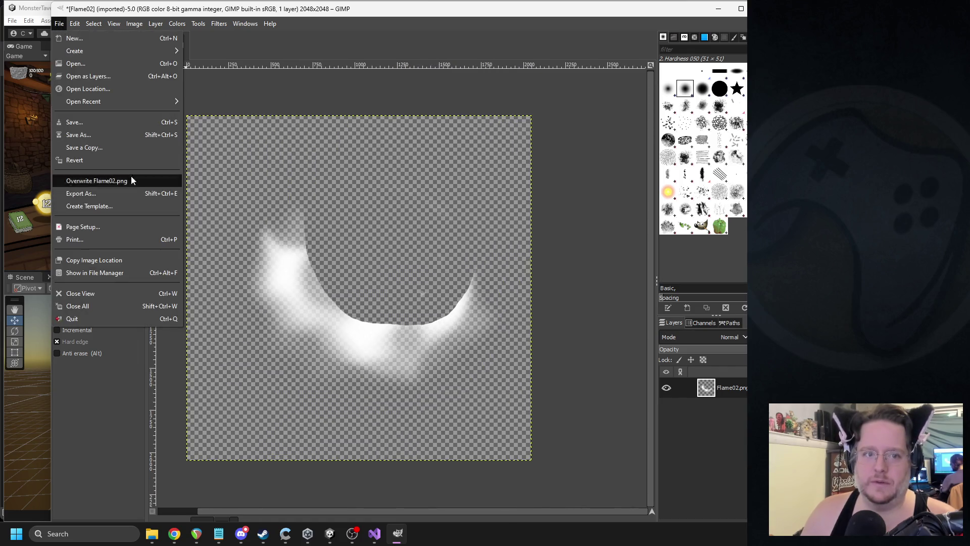
# - Export the crescent as Flame03.png into Textures and minimize GIMP
pyautogui.click(116, 193)
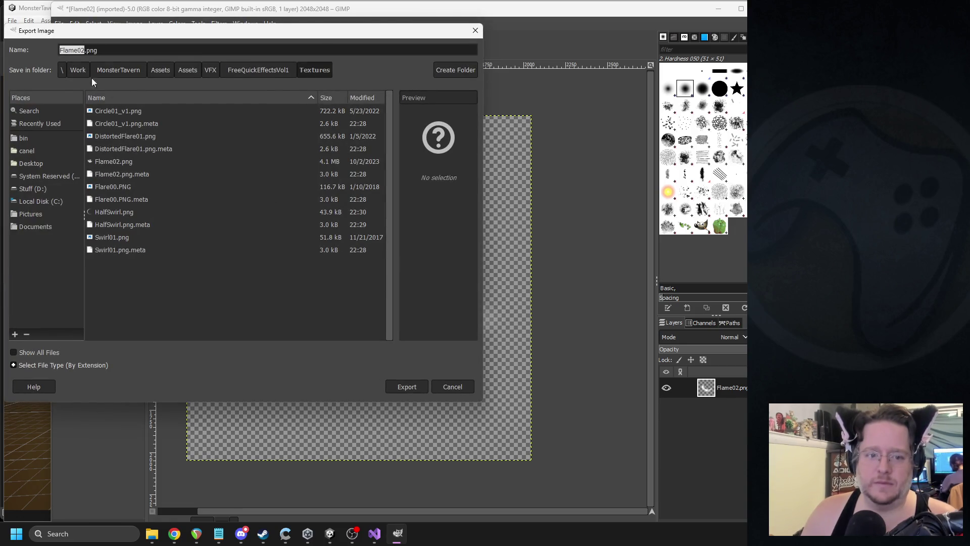
pyautogui.click(84, 51)
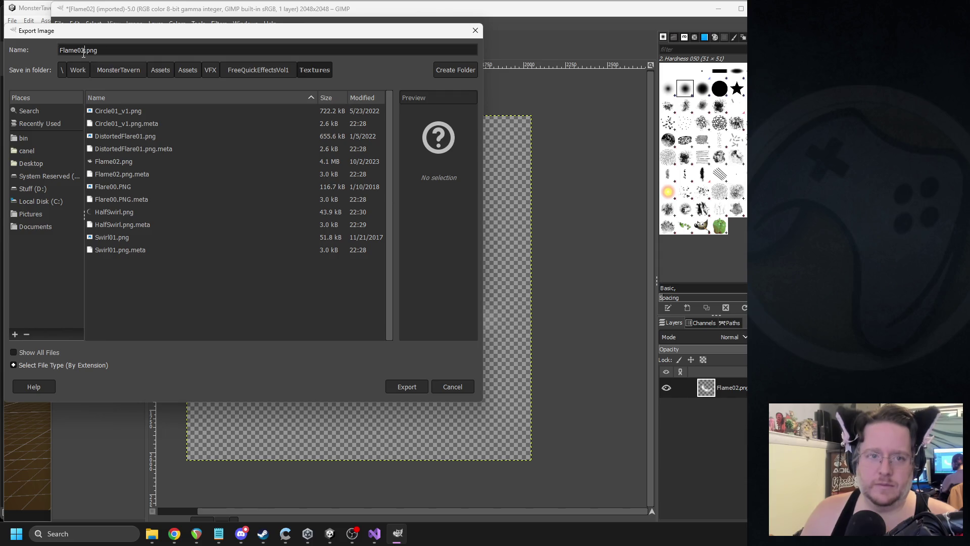
pyautogui.write('3')
pyautogui.click(404, 387)
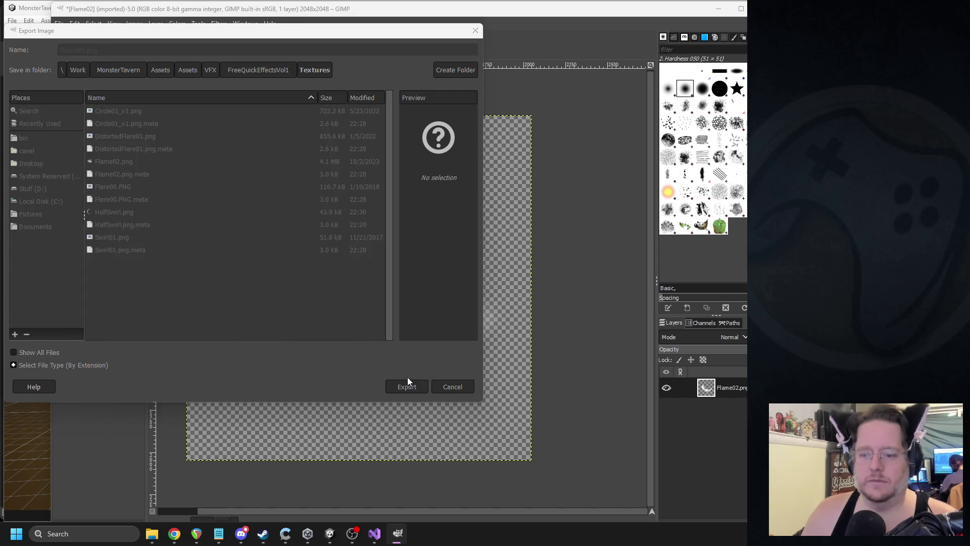
pyautogui.click(491, 392)
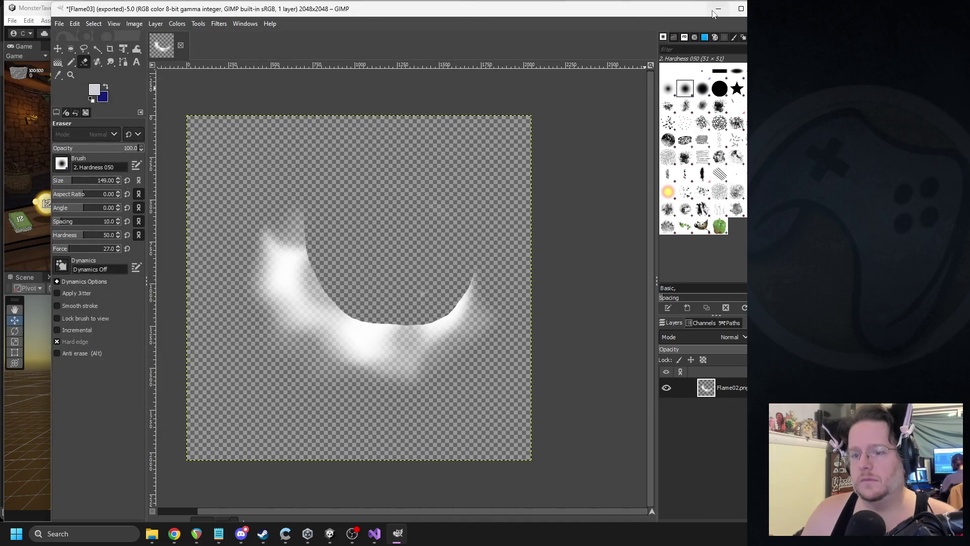
pyautogui.click(718, 9)
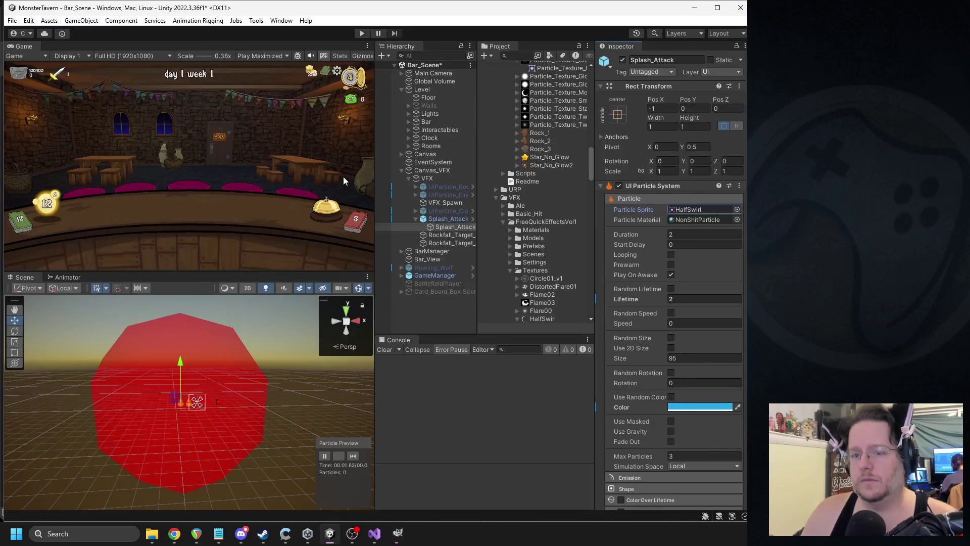
# - Set Flame03's import to Sprite (2D and UI) with max size 256 and apply
pyautogui.keyDown('ctrl'); pyautogui.click(444, 219); pyautogui.keyUp('ctrl')
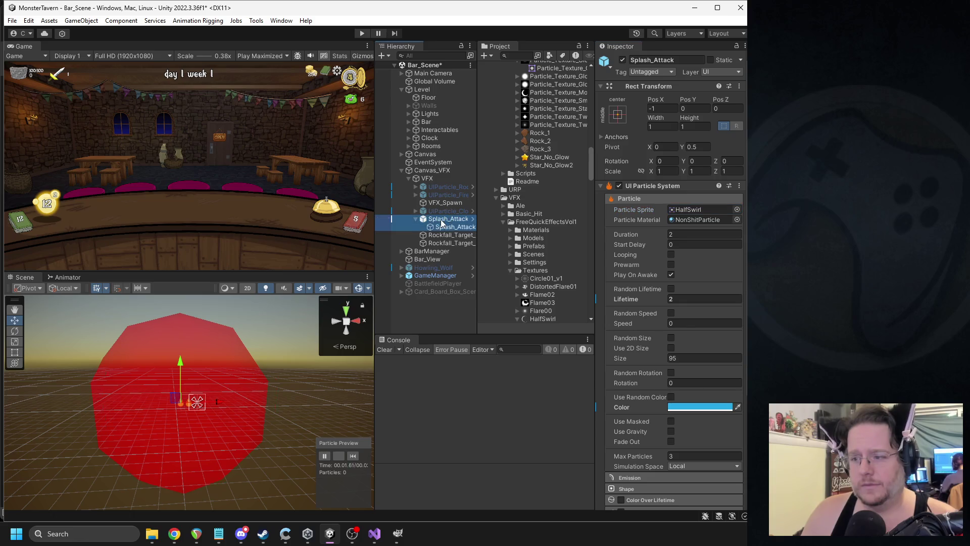
pyautogui.click(689, 211)
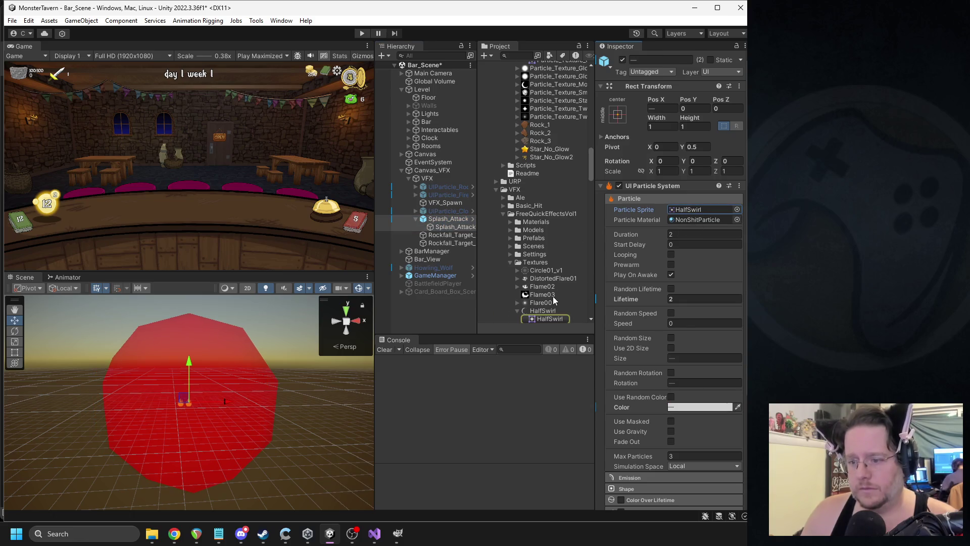
pyautogui.moveTo(542, 294); pyautogui.dragTo(688, 211)
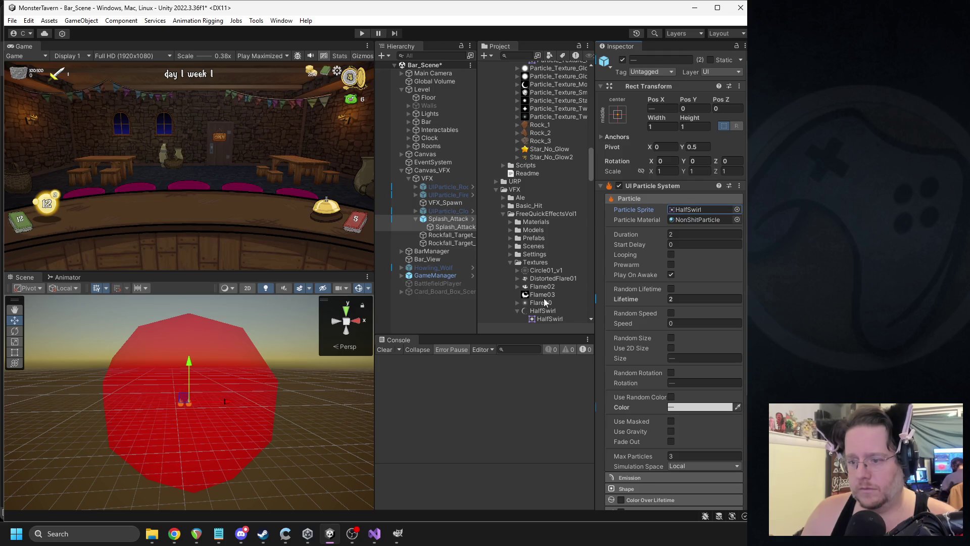
pyautogui.click(543, 294)
pyautogui.click(706, 355)
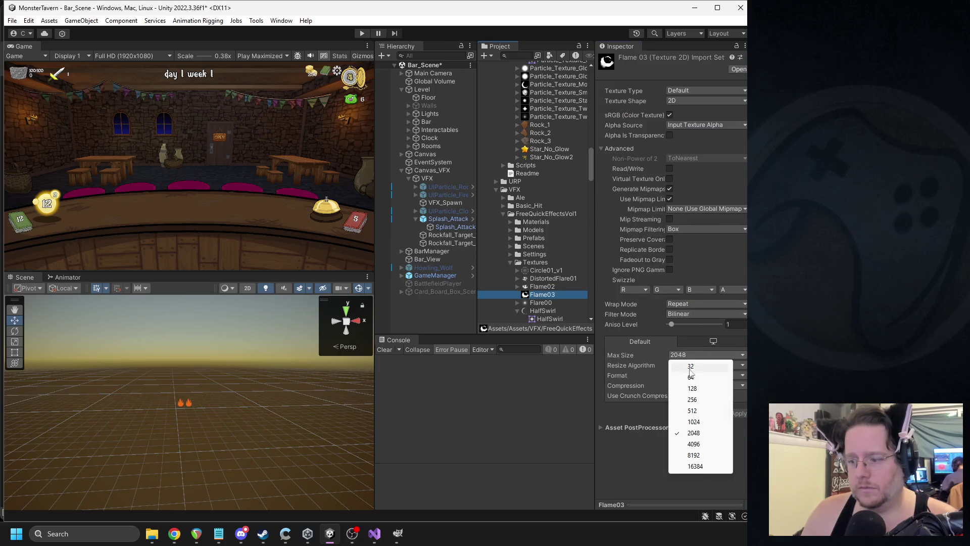
pyautogui.click(700, 410)
pyautogui.click(683, 91)
pyautogui.click(707, 135)
pyautogui.click(694, 306)
pyautogui.click(697, 349)
pyautogui.click(733, 365)
# - Assign Flame03 as the splash emitters' particle sprite, replacing HalfSwirl, and replay the preview
pyautogui.click(444, 224)
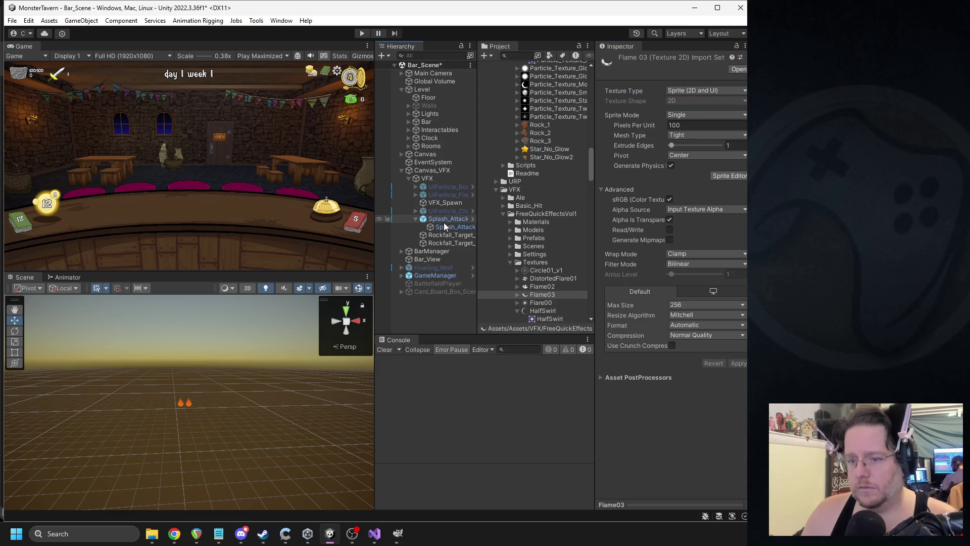
pyautogui.keyDown('ctrl'); pyautogui.click(447, 229); pyautogui.keyUp('ctrl')
pyautogui.scroll(4, 559, 164)
pyautogui.click(702, 210)
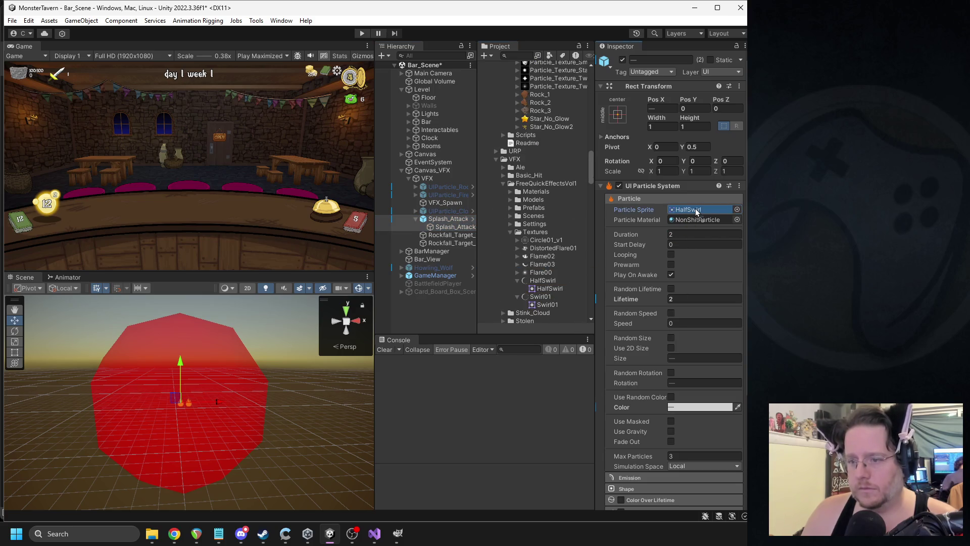
pyautogui.click(433, 219)
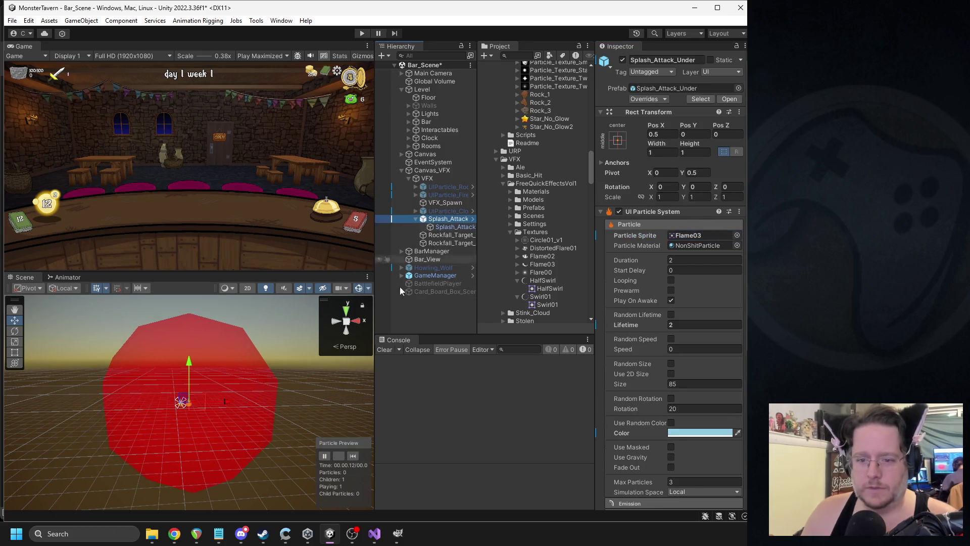
pyautogui.click(353, 456)
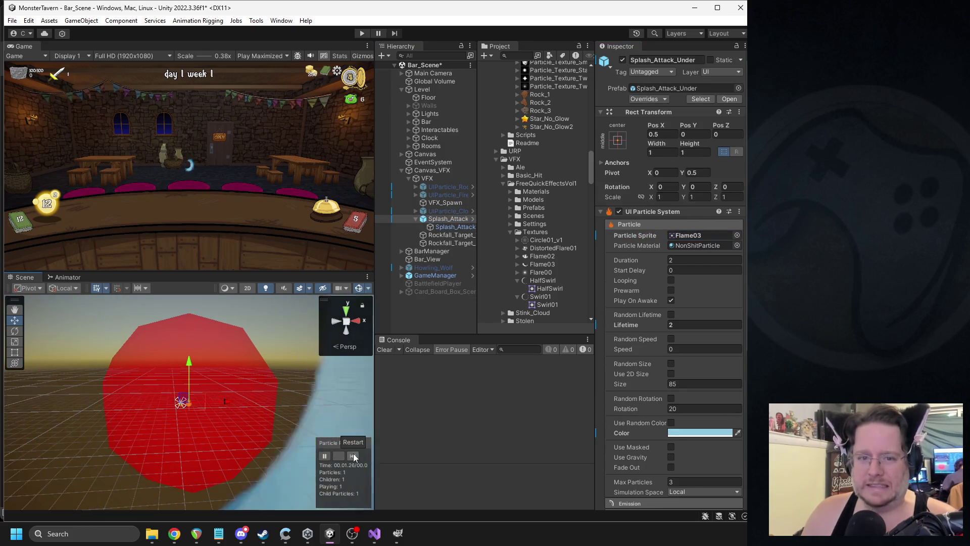
pyautogui.click(353, 456)
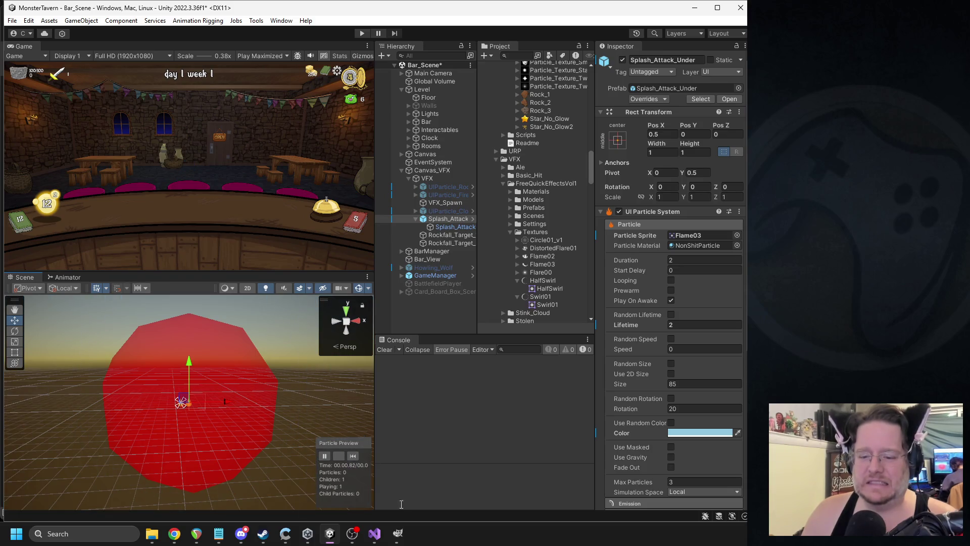
pyautogui.click(398, 533)
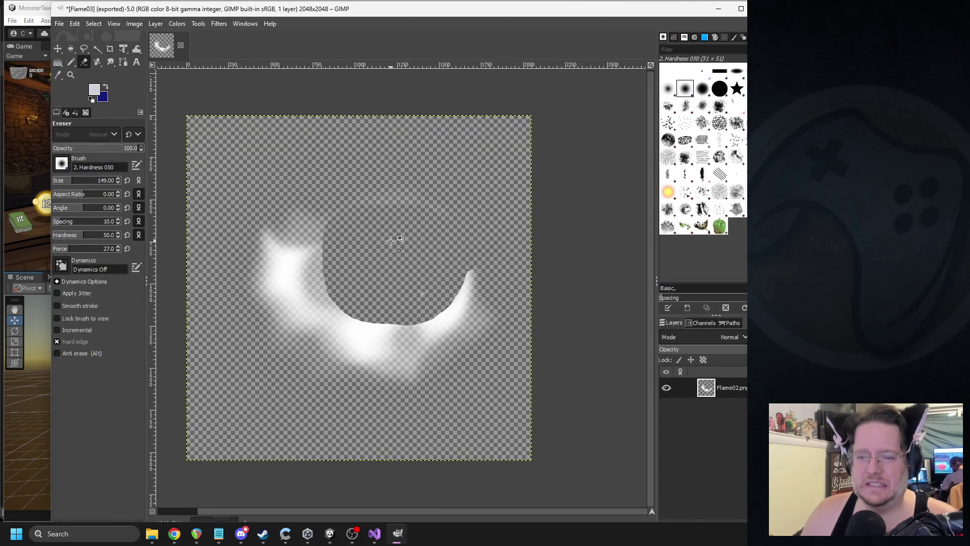
# - Erase a larger round hollow from the flame's inner curve
pyautogui.hotkey('ctrl', 'z')
pyautogui.moveTo(386, 242)
pyautogui.mouseDown()
pyautogui.moveTo(378, 255)
pyautogui.moveTo(371, 246)
pyautogui.moveTo(393, 262)
pyautogui.moveTo(374, 237)
pyautogui.moveTo(394, 253)
pyautogui.moveTo(351, 246)
pyautogui.moveTo(394, 256)
pyautogui.moveTo(399, 274)
pyautogui.mouseUp()
pyautogui.hotkey('ctrl', 'z')
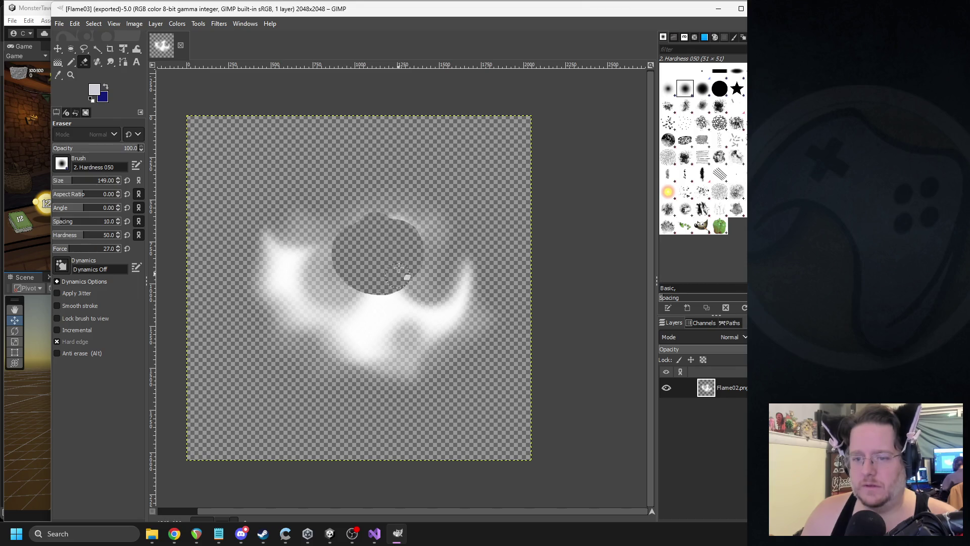
pyautogui.moveTo(405, 241)
pyautogui.mouseDown()
pyautogui.moveTo(357, 226)
pyautogui.moveTo(417, 220)
pyautogui.moveTo(318, 204)
pyautogui.mouseUp()
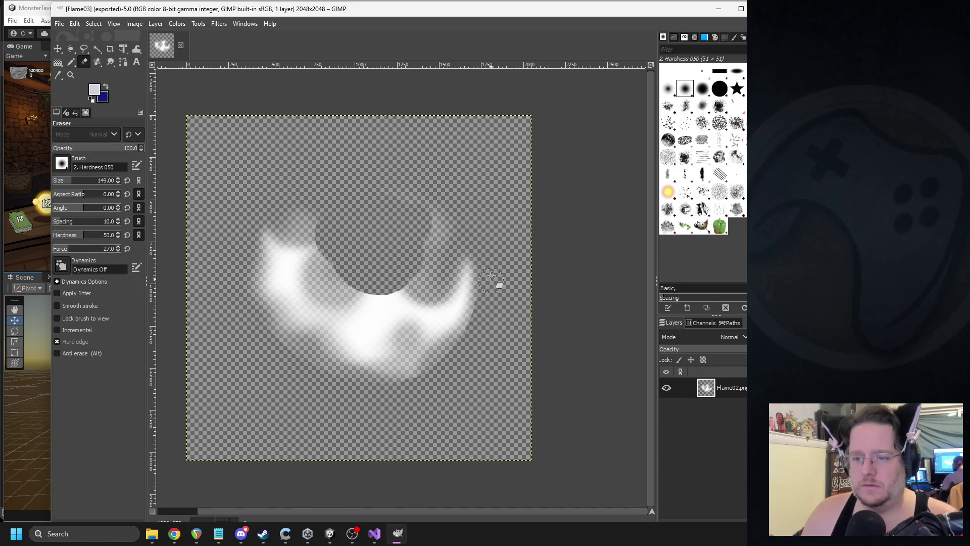
pyautogui.moveTo(429, 207)
pyautogui.mouseDown()
pyautogui.moveTo(427, 238)
pyautogui.moveTo(394, 273)
pyautogui.mouseUp()
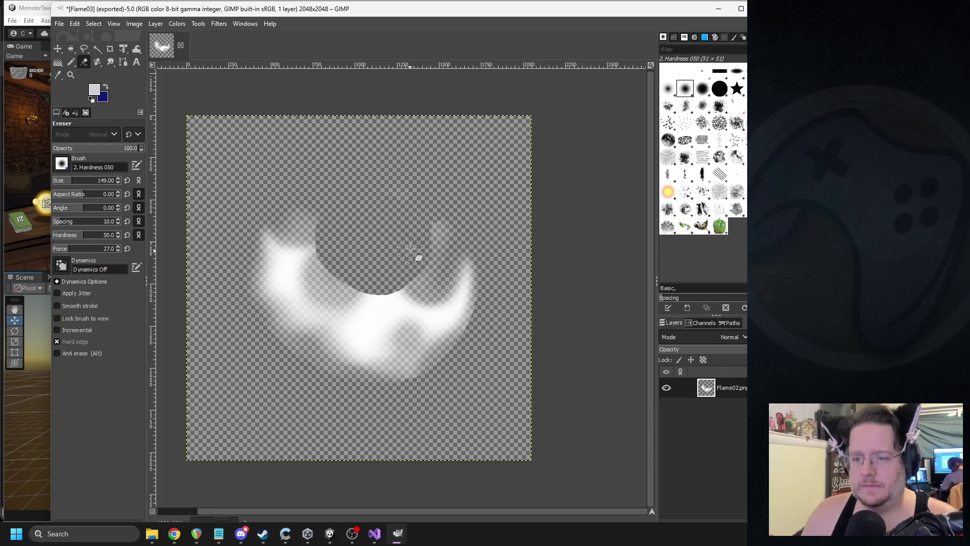
# - Re-export the image, replacing Flame03.png, and return to Unity
pyautogui.click(74, 24)
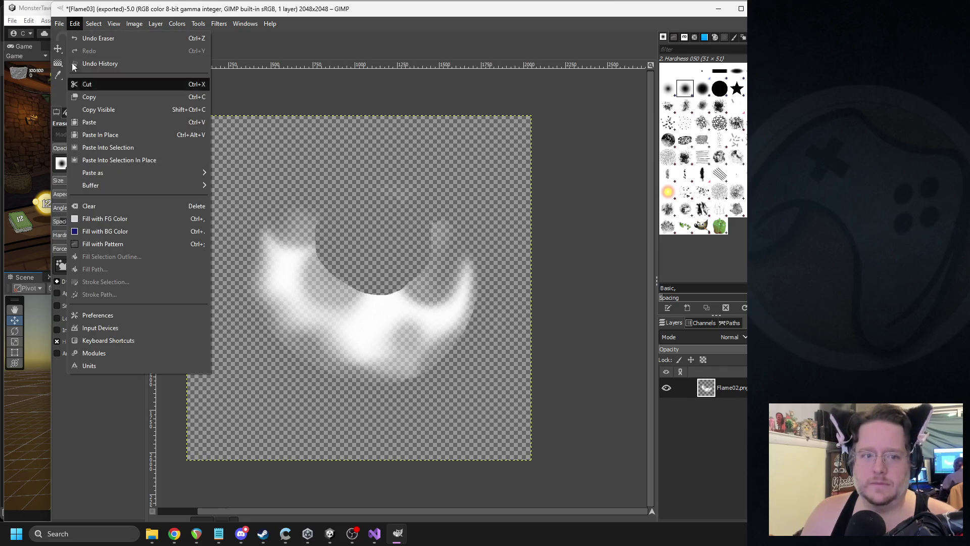
pyautogui.moveTo(59, 24)
pyautogui.click(113, 196)
pyautogui.click(405, 385)
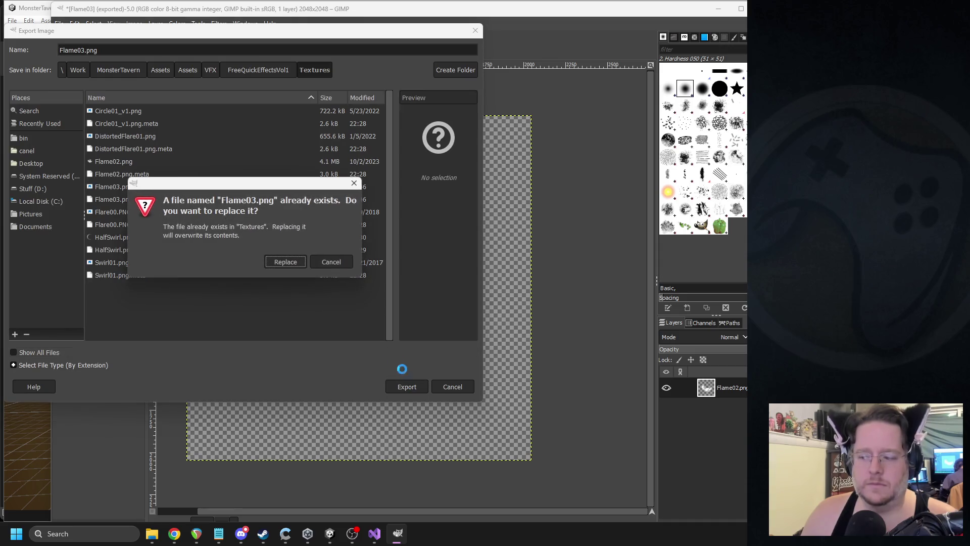
pyautogui.click(286, 262)
pyautogui.click(488, 396)
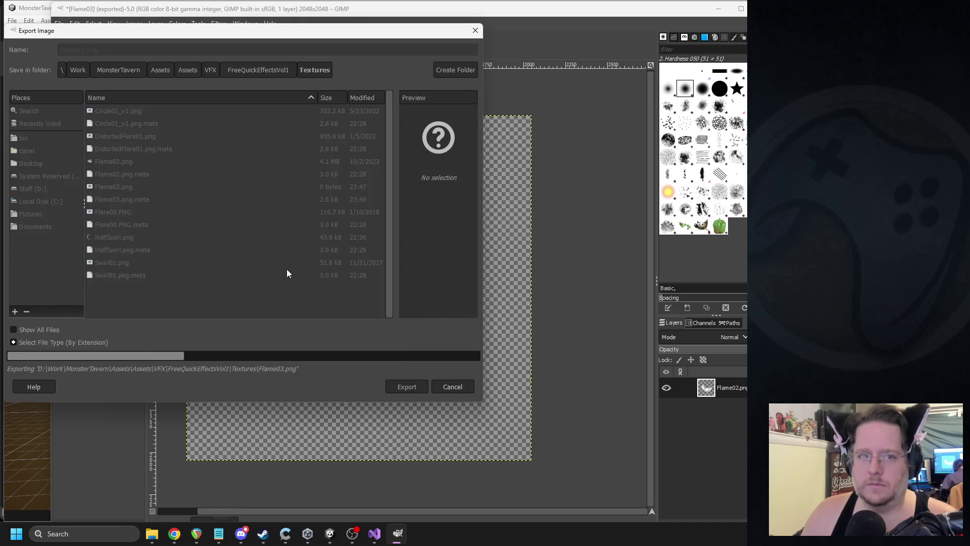
pyautogui.click(31, 6)
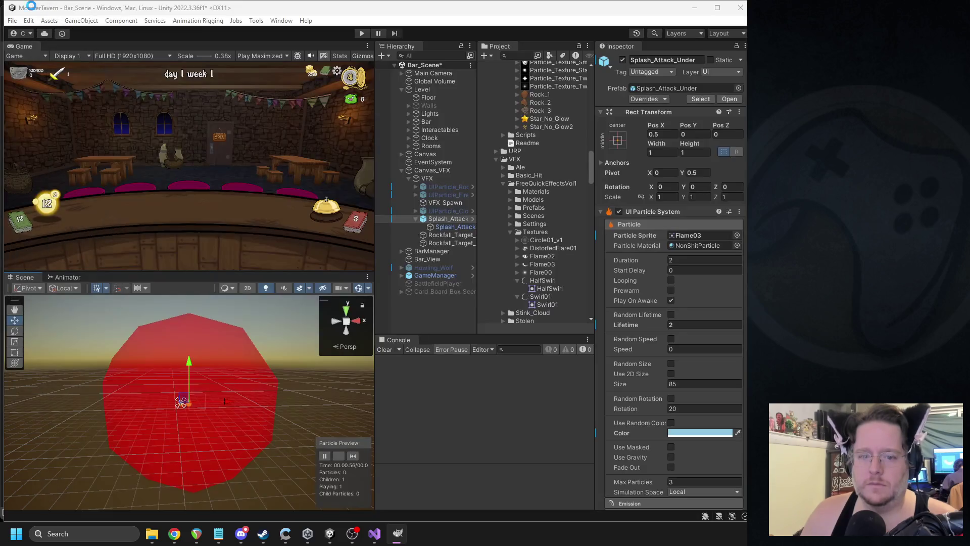
# - Replay, pause and restart the Splash_Attack preview several times to judge the new Flame03 sprite
pyautogui.click(353, 455)
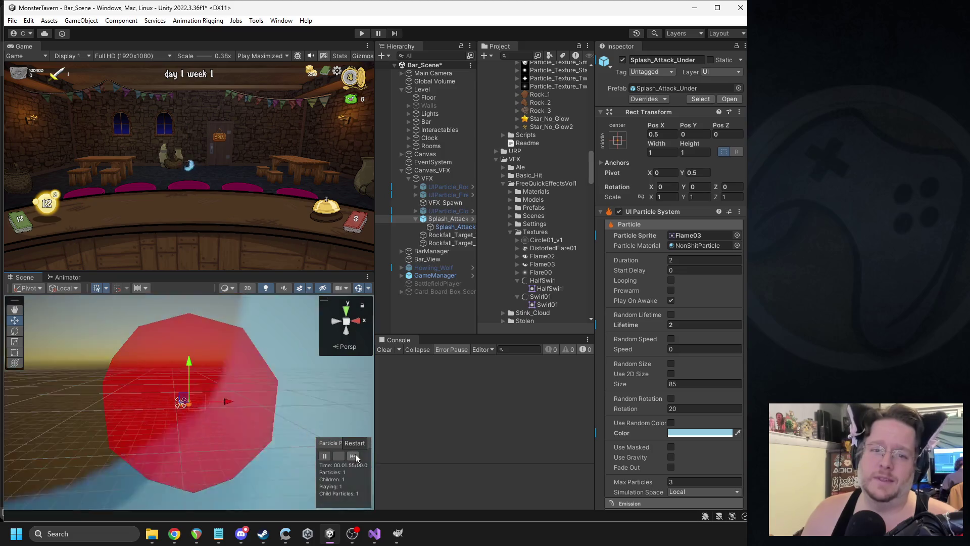
pyautogui.click(356, 453)
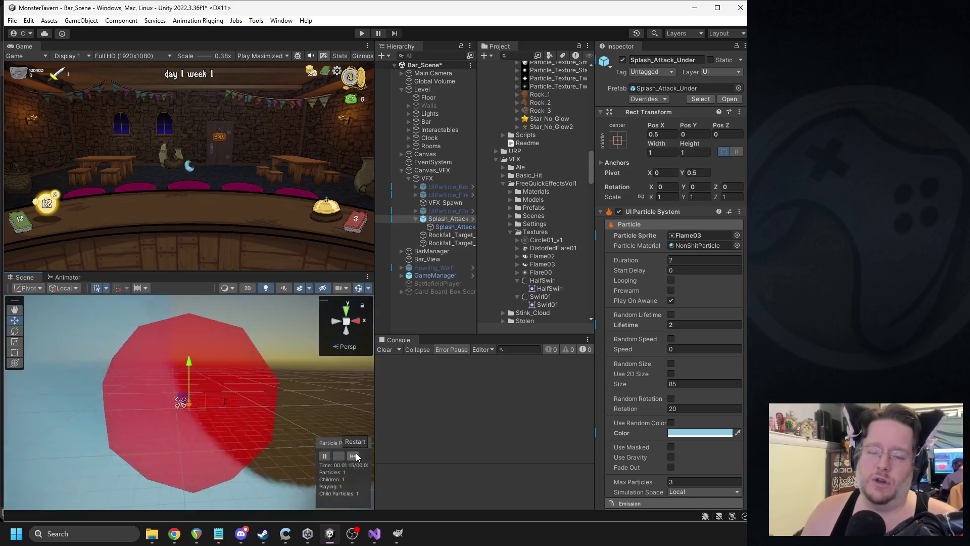
pyautogui.click(356, 455)
pyautogui.click(354, 455)
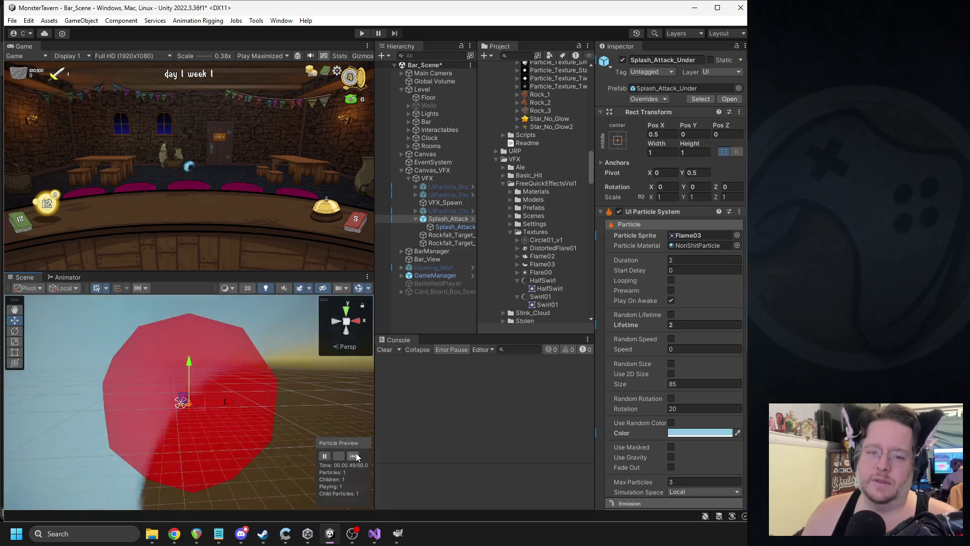
pyautogui.click(325, 456)
pyautogui.scroll(3, 135, 174)
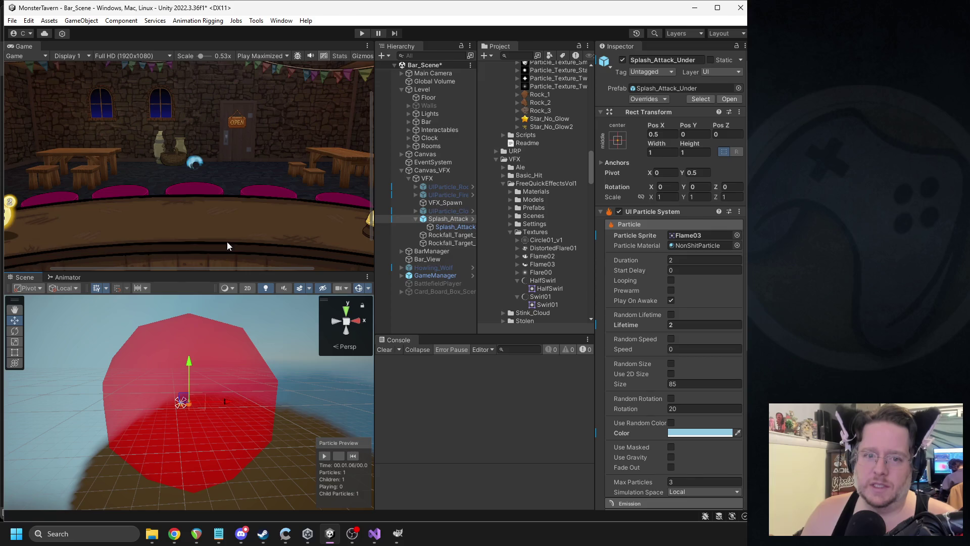
pyautogui.scroll(-3, 195, 224)
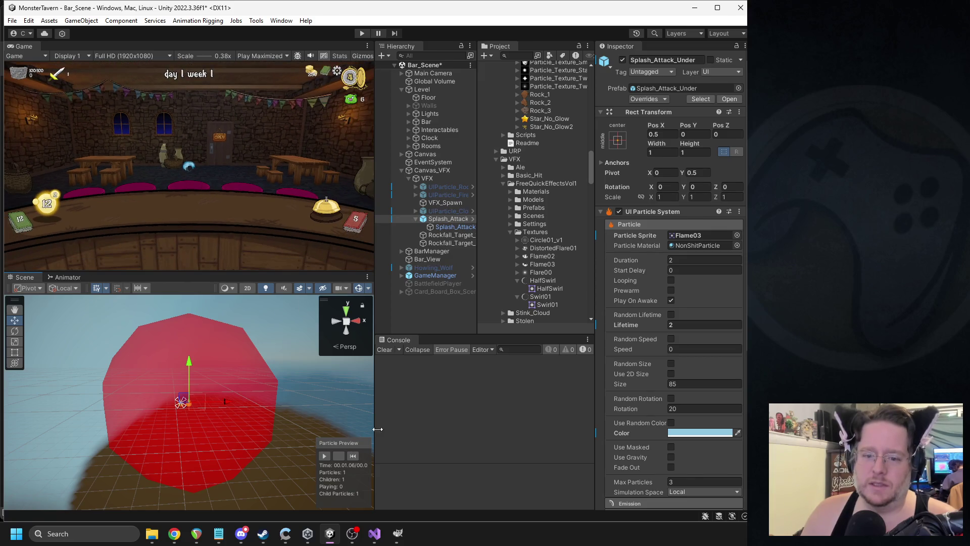
pyautogui.click(353, 457)
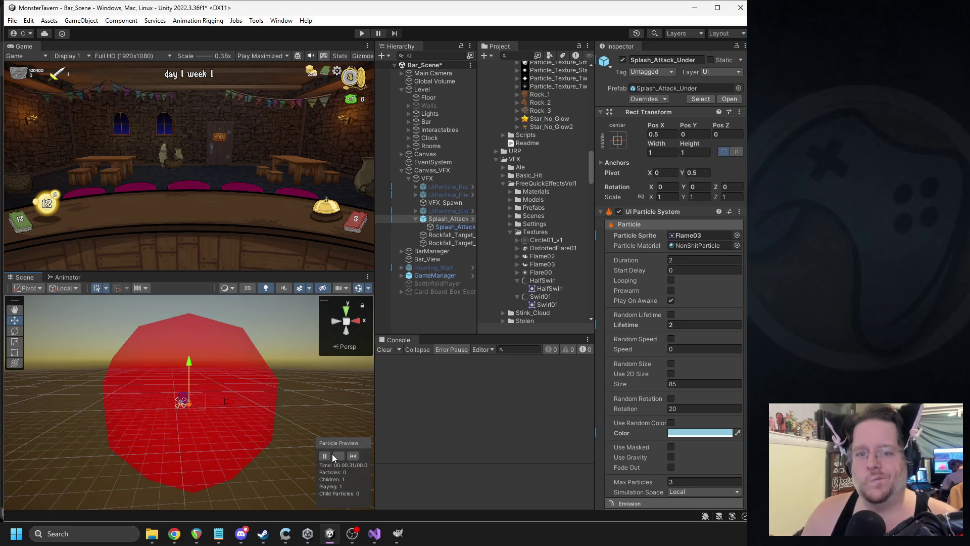
pyautogui.click(440, 330)
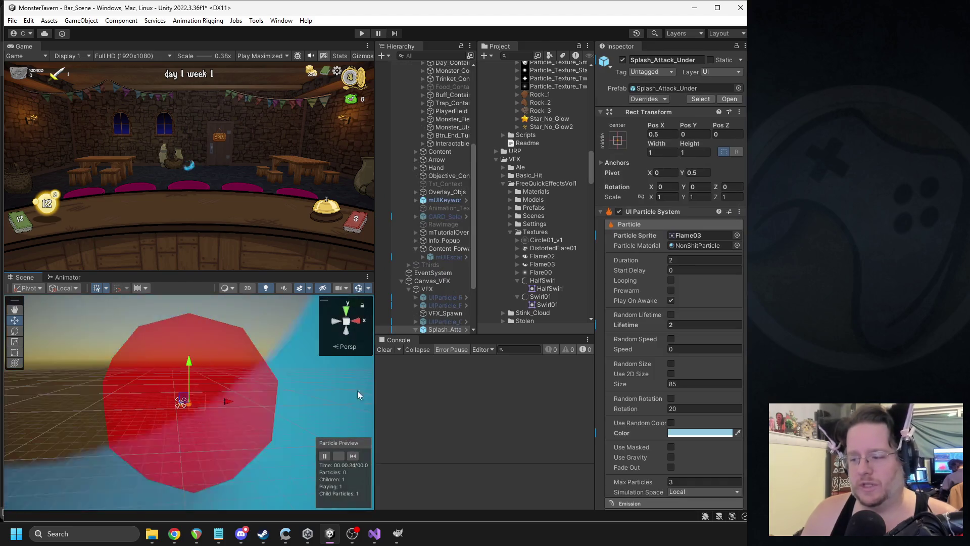
pyautogui.click(353, 457)
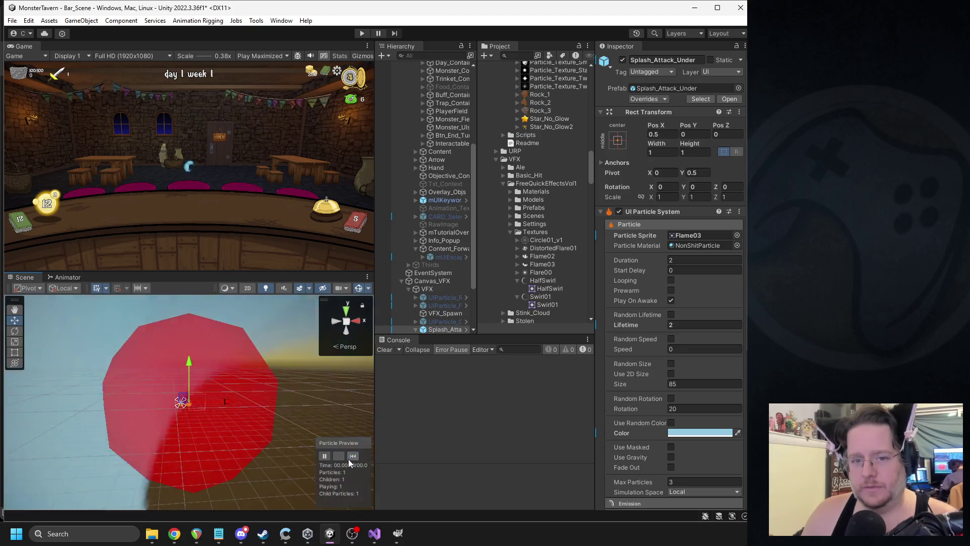
pyautogui.click(324, 456)
pyautogui.click(397, 533)
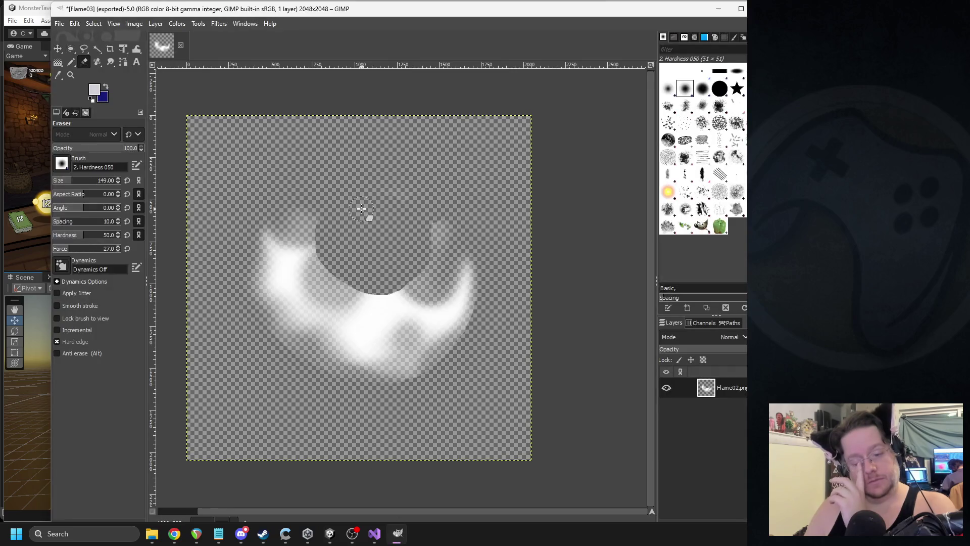
# - Erase a wider curved band from the flame's hollow and export it over Flame03.png
pyautogui.moveTo(326, 247)
pyautogui.mouseDown()
pyautogui.moveTo(336, 289)
pyautogui.moveTo(389, 300)
pyautogui.moveTo(414, 275)
pyautogui.moveTo(412, 296)
pyautogui.moveTo(367, 307)
pyautogui.mouseUp()
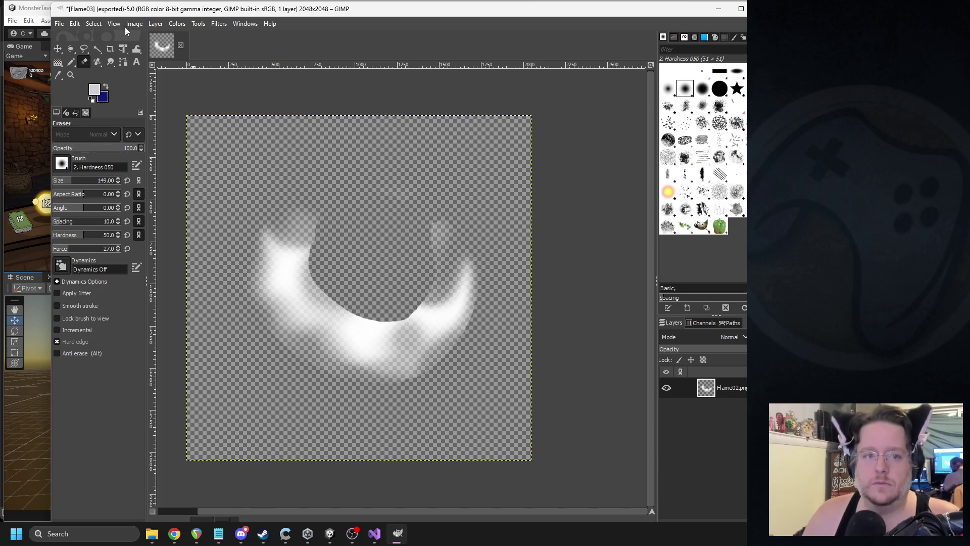
pyautogui.click(54, 26)
pyautogui.click(91, 193)
pyautogui.click(412, 385)
pyautogui.click(282, 260)
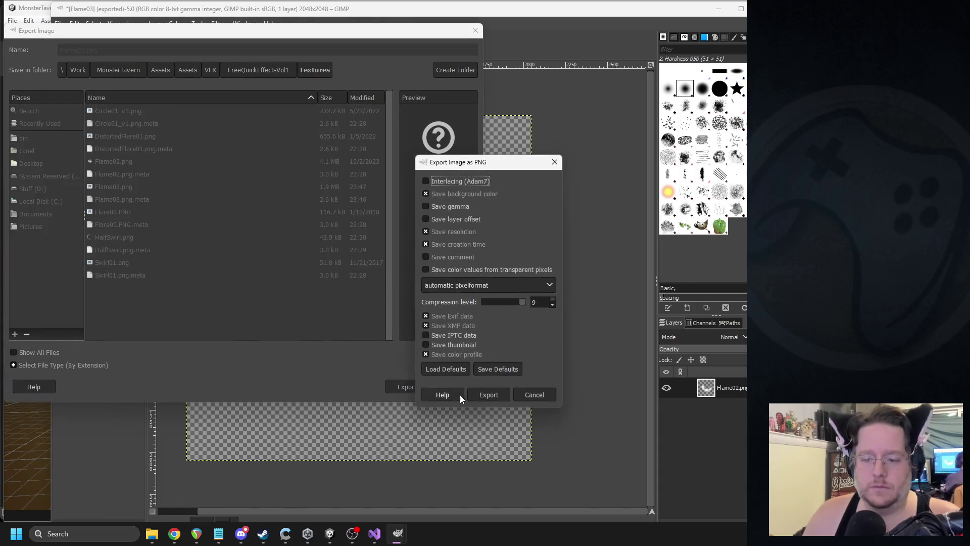
pyautogui.click(488, 395)
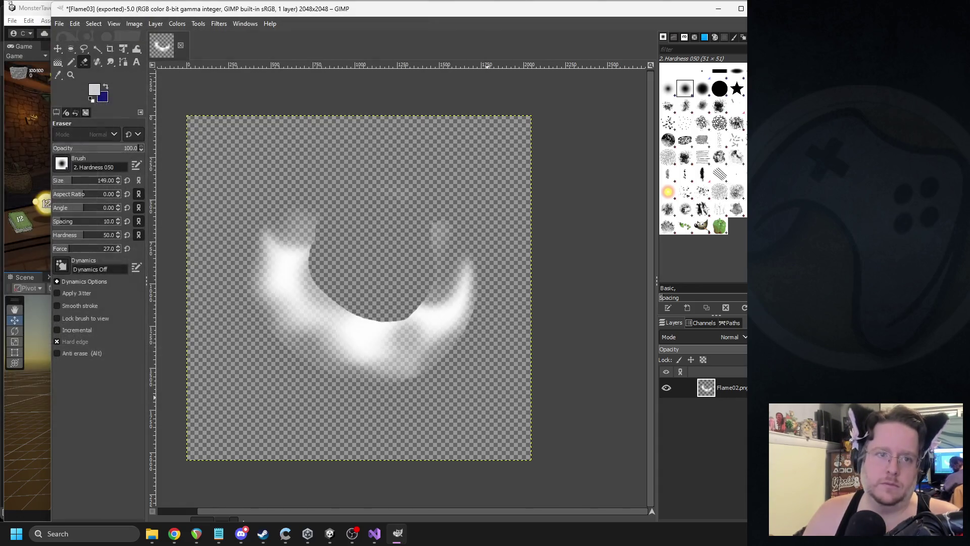
pyautogui.click(21, 3)
# - Replay the splash effect several times to check the updated flame sprite
pyautogui.click(354, 457)
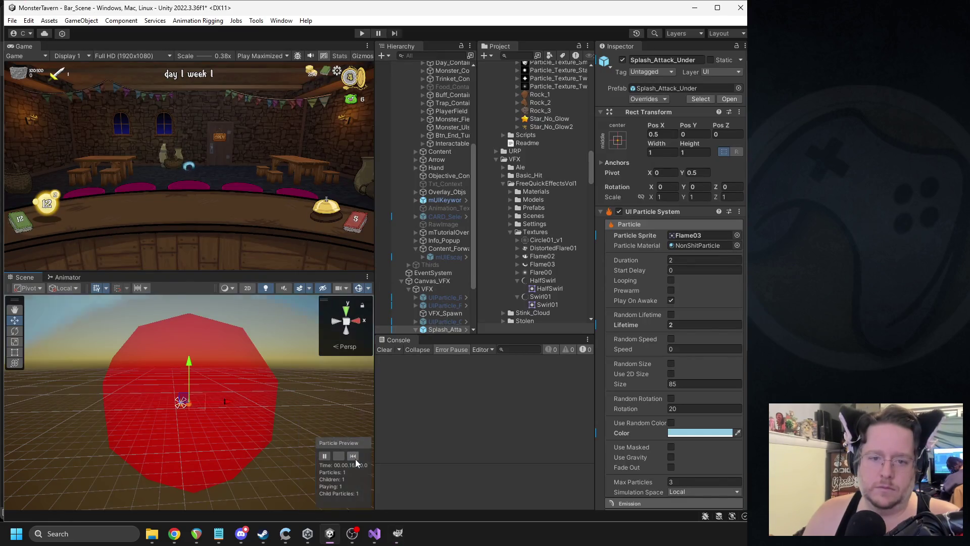
pyautogui.click(355, 457)
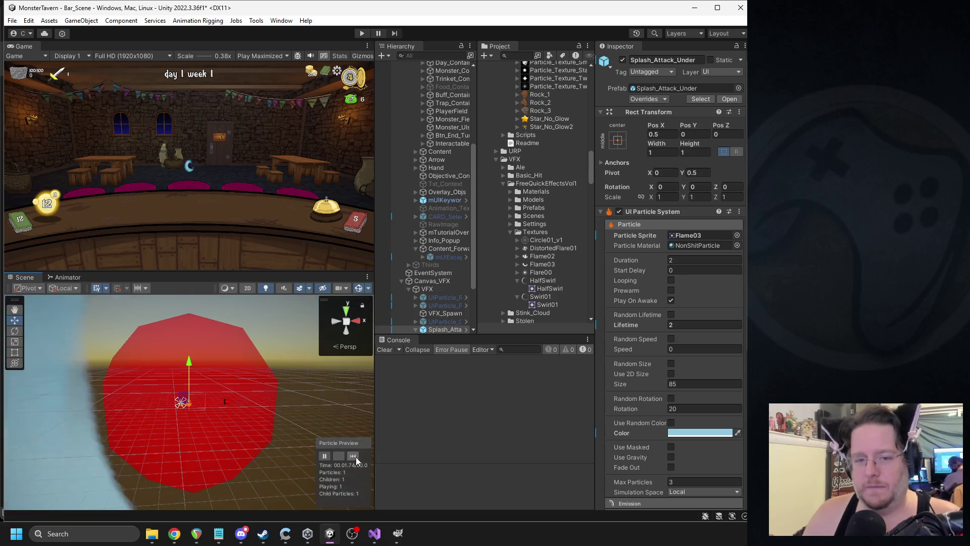
pyautogui.click(356, 457)
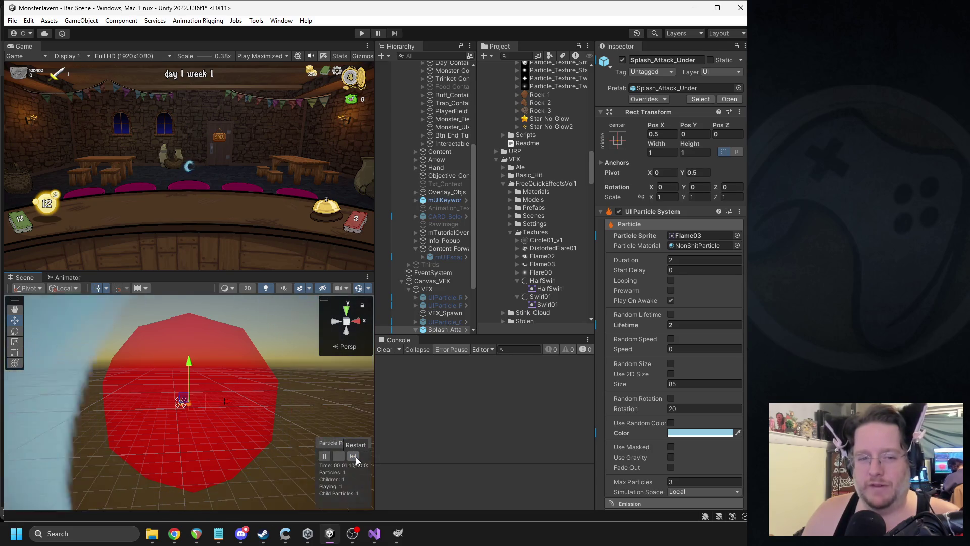
pyautogui.click(356, 457)
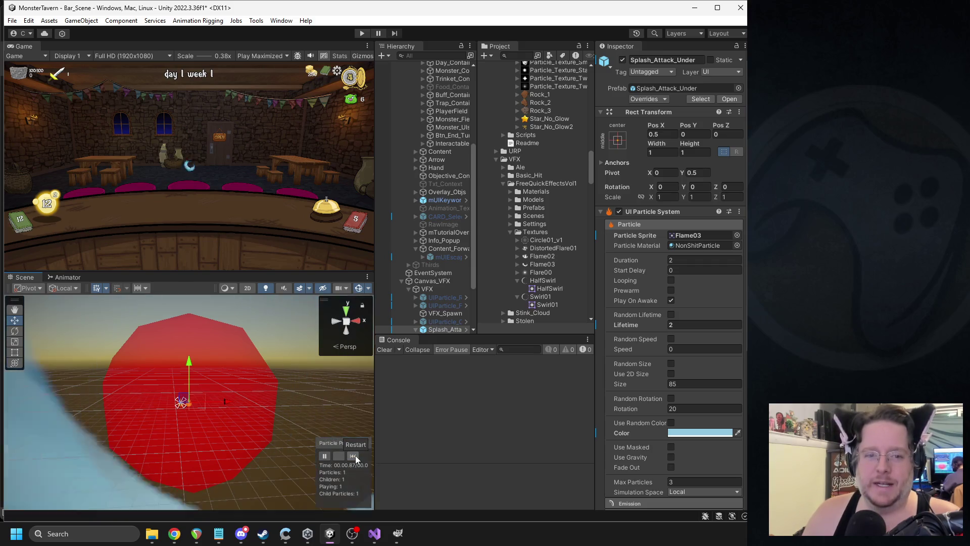
pyautogui.click(356, 456)
pyautogui.click(356, 456)
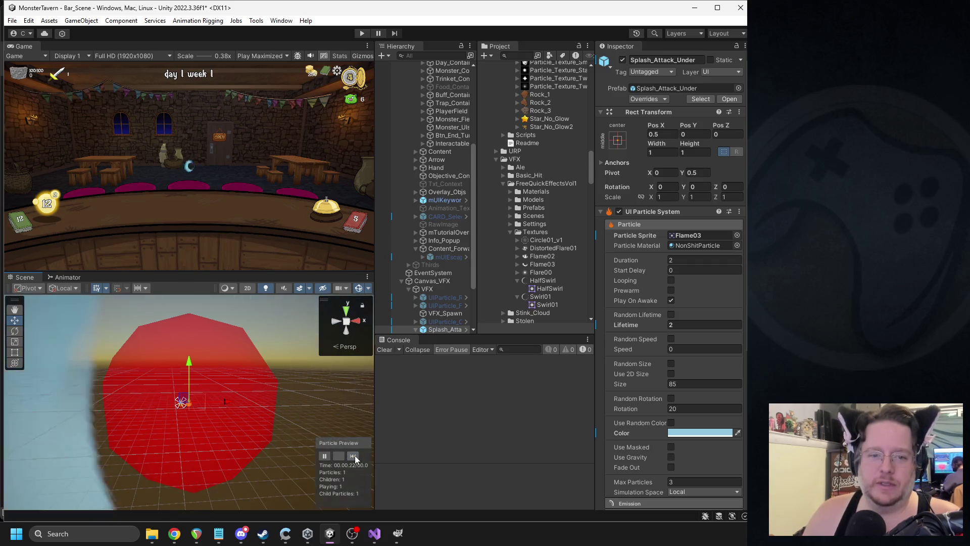
# - Set the child Splash_Attack's particle sprite to HalfSwirl and replay the effect from the parent
pyautogui.scroll(-3, 443, 322)
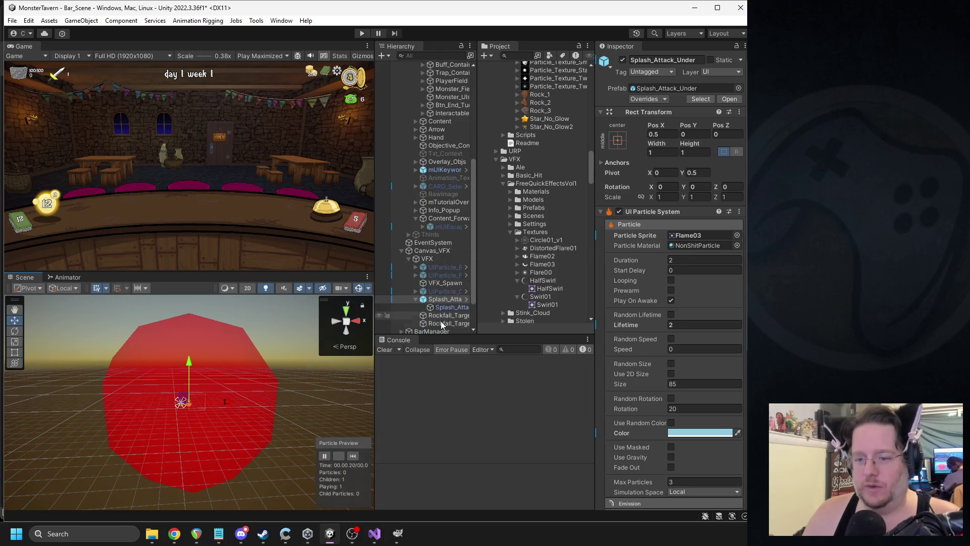
pyautogui.click(445, 308)
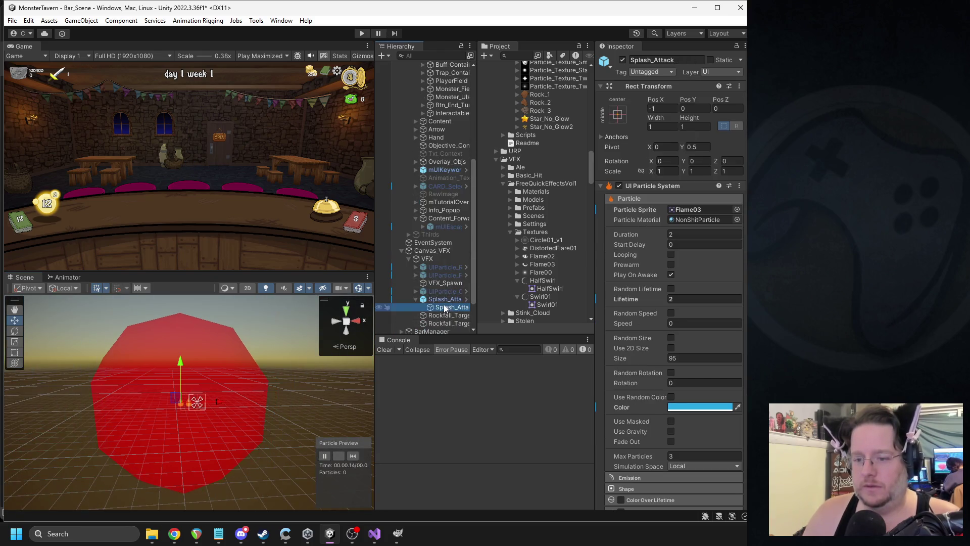
pyautogui.click(677, 209)
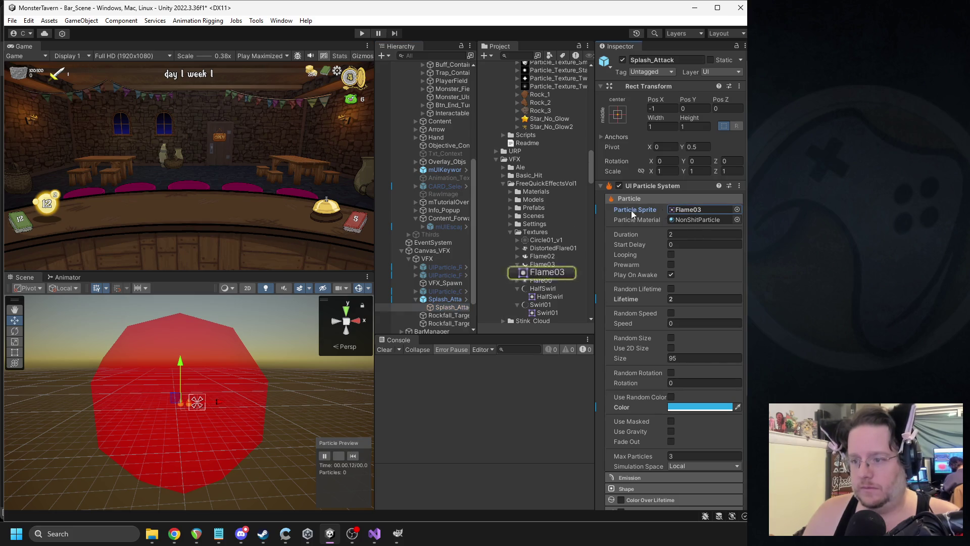
pyautogui.moveTo(548, 296); pyautogui.dragTo(700, 209)
pyautogui.click(445, 300)
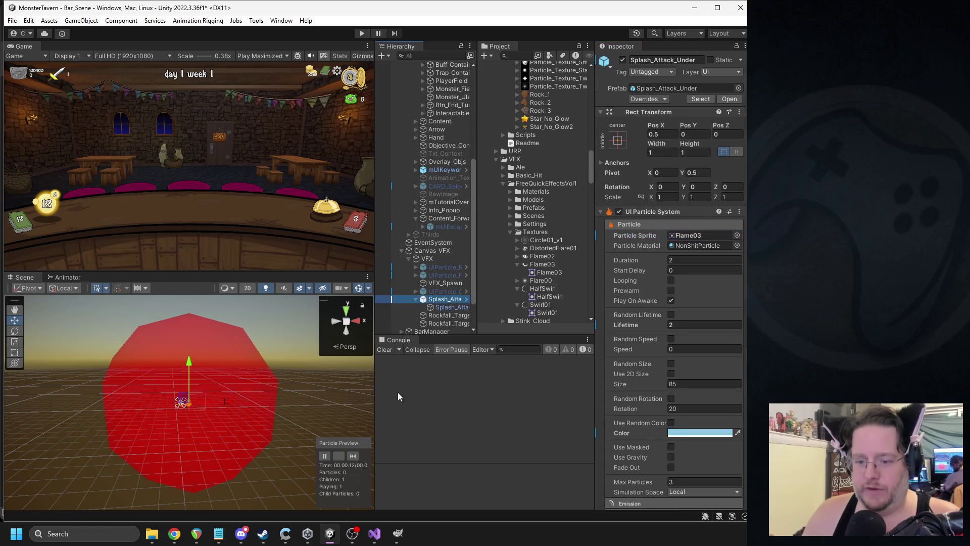
pyautogui.click(353, 455)
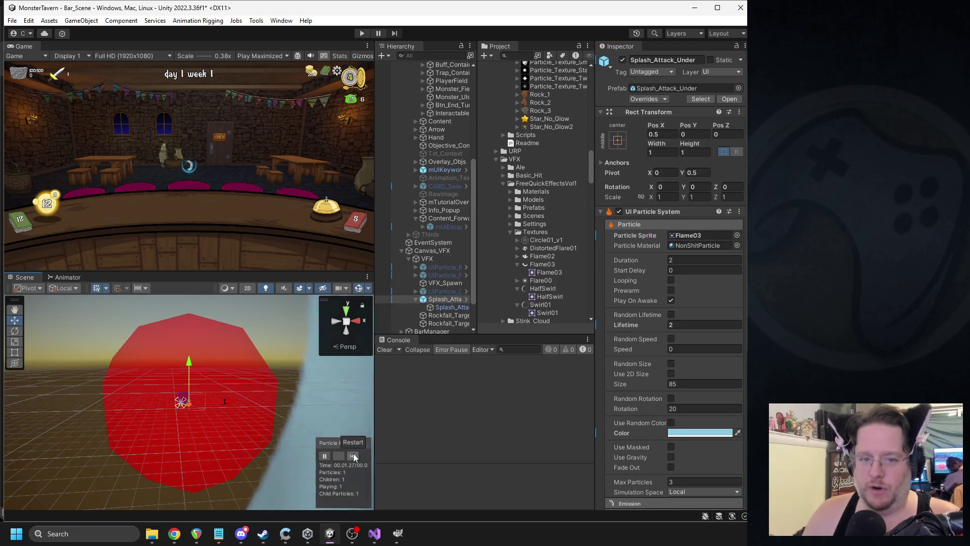
# - Set Splash_Attack_Under's particle size to 100 and replay the preview
pyautogui.click(353, 454)
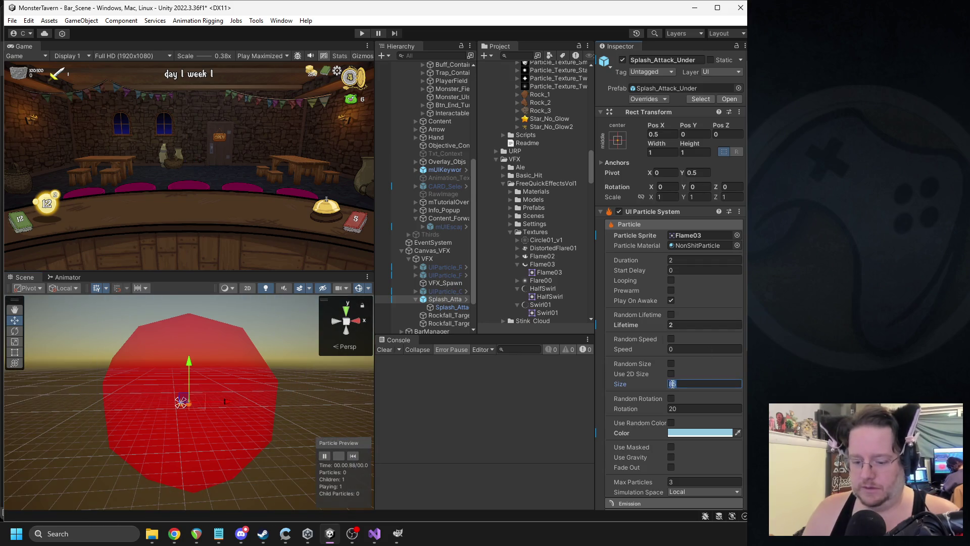
pyautogui.write('75')
pyautogui.click(354, 455)
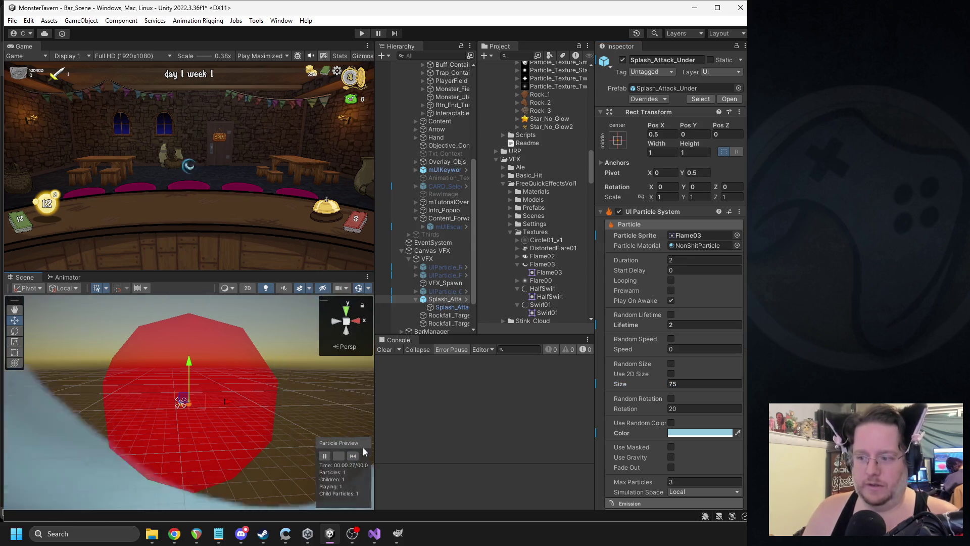
pyautogui.click(685, 386)
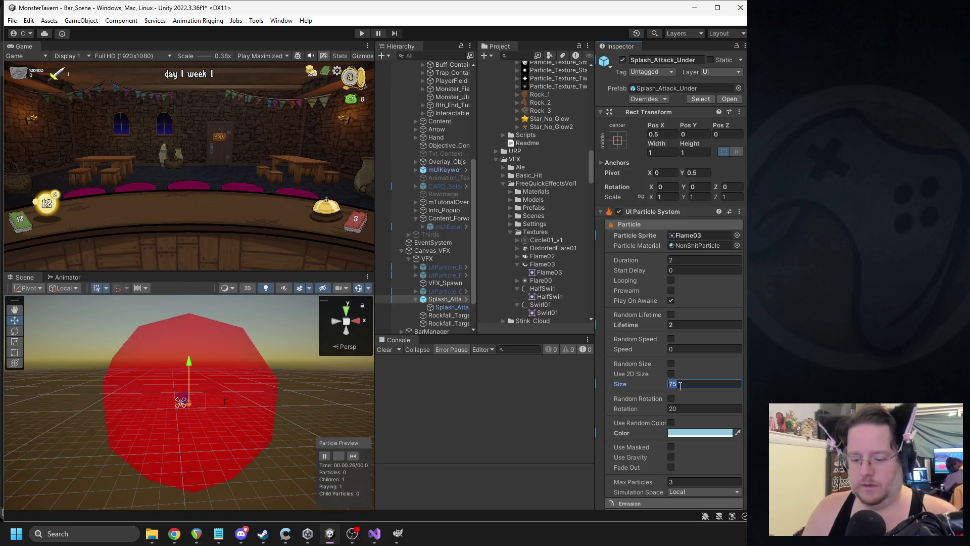
pyautogui.write('10')
pyautogui.click(352, 455)
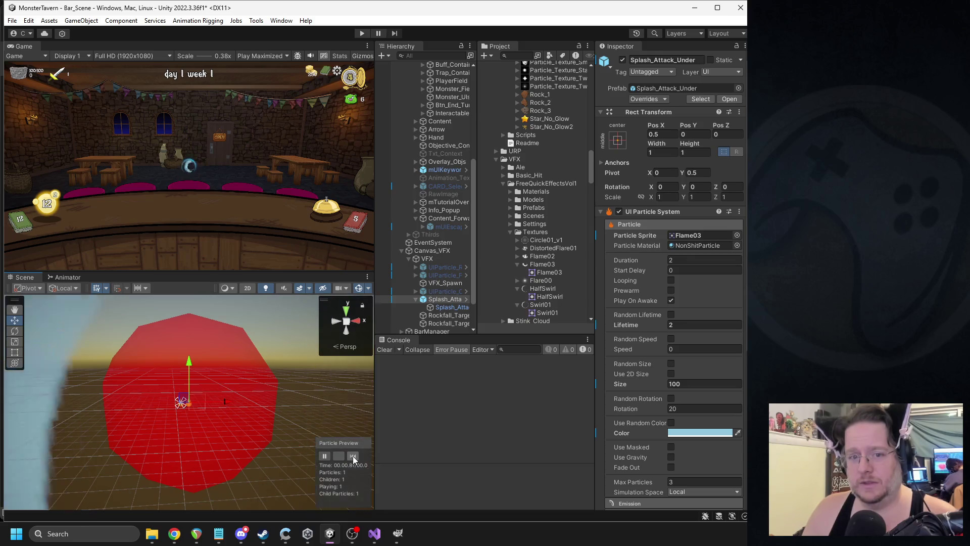
pyautogui.click(352, 456)
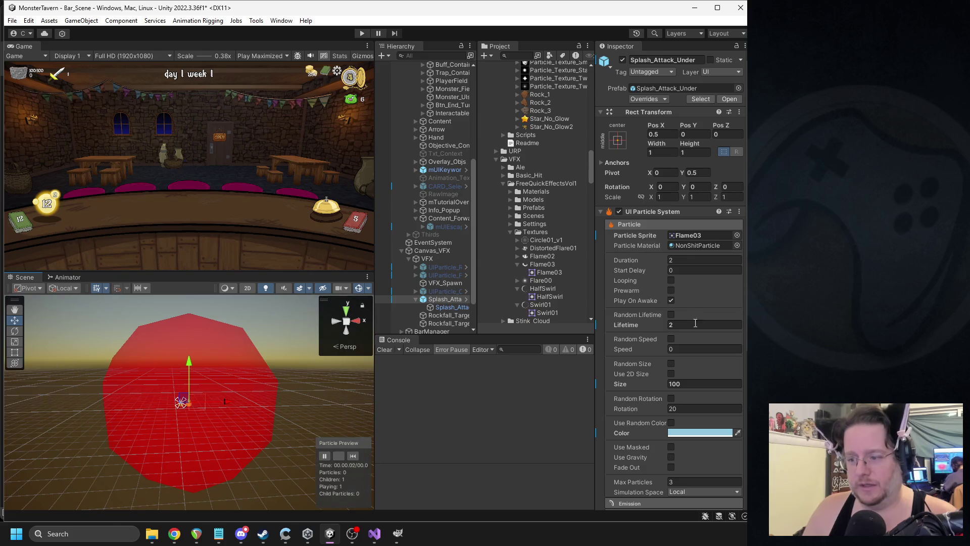
pyautogui.write('1')
# - Change the child Splash_Attack's particle lifetime to 1.8 and review both emitters
pyautogui.click(452, 307)
pyautogui.click(677, 300)
pyautogui.write('1.8')
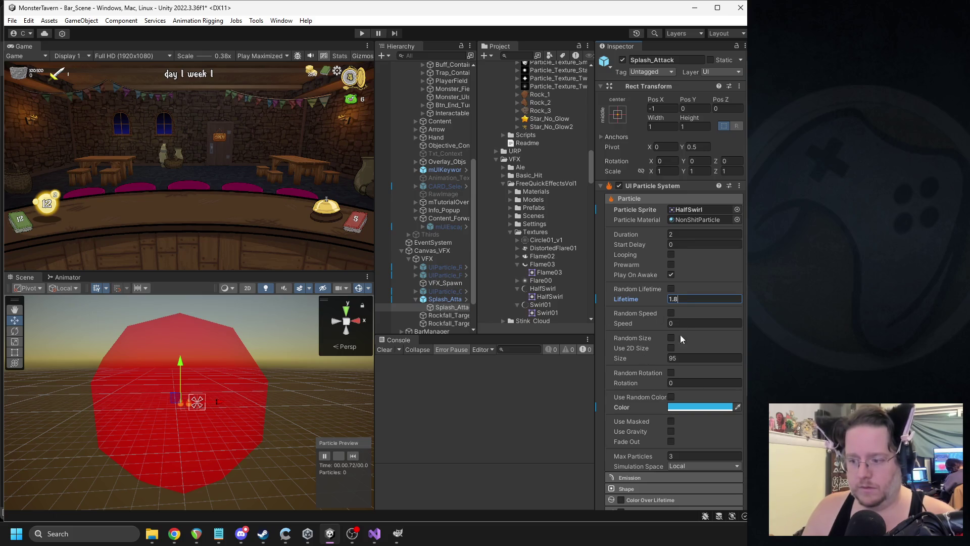
pyautogui.scroll(-3, 682, 333)
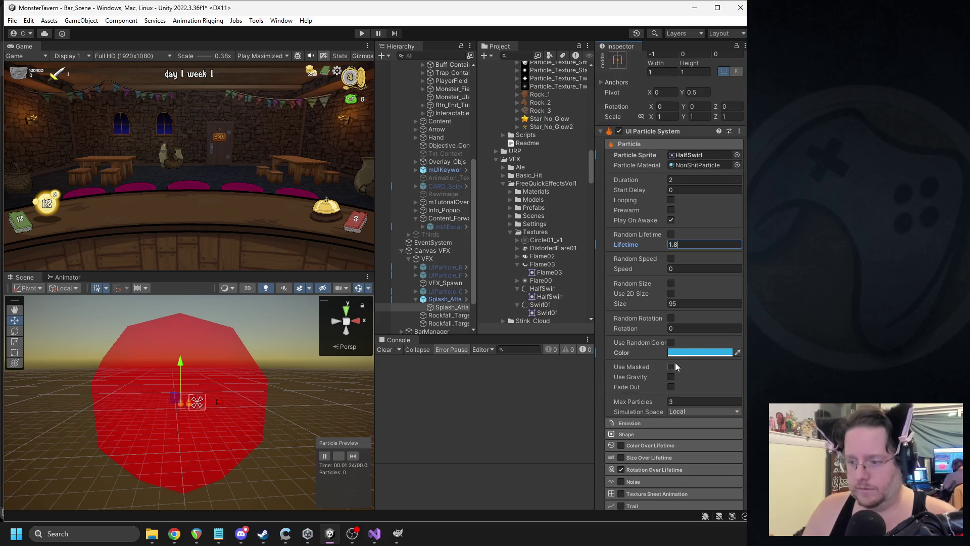
pyautogui.click(441, 299)
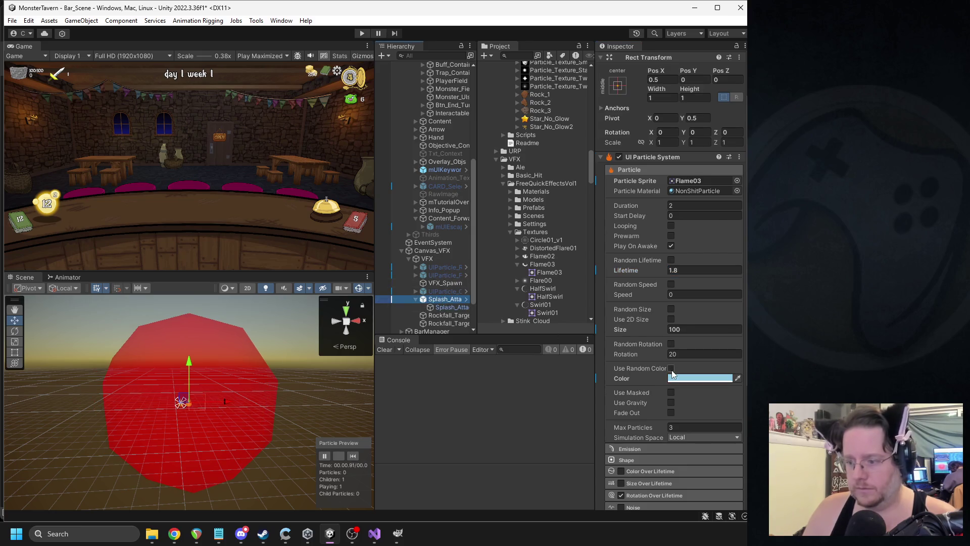
pyautogui.click(451, 308)
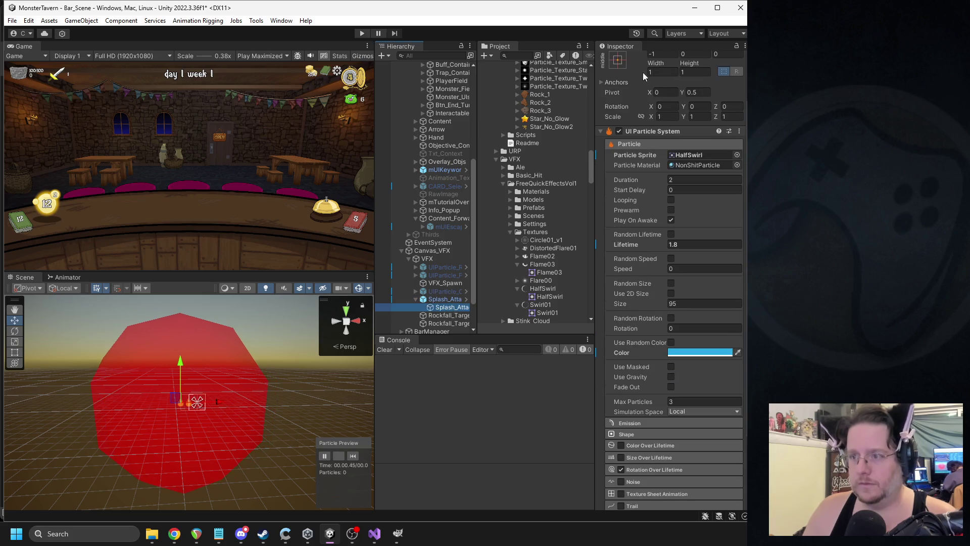
pyautogui.click(441, 299)
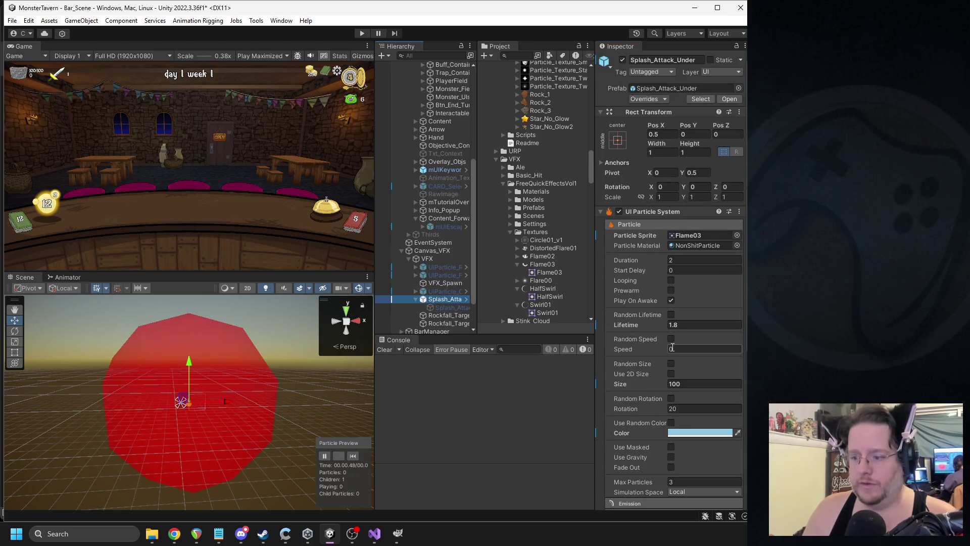
pyautogui.scroll(-5, 682, 365)
# - Give the splash particles a random start rotation between -45 and 45
pyautogui.click(643, 341)
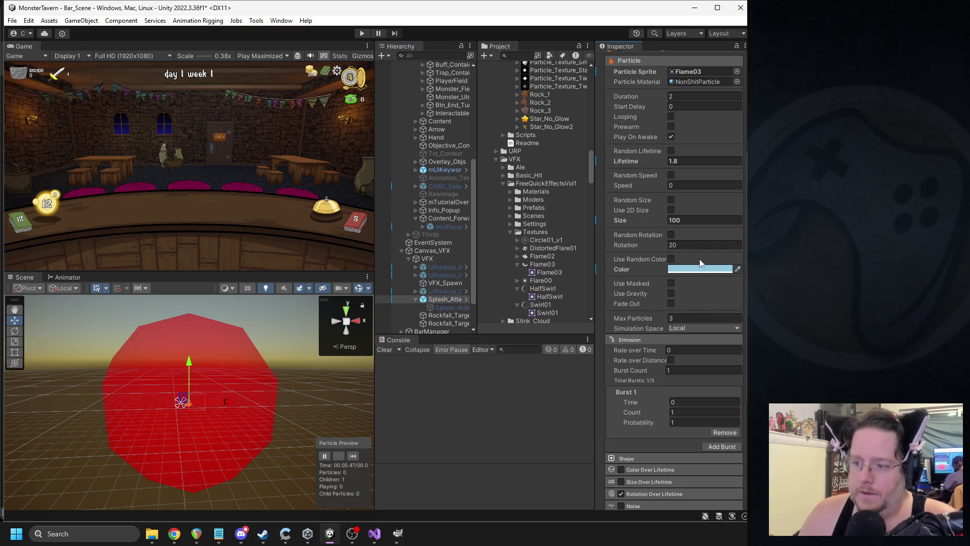
pyautogui.click(671, 235)
pyautogui.click(681, 246)
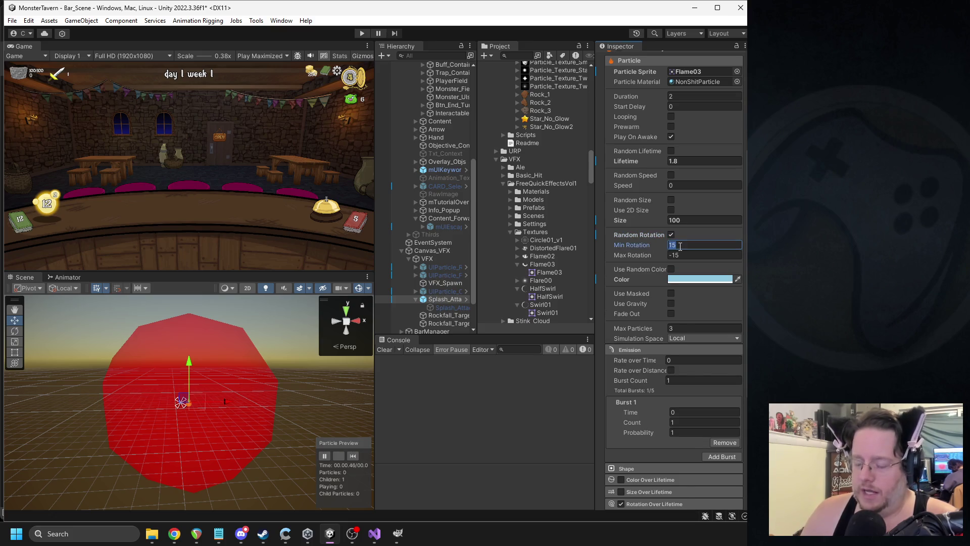
pyautogui.write('-45')
pyautogui.press('Tab')
pyautogui.write('4')
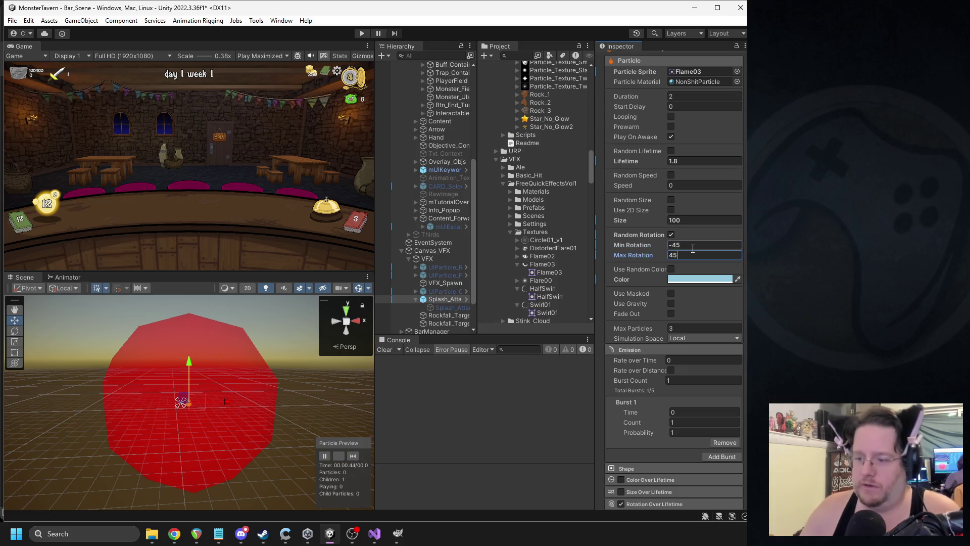
# - Turn on random colours and darken Color 1 to a deeper blue
pyautogui.scroll(-4, 656, 361)
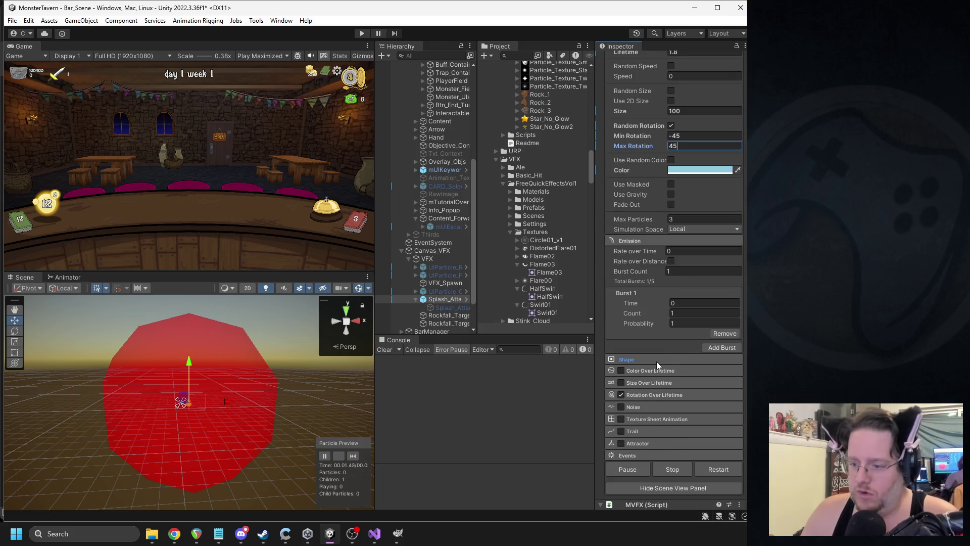
pyautogui.click(671, 160)
pyautogui.click(696, 180)
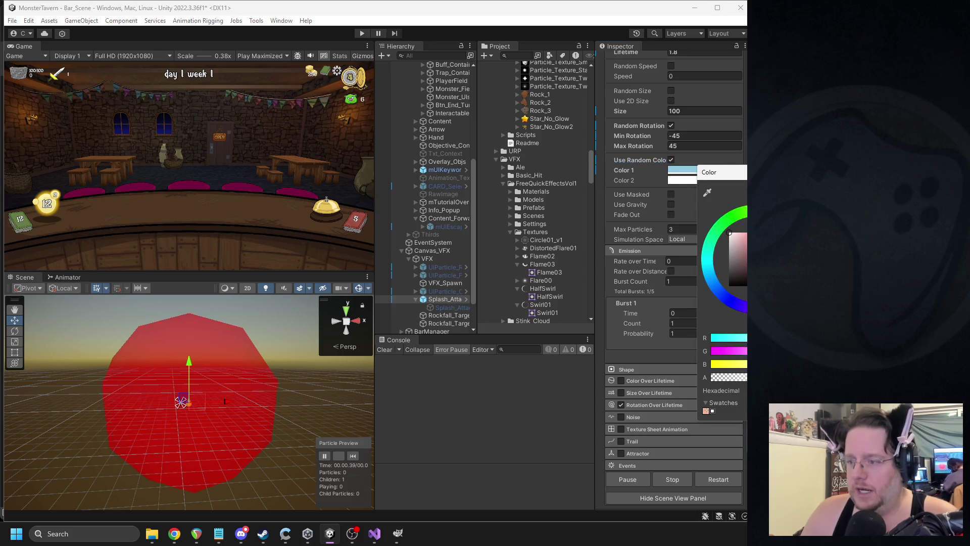
pyautogui.click(703, 188)
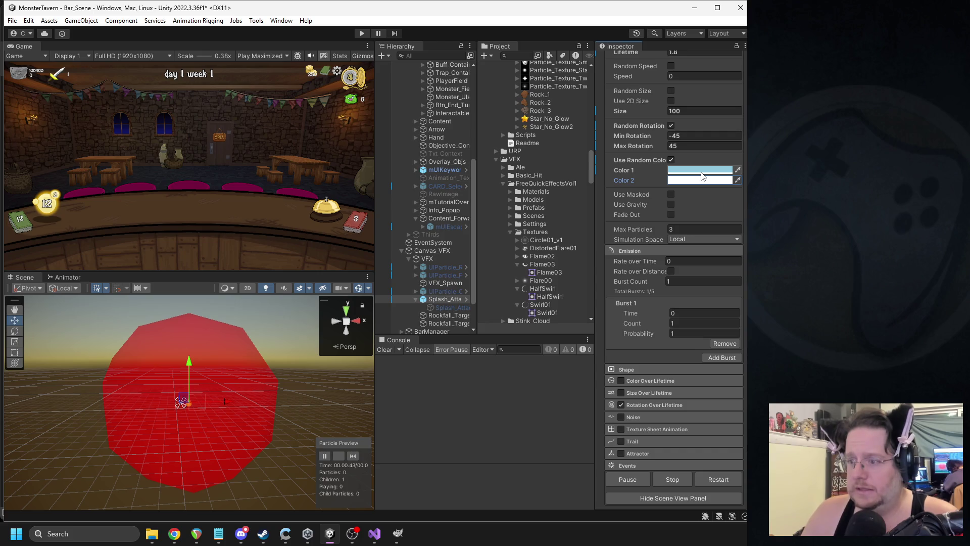
pyautogui.click(702, 171)
pyautogui.moveTo(741, 243); pyautogui.dragTo(745, 253)
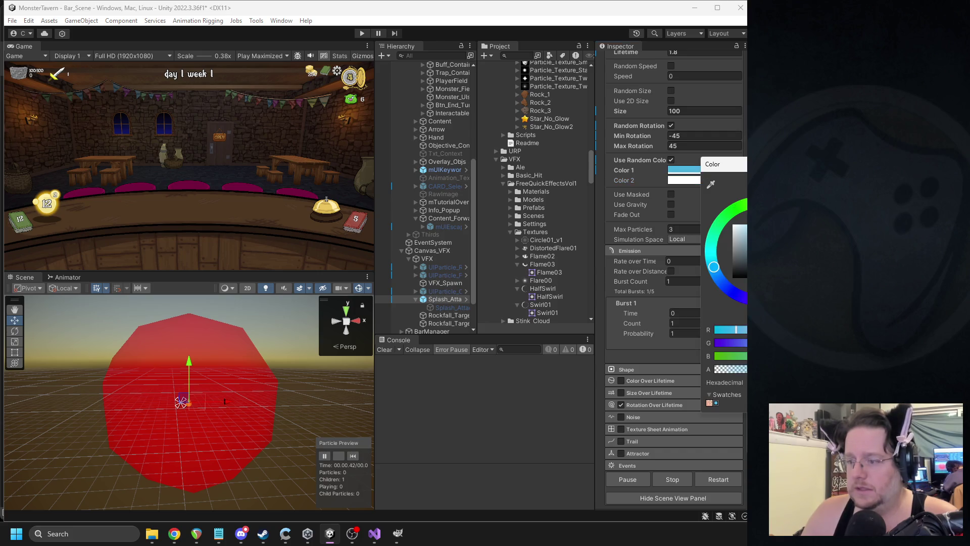
pyautogui.click(680, 264)
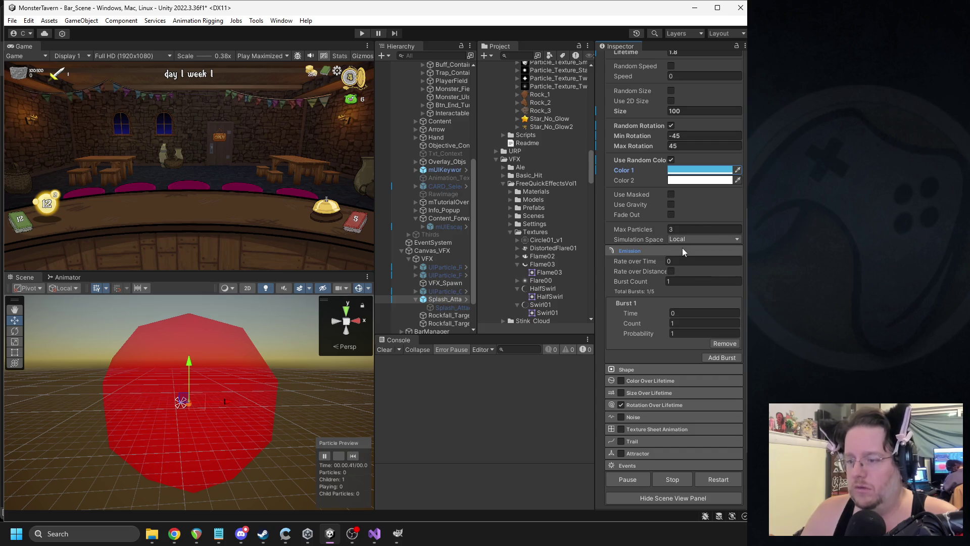
# - Briefly expand and collapse the Shape and Color Over Lifetime sections
pyautogui.click(639, 368)
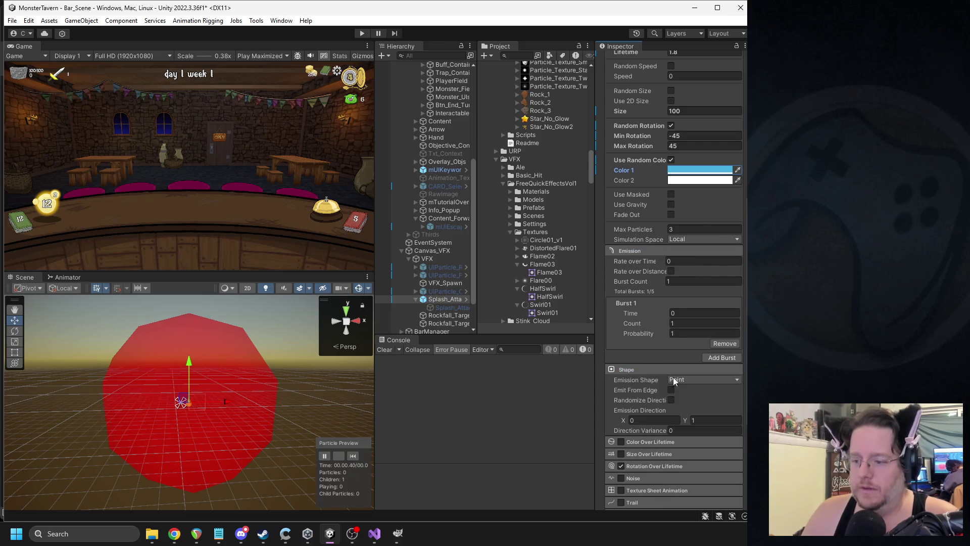
pyautogui.click(660, 371)
pyautogui.click(639, 381)
pyautogui.click(640, 381)
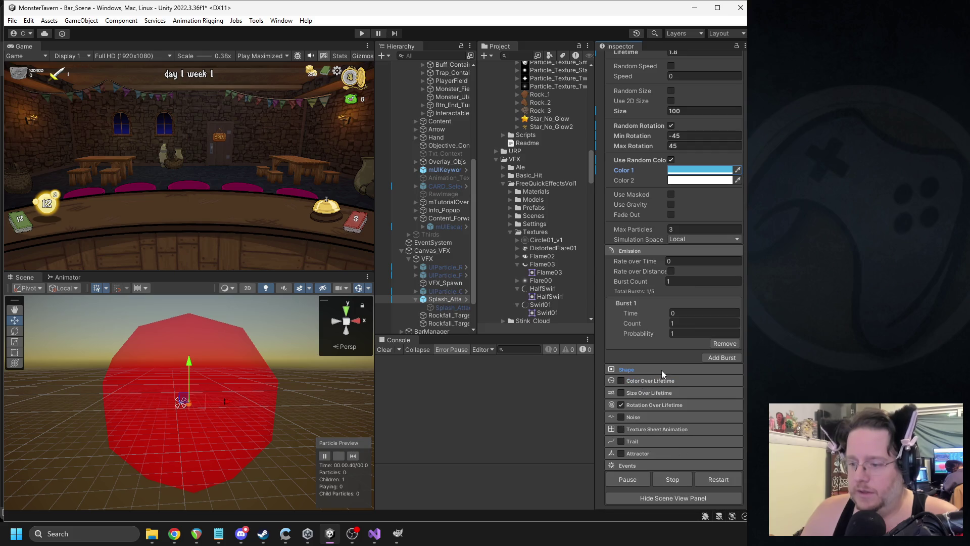
# - Set the burst count and Max Particles to 10 and replay the preview
pyautogui.click(686, 325)
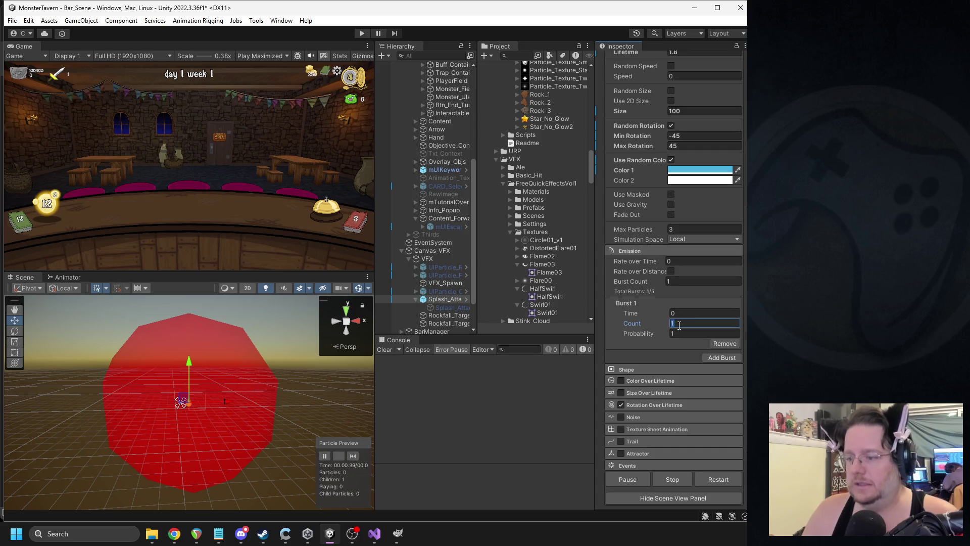
pyautogui.write('0')
pyautogui.click(685, 230)
pyautogui.click(353, 455)
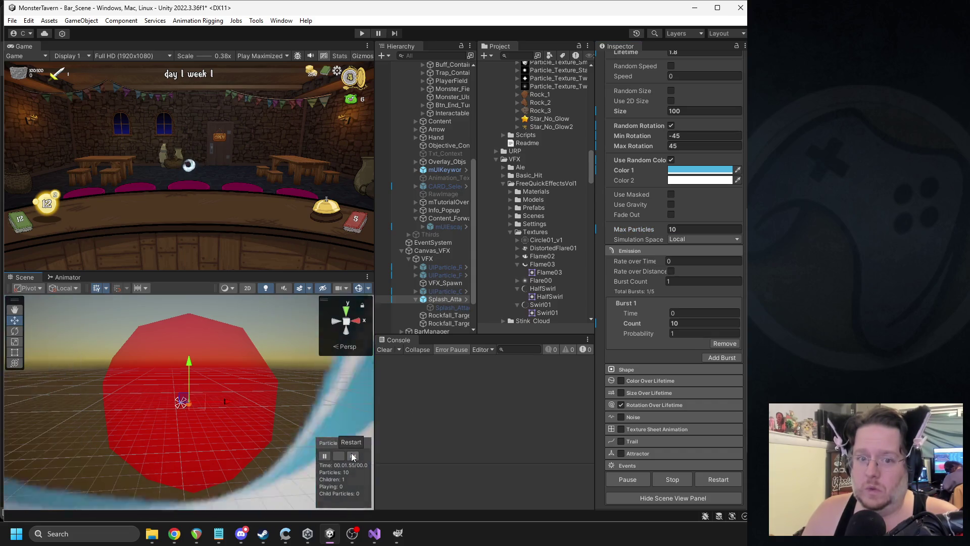
pyautogui.click(353, 456)
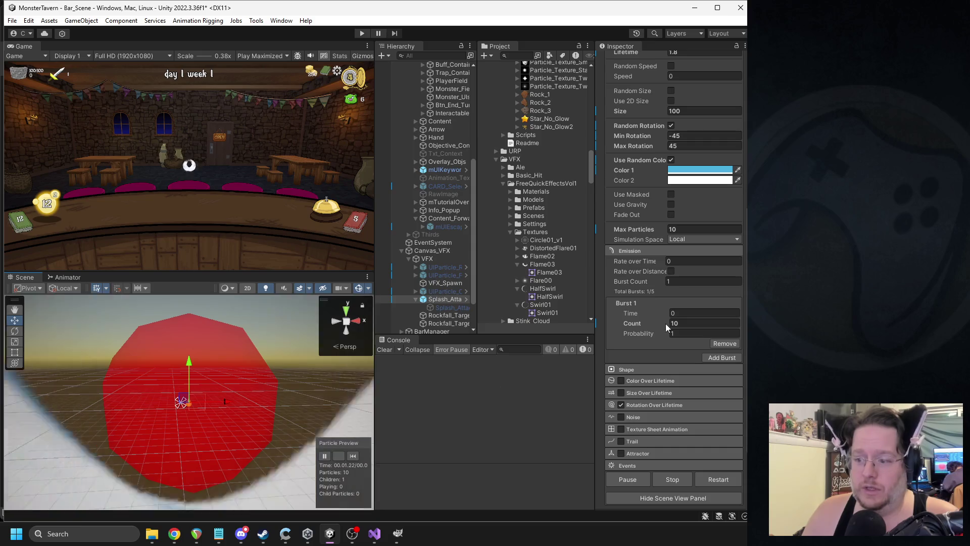
# - Expand Rotation Over Lifetime and switch it to a random speed range
pyautogui.scroll(3, 699, 271)
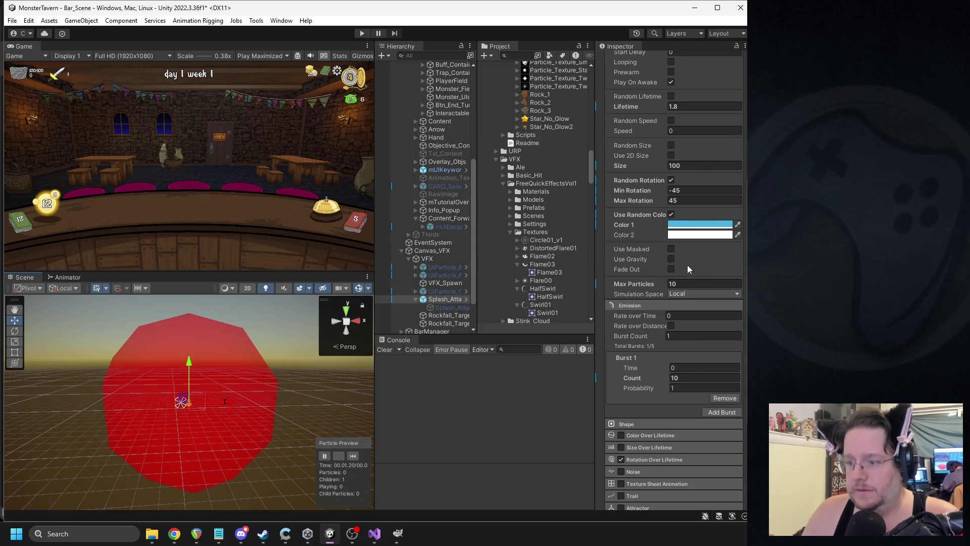
pyautogui.scroll(3, 695, 340)
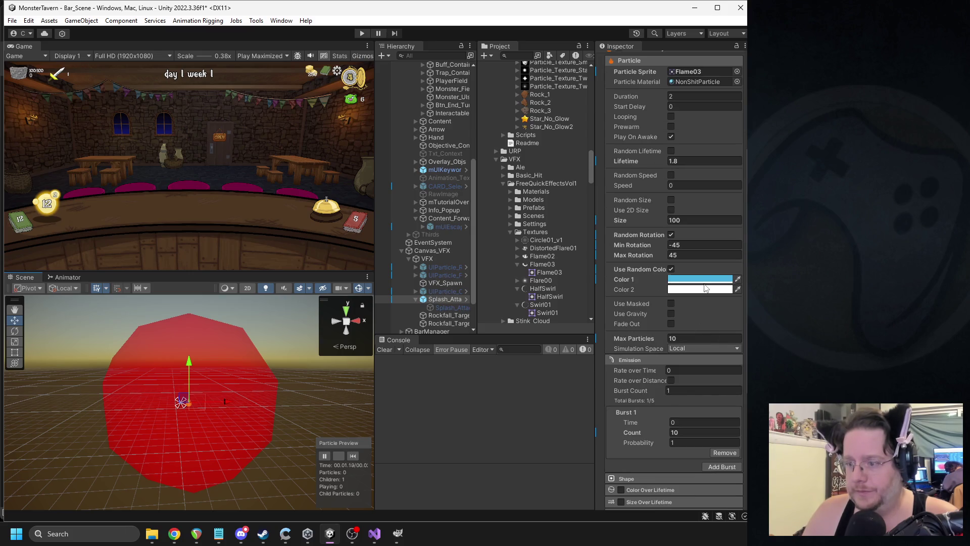
pyautogui.scroll(-6, 677, 303)
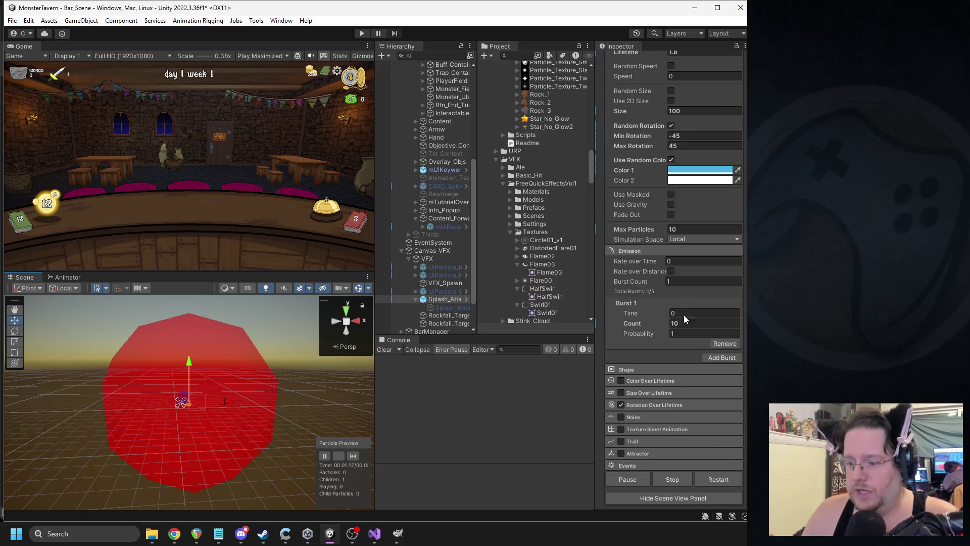
pyautogui.click(646, 405)
pyautogui.click(672, 416)
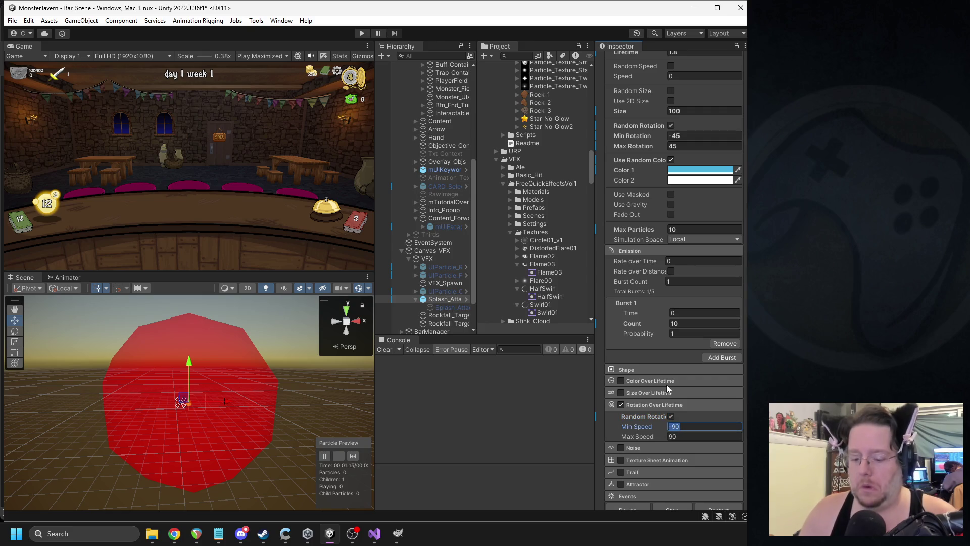
# - Set the rotation-over-lifetime speed to a random 700–900 and replay the preview
pyautogui.write('700')
pyautogui.press('Tab')
pyautogui.write('900')
pyautogui.click(353, 456)
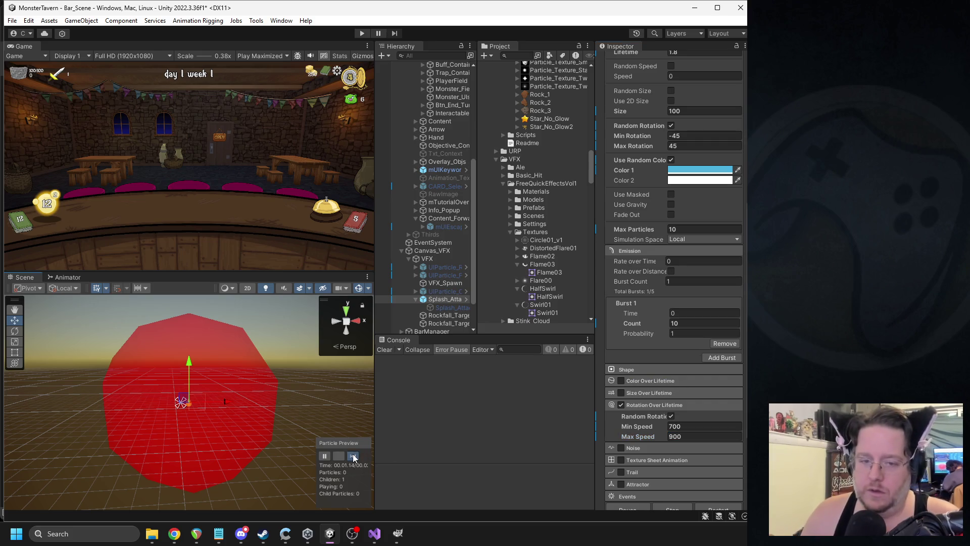
# - Reduce the burst count to 3, inspect both particle colours, and replay the splash
pyautogui.click(677, 323)
pyautogui.write('3')
pyautogui.click(357, 458)
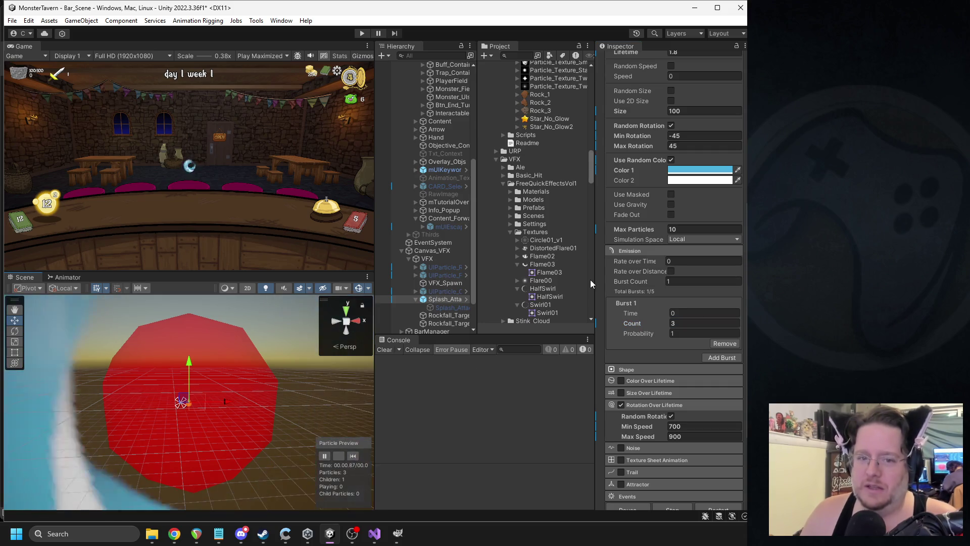
pyautogui.click(700, 170)
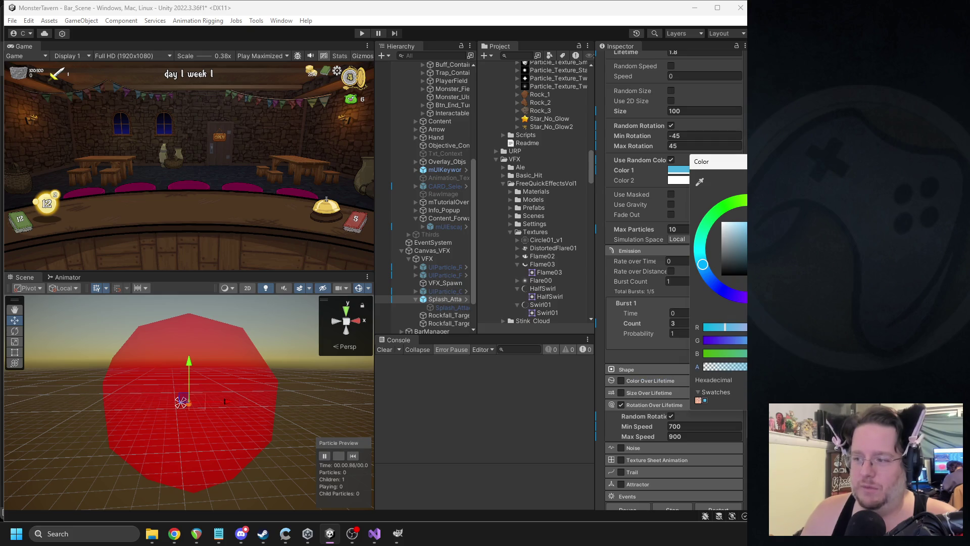
pyautogui.click(680, 180)
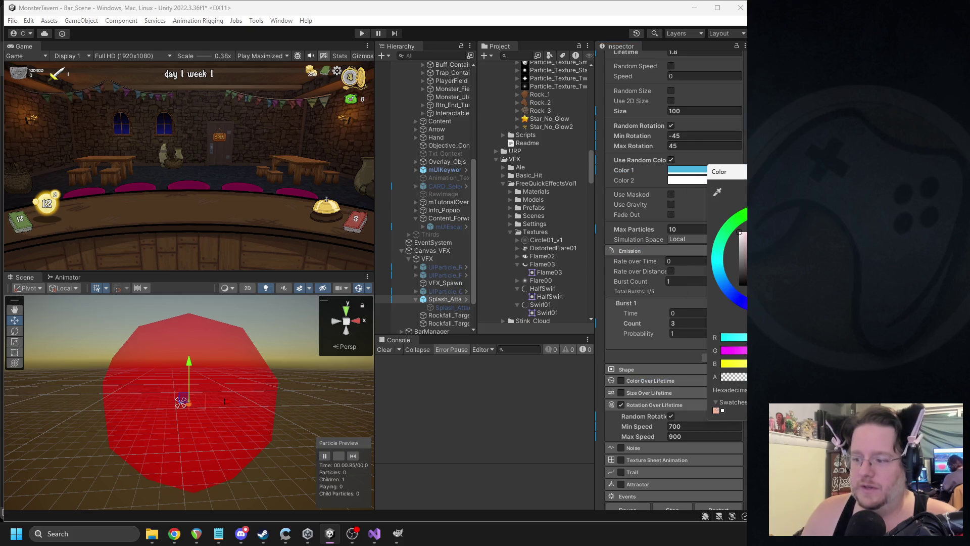
pyautogui.press('Escape')
pyautogui.click(353, 457)
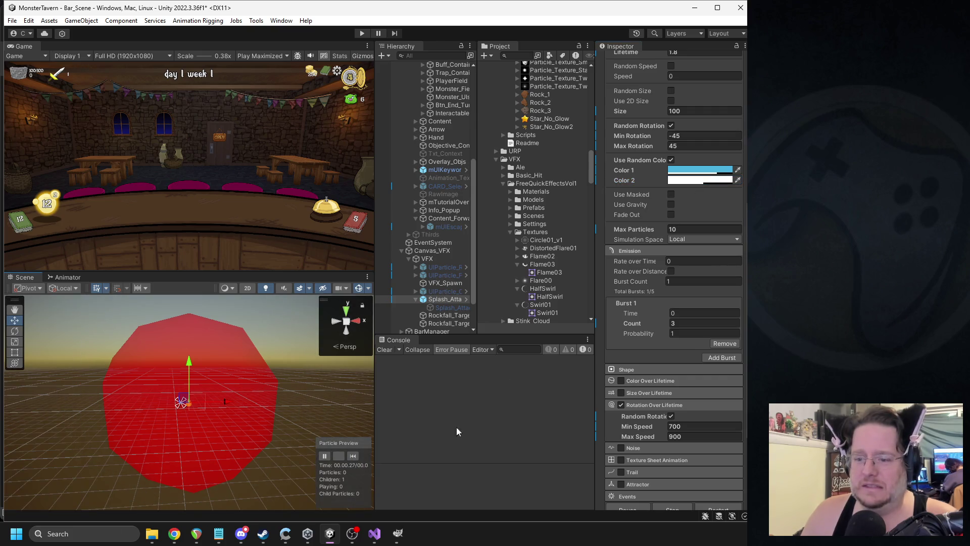
pyautogui.click(353, 456)
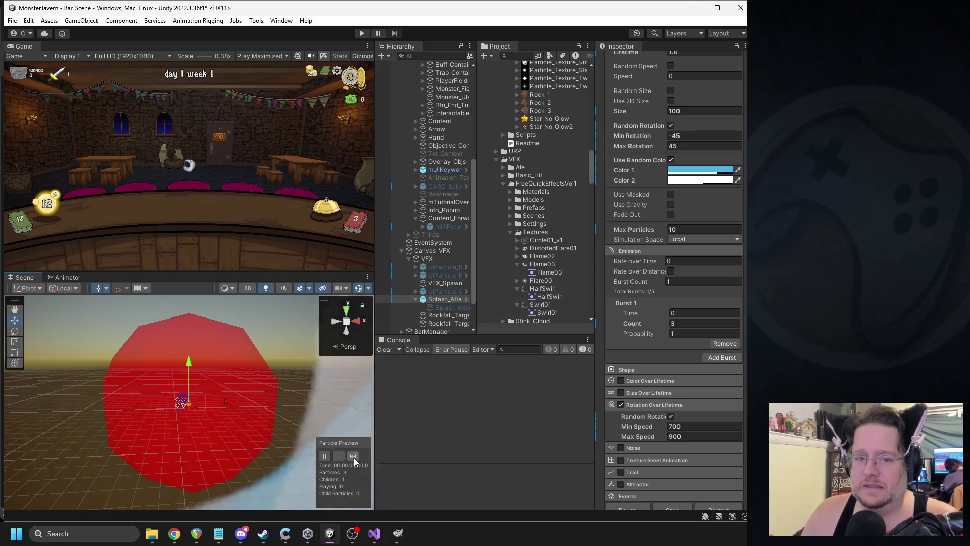
# - Copy the first blue onto Color 2, lighten it to light blue, and replay repeatedly
pyautogui.moveTo(703, 170); pyautogui.dragTo(709, 184)
pyautogui.click(709, 180)
pyautogui.moveTo(742, 338); pyautogui.dragTo(747, 339)
pyautogui.click(402, 392)
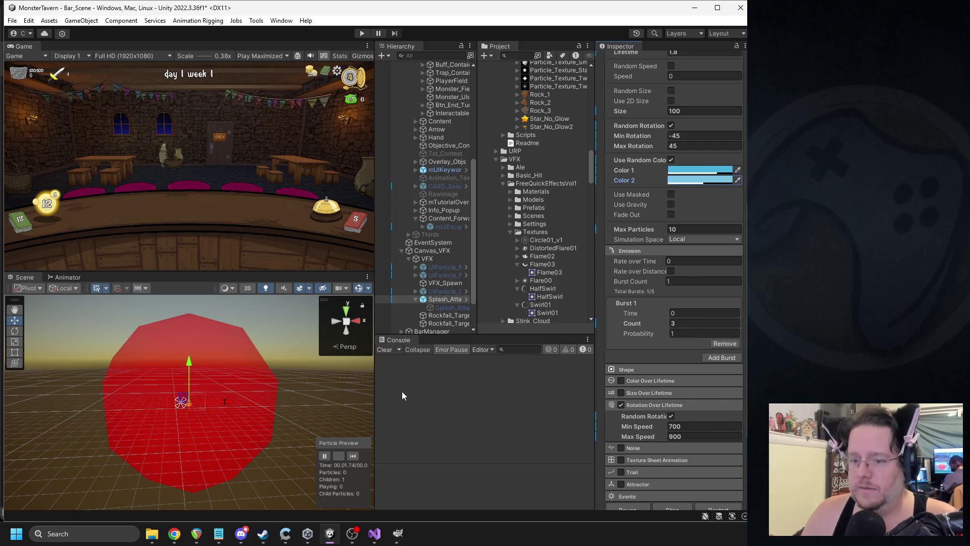
pyautogui.click(353, 457)
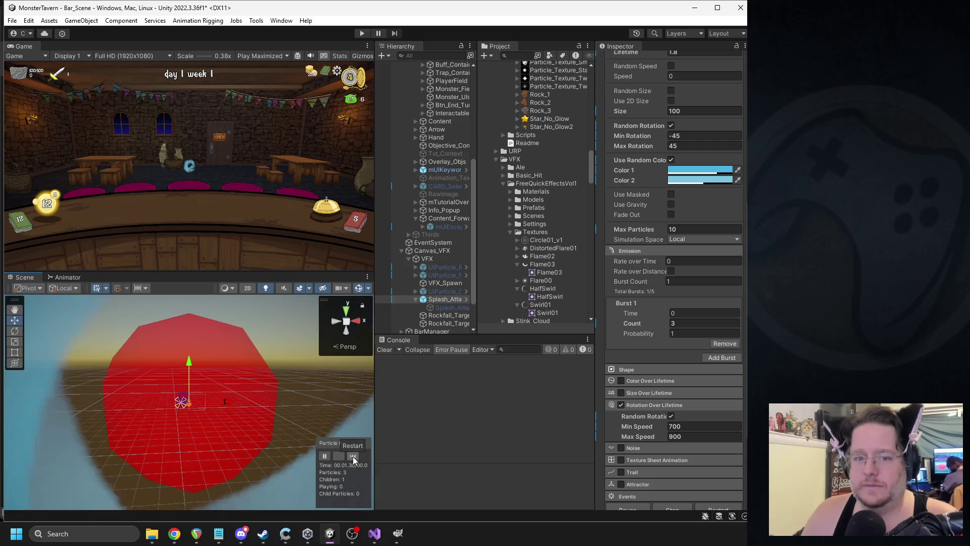
pyautogui.click(354, 456)
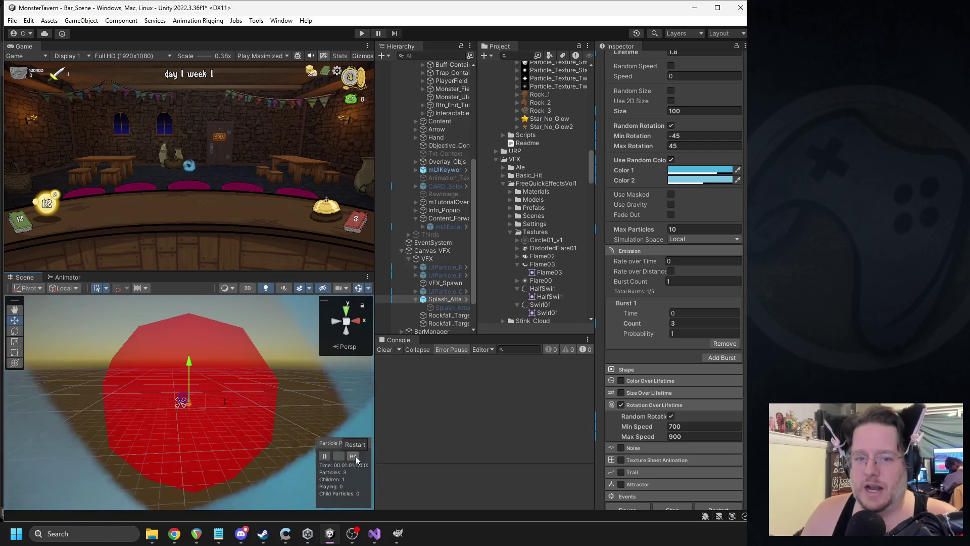
pyautogui.click(356, 454)
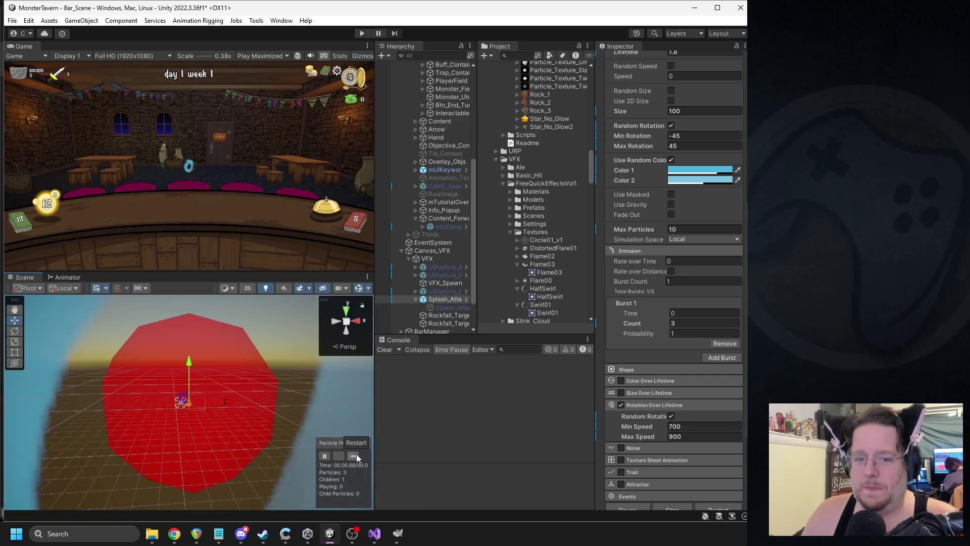
pyautogui.click(356, 454)
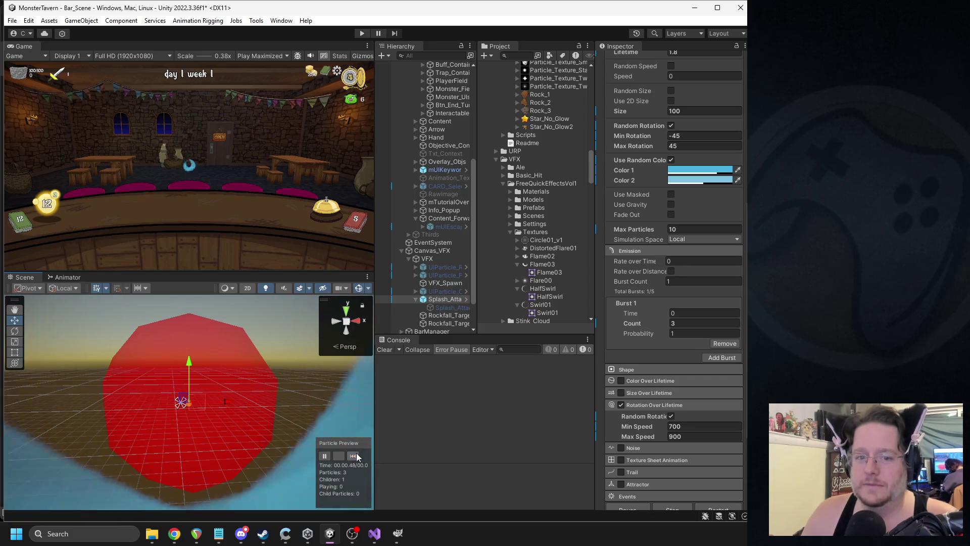
pyautogui.click(357, 455)
# - Recheck both particle colours and replay the splash preview twice more
pyautogui.click(700, 170)
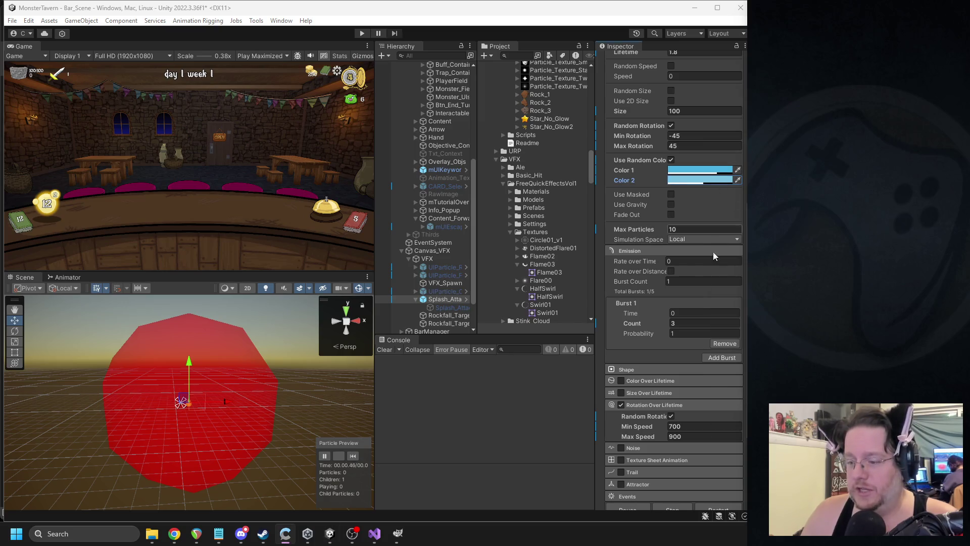
pyautogui.click(687, 170)
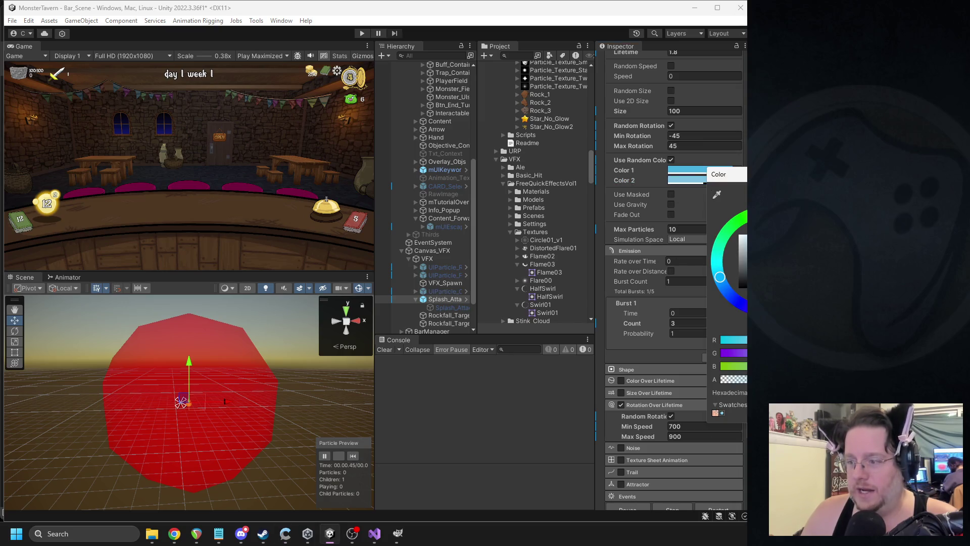
pyautogui.press('Escape')
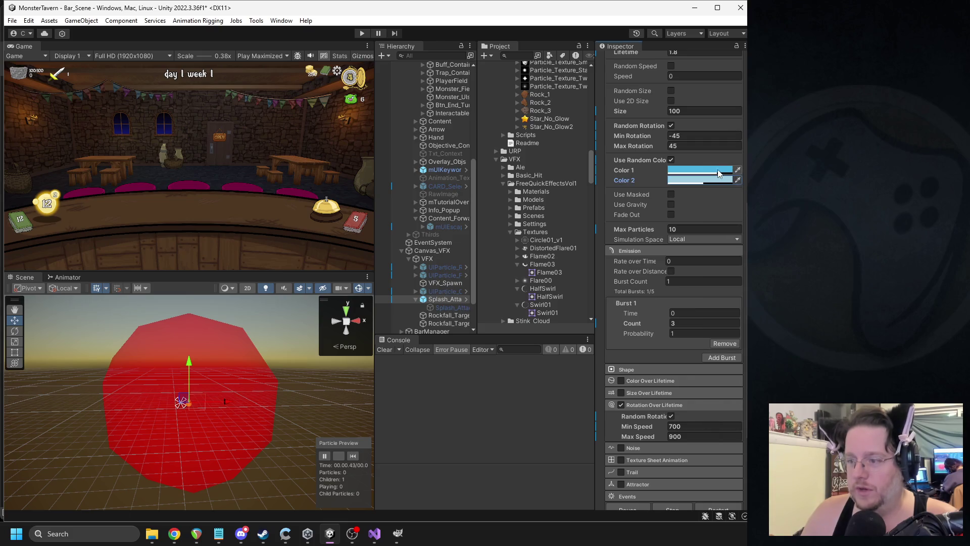
pyautogui.click(353, 456)
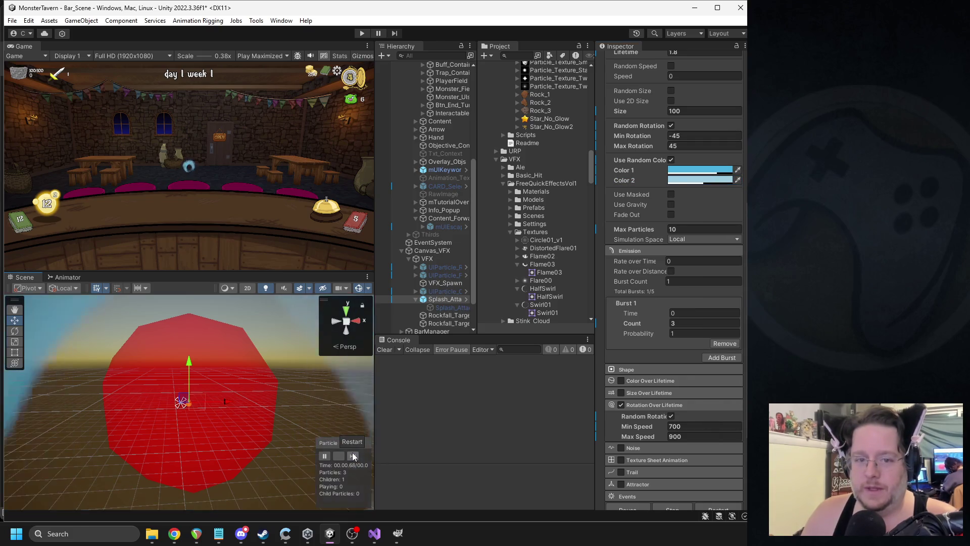
pyautogui.click(353, 456)
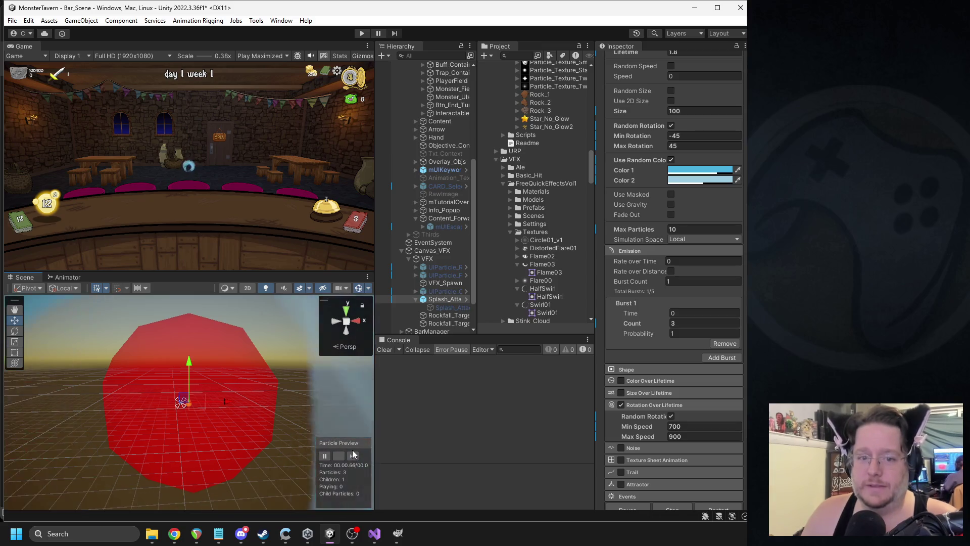
pyautogui.click(448, 217)
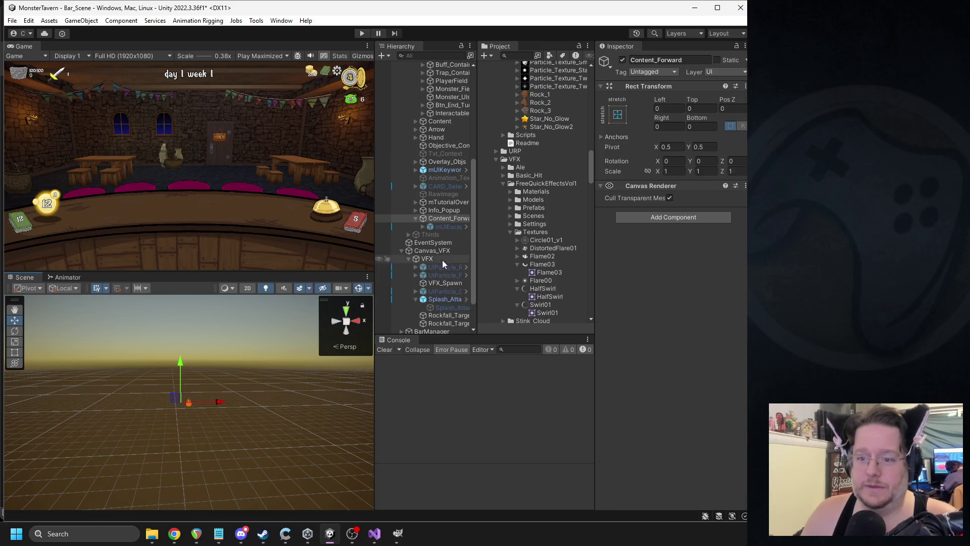
# - Disable the Splash_Attack_Under effect and enter Play mode
pyautogui.scroll(-3, 451, 232)
pyautogui.click(440, 257)
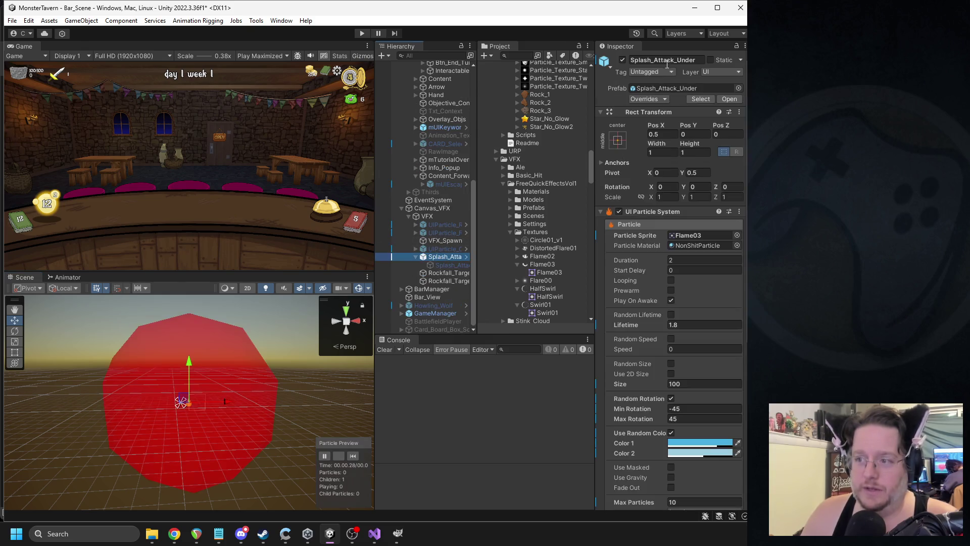
pyautogui.click(622, 60)
pyautogui.hotkey('ctrl', 'p')
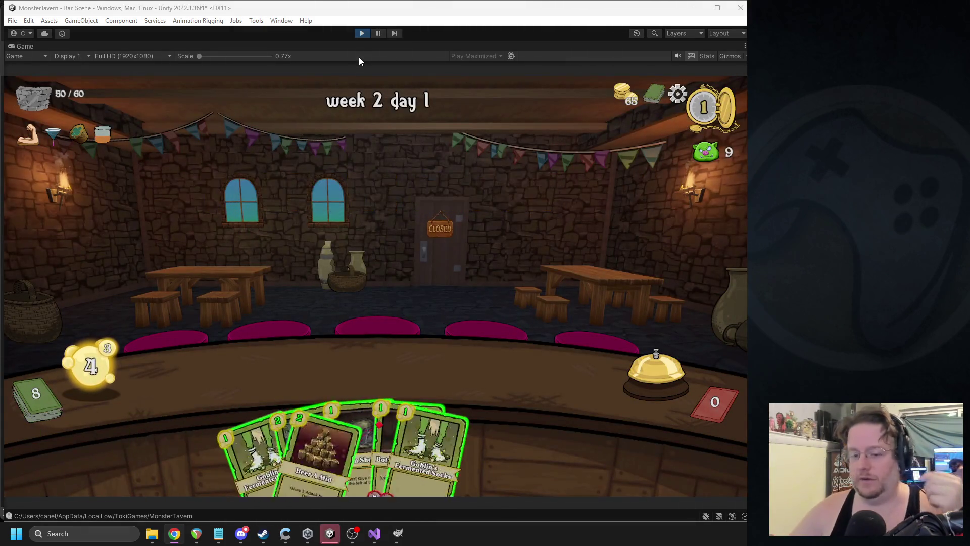
# - End the turn, serve Leviathan Lager and two Goblin's Fermented Socks, then stop the game
pyautogui.click(627, 360)
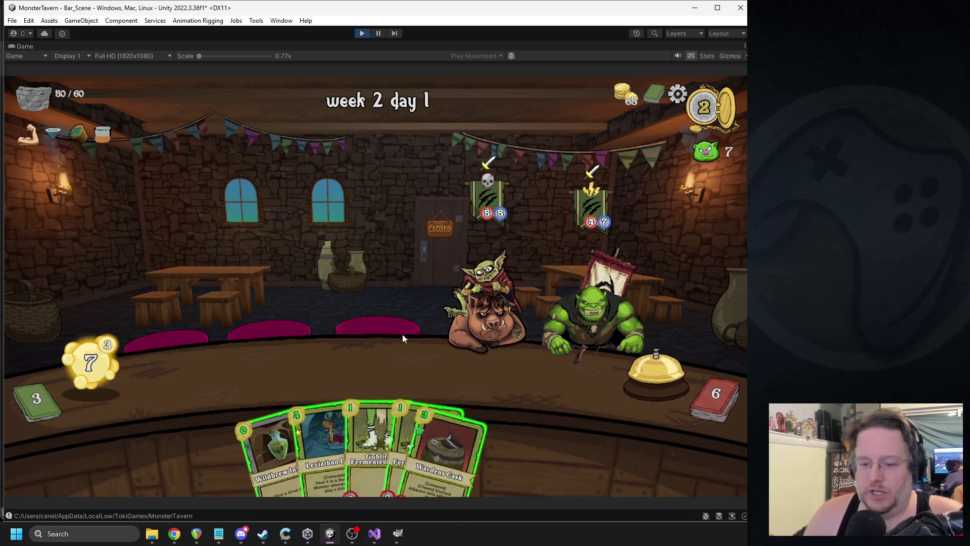
pyautogui.moveTo(327, 411)
pyautogui.moveTo(324, 428)
pyautogui.mouseDown()
pyautogui.moveTo(505, 394)
pyautogui.moveTo(579, 367)
pyautogui.moveTo(551, 384)
pyautogui.mouseUp()
pyautogui.moveTo(536, 374)
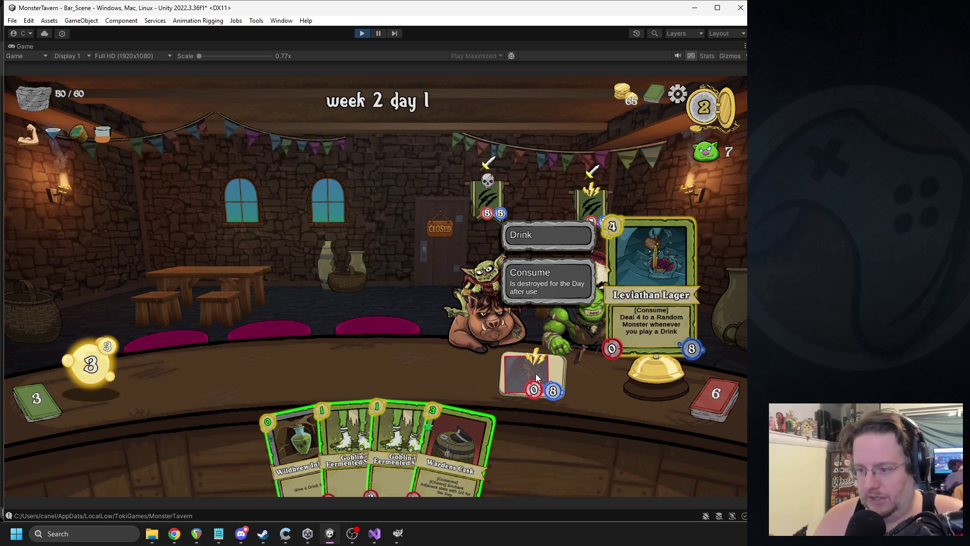
pyautogui.moveTo(349, 440); pyautogui.dragTo(239, 353)
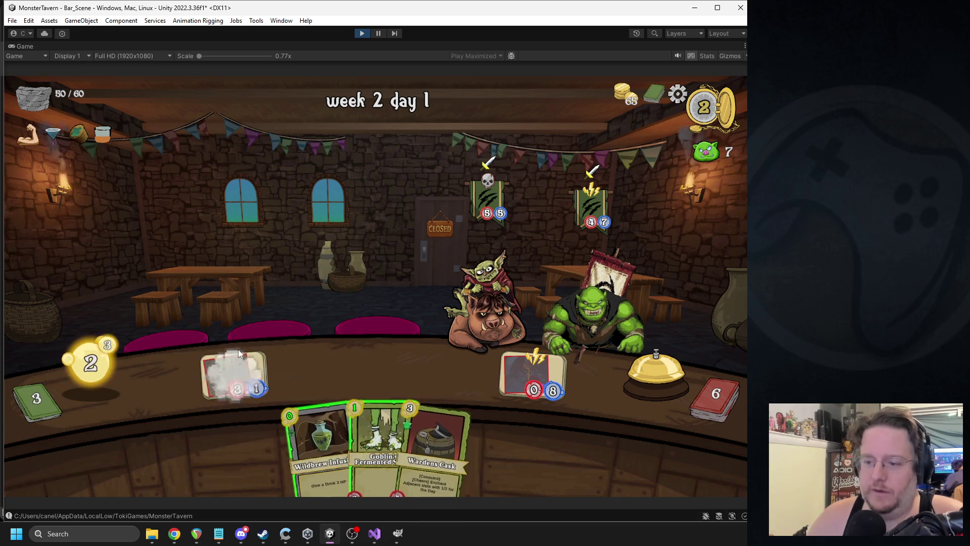
pyautogui.moveTo(379, 440); pyautogui.dragTo(298, 370)
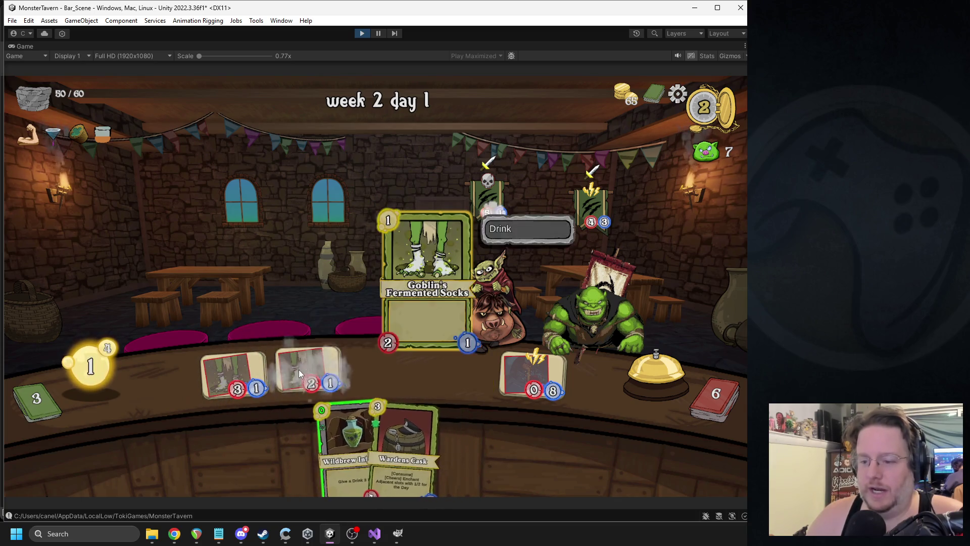
pyautogui.click(361, 33)
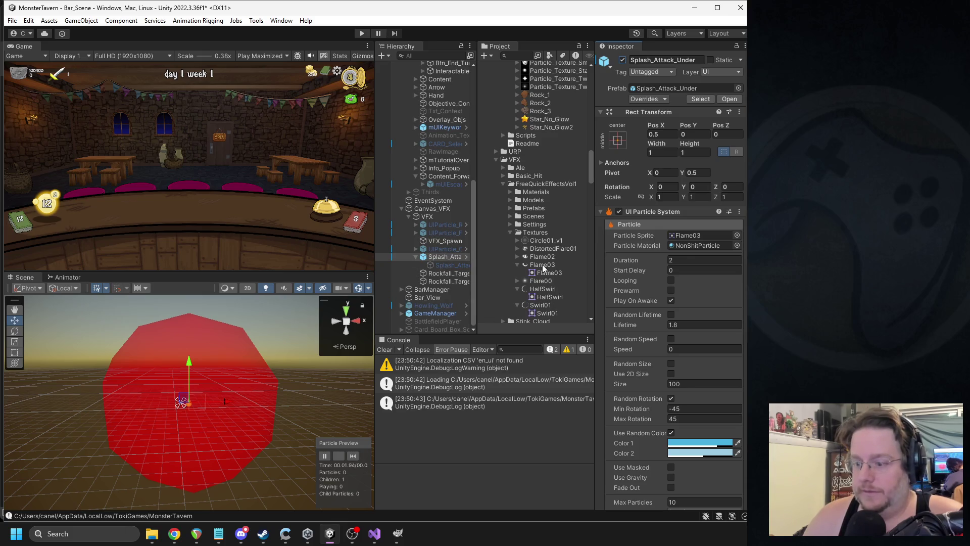
# - Activate the child Splash_Attack effect and replay the particle preview
pyautogui.click(441, 265)
pyautogui.click(622, 60)
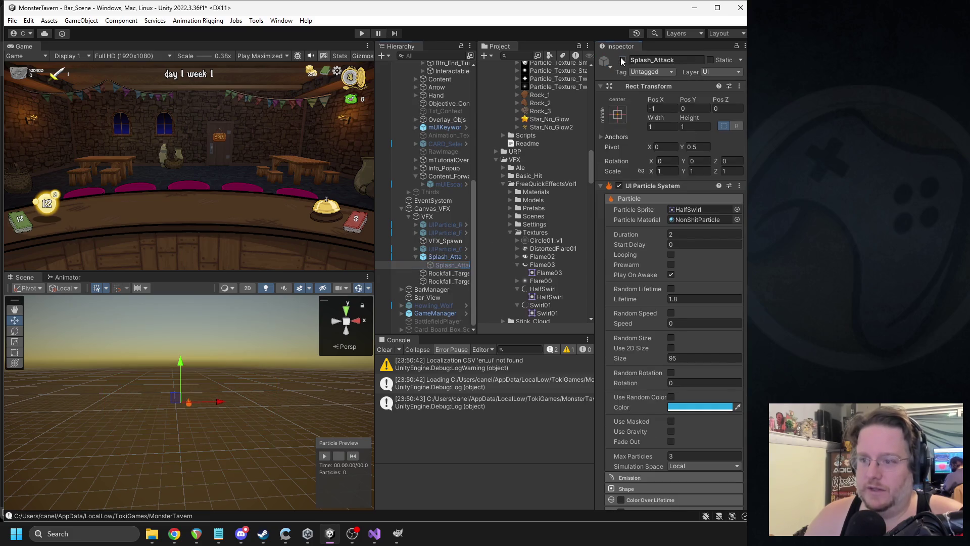
pyautogui.click(444, 257)
pyautogui.click(354, 456)
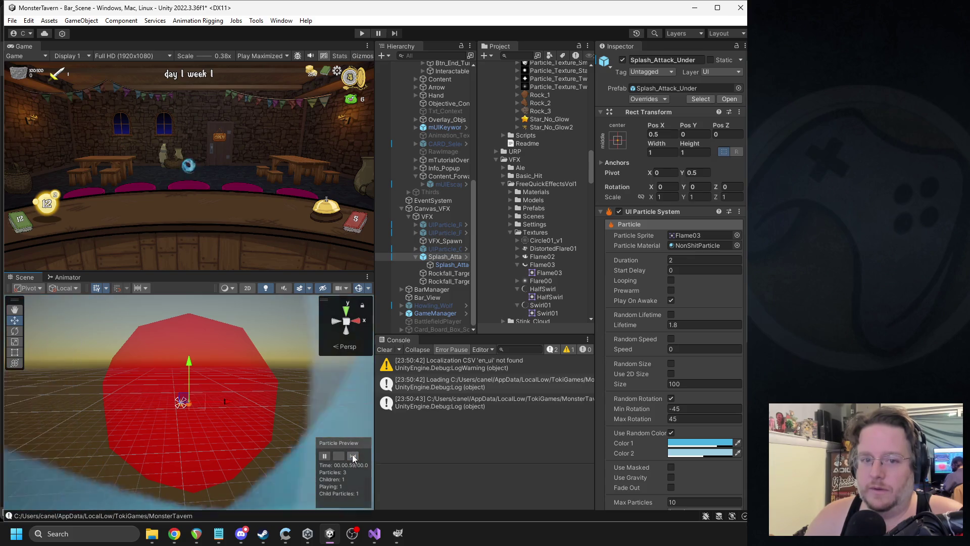
# - Shrink the child Splash_Attack's HalfSwirl particle size to 80
pyautogui.click(461, 264)
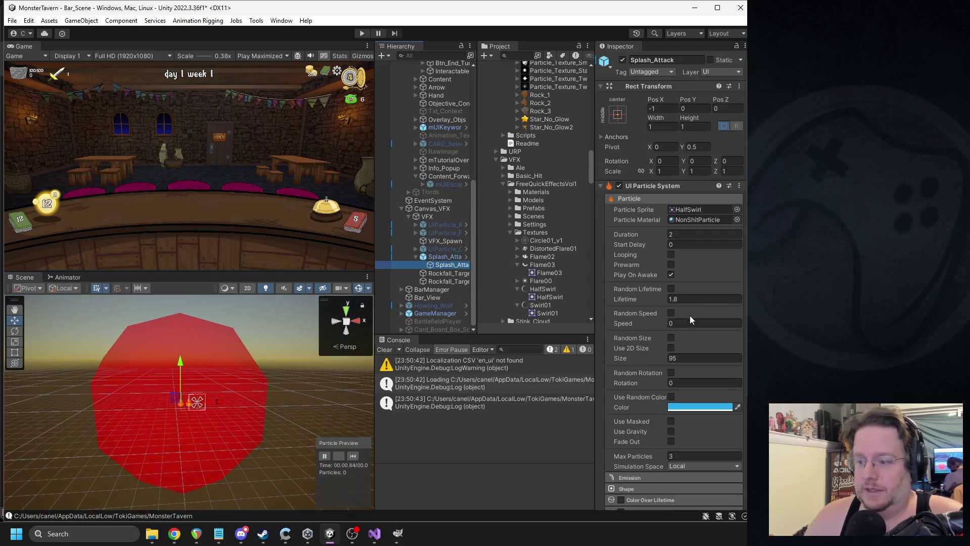
pyautogui.scroll(-1, 688, 317)
pyautogui.click(683, 331)
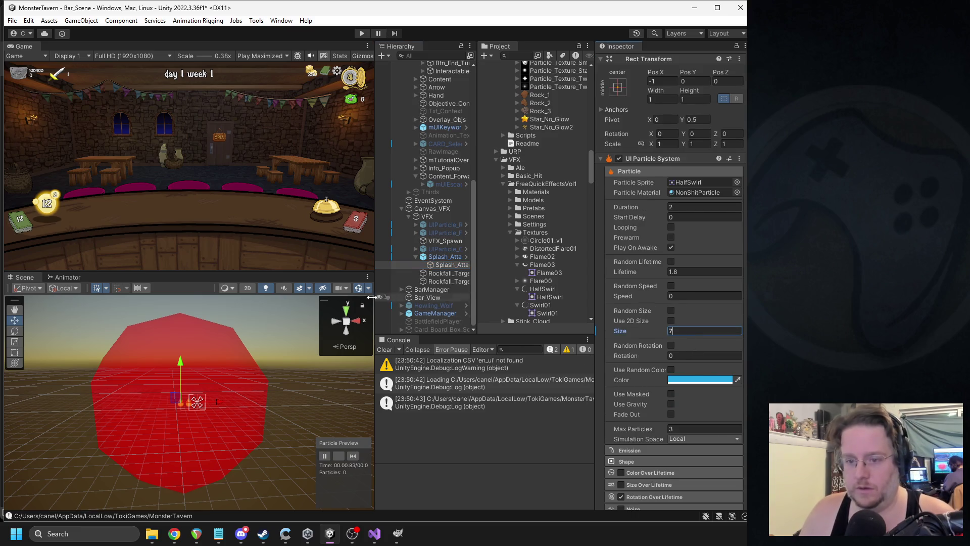
pyautogui.write('7')
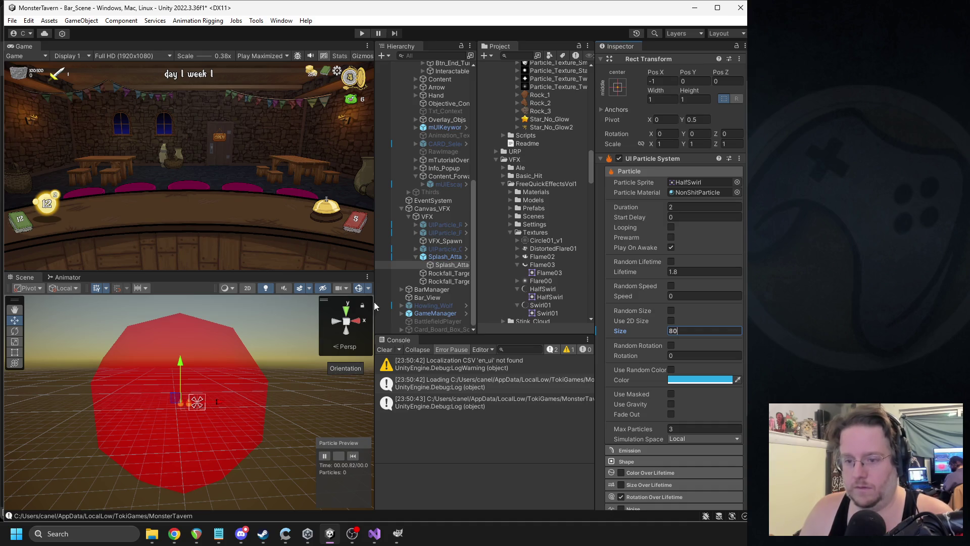
pyautogui.click(449, 256)
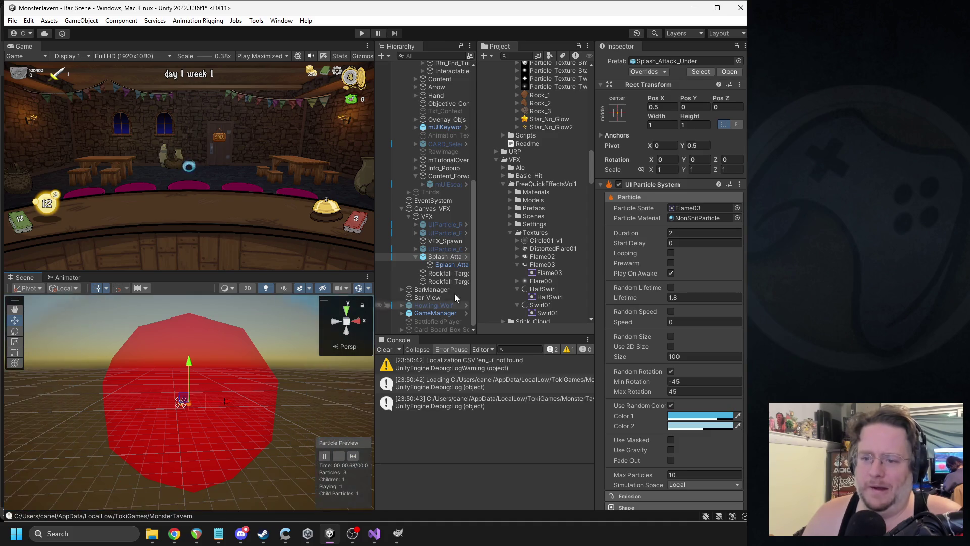
pyautogui.scroll(1, 657, 151)
# - Set Splash_Attack_Under's MVFX move speed to 1200
pyautogui.click(648, 99)
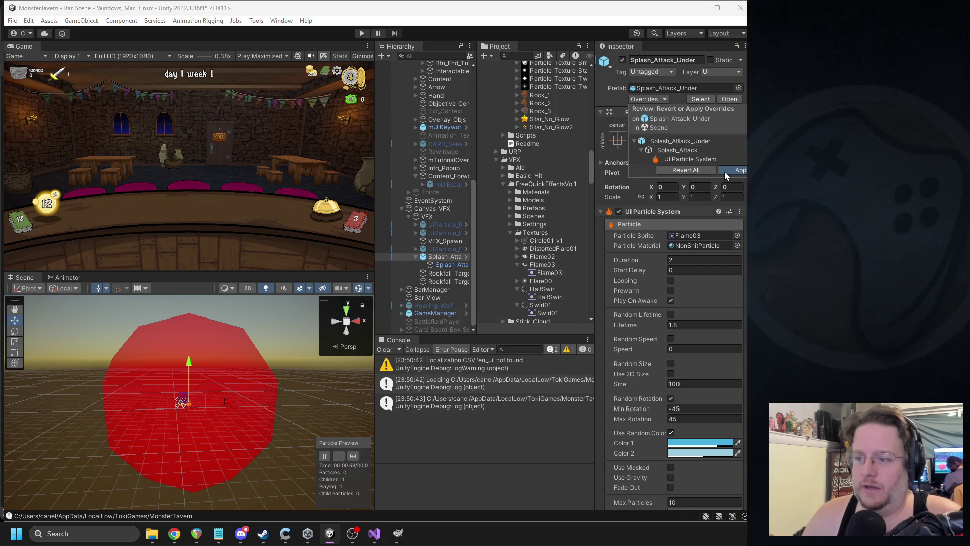
pyautogui.click(720, 178)
pyautogui.click(657, 89)
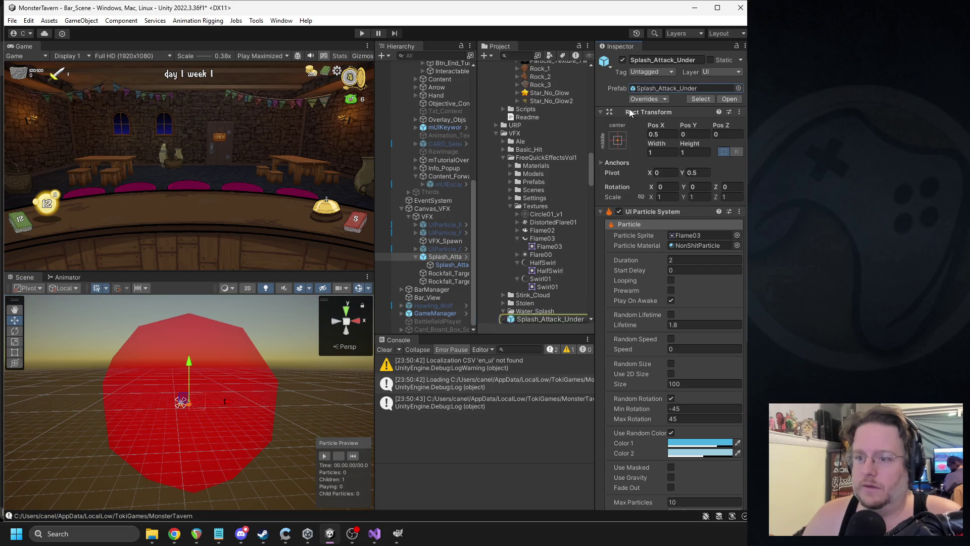
pyautogui.scroll(-2, 627, 242)
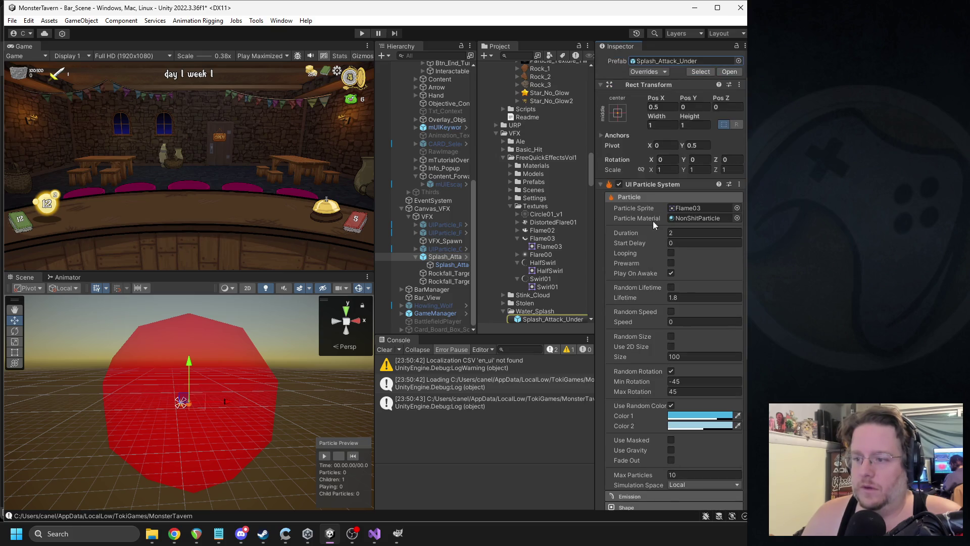
pyautogui.click(639, 193)
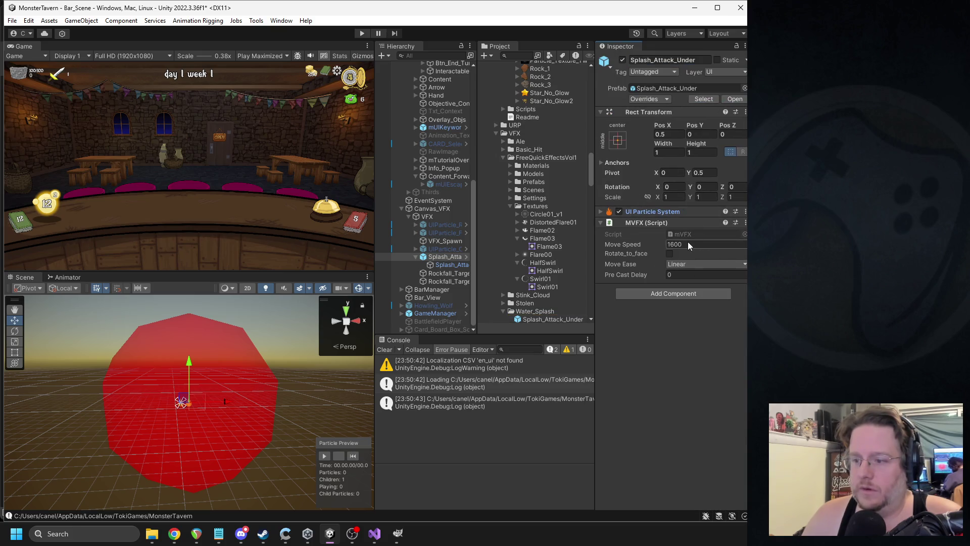
pyautogui.write('1200')
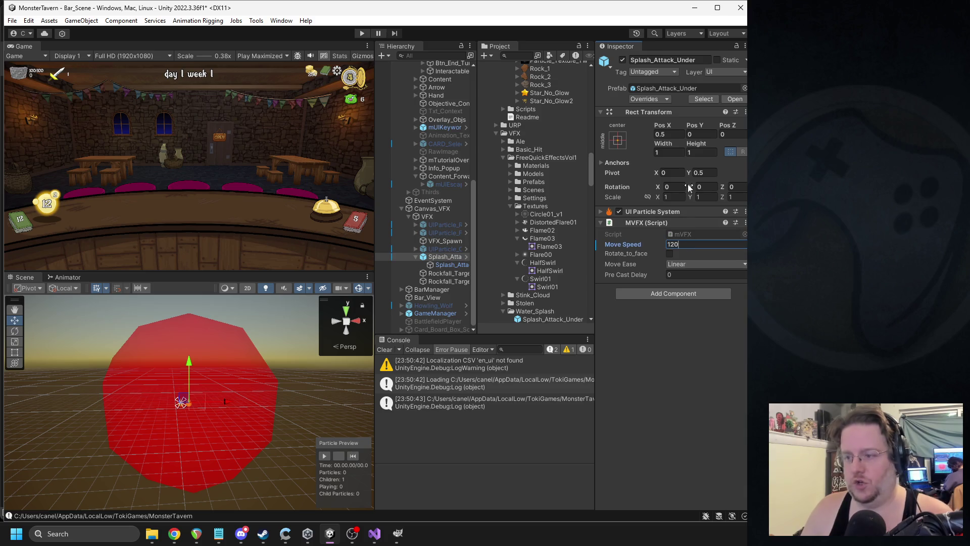
# - Apply all overrides to the prefab, deactivate Splash_Attack_Under, and start the game
pyautogui.click(648, 99)
pyautogui.click(731, 161)
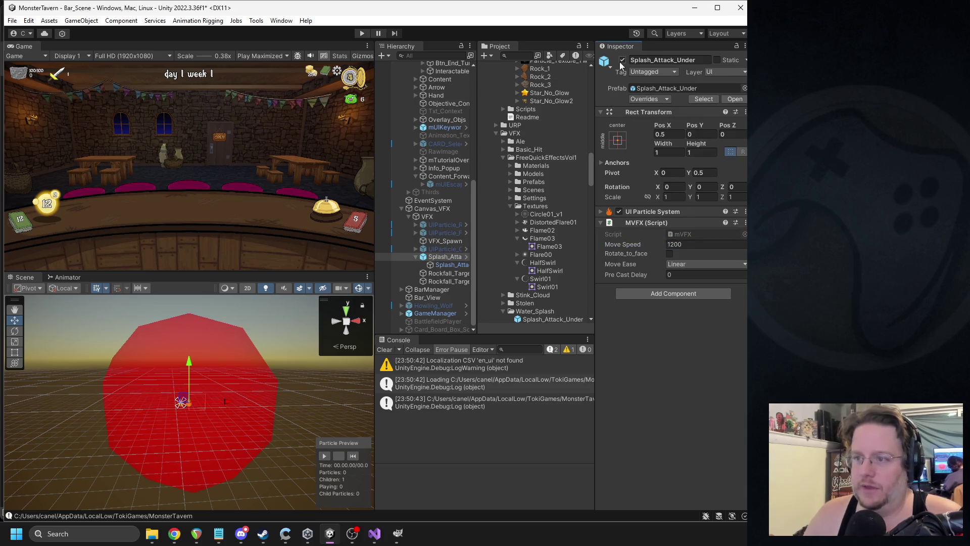
pyautogui.click(623, 61)
pyautogui.click(362, 33)
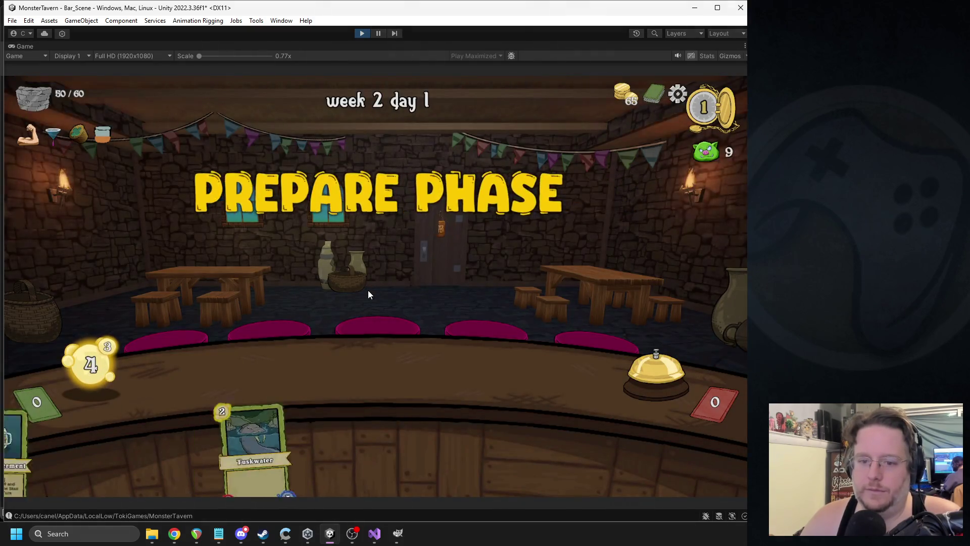
# - Serve Leviathan Lager, Goblin's Fermented Socks and two Bottom Shelf Buzz cards onto the counter slots
pyautogui.moveTo(349, 440); pyautogui.dragTo(465, 361)
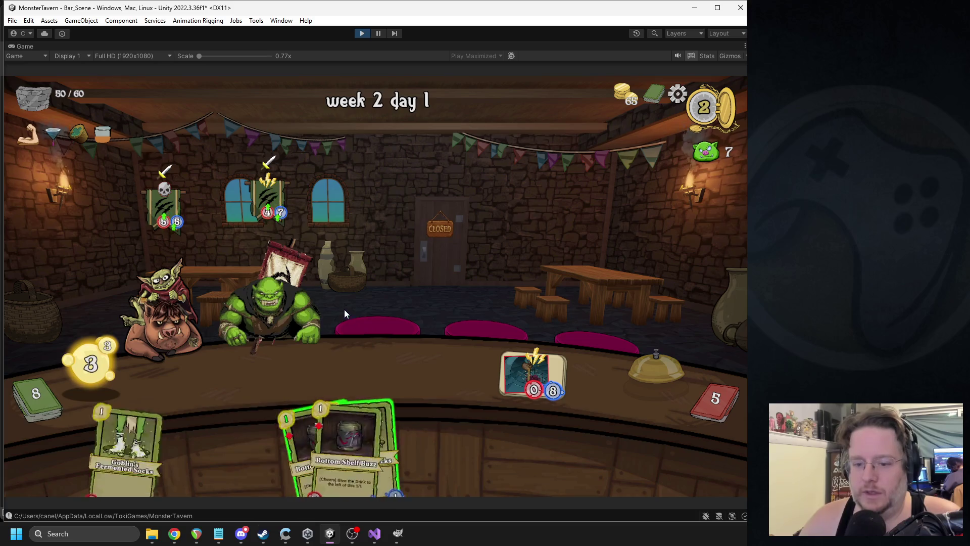
pyautogui.moveTo(267, 424); pyautogui.dragTo(245, 374)
pyautogui.moveTo(269, 450); pyautogui.dragTo(241, 374)
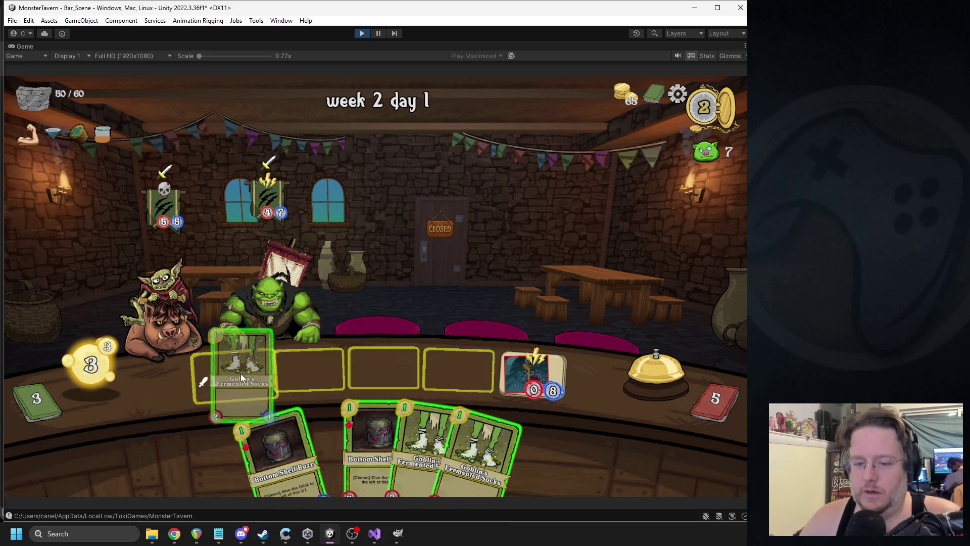
pyautogui.moveTo(335, 390); pyautogui.dragTo(310, 372)
pyautogui.moveTo(299, 440); pyautogui.dragTo(383, 372)
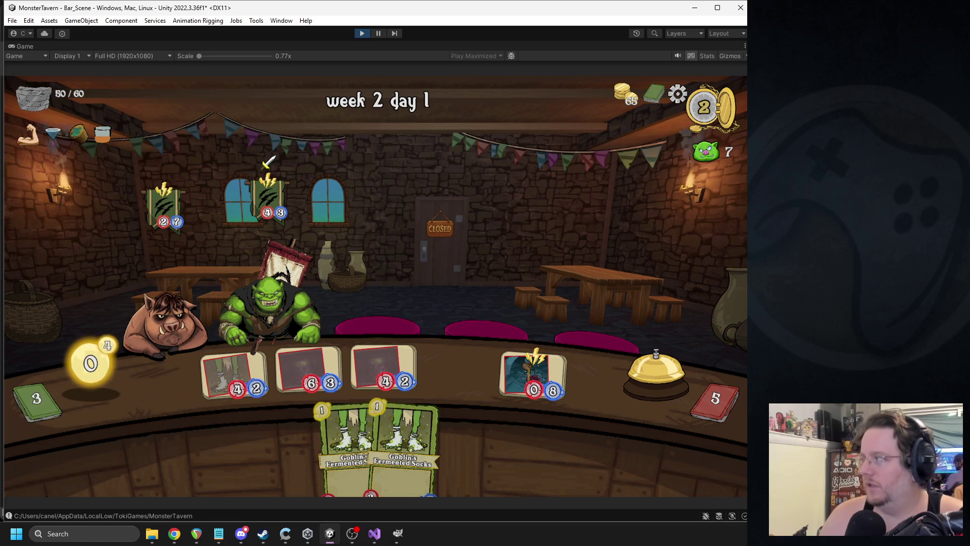
# - Switch from the running Unity play-test to the Slay the Spire three-card infinite combo Reddit post
pyautogui.hotkey('alt', 'Tab')
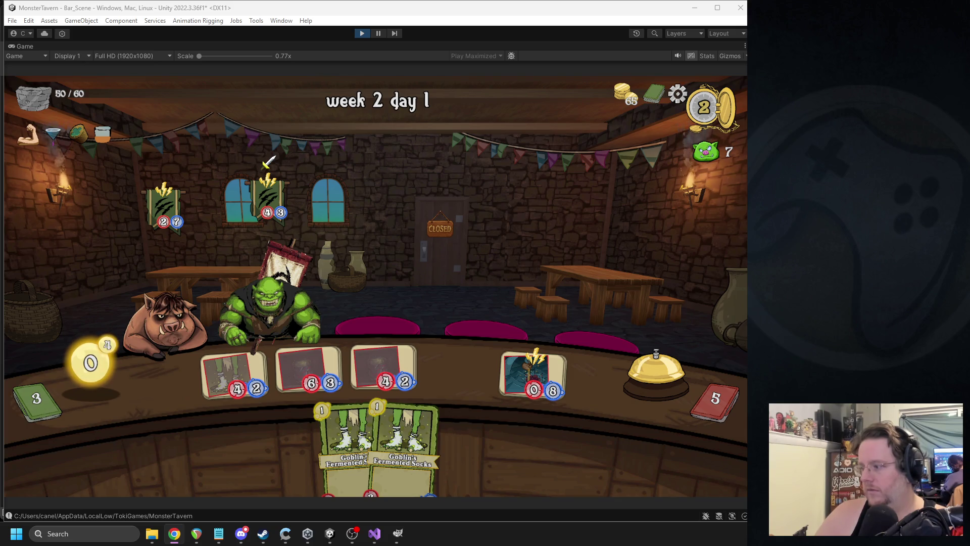
pyautogui.hotkey('alt', 'Tab')
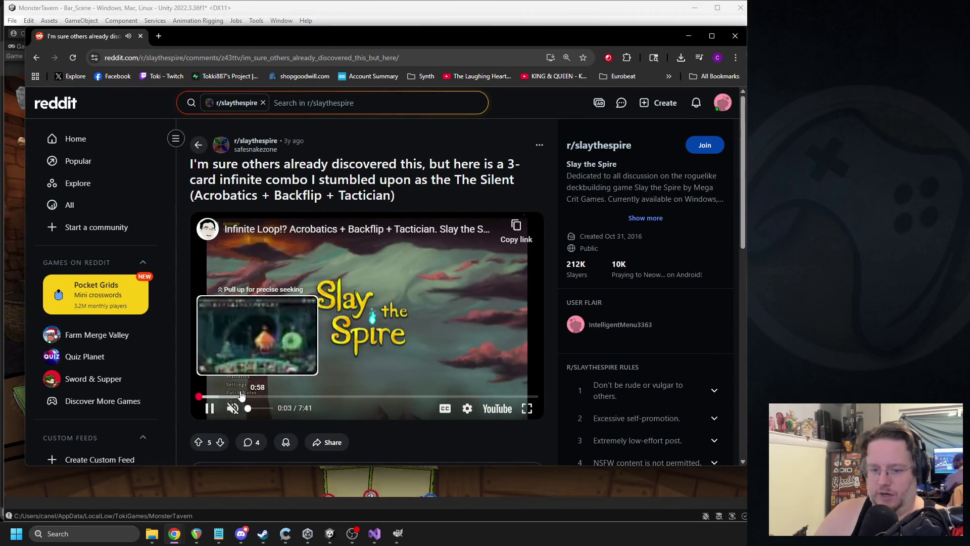
# - Skip ahead in the Slay the Spire infinite-combo video, then return to the Unity play-test at week 2 day 1
pyautogui.click(238, 396)
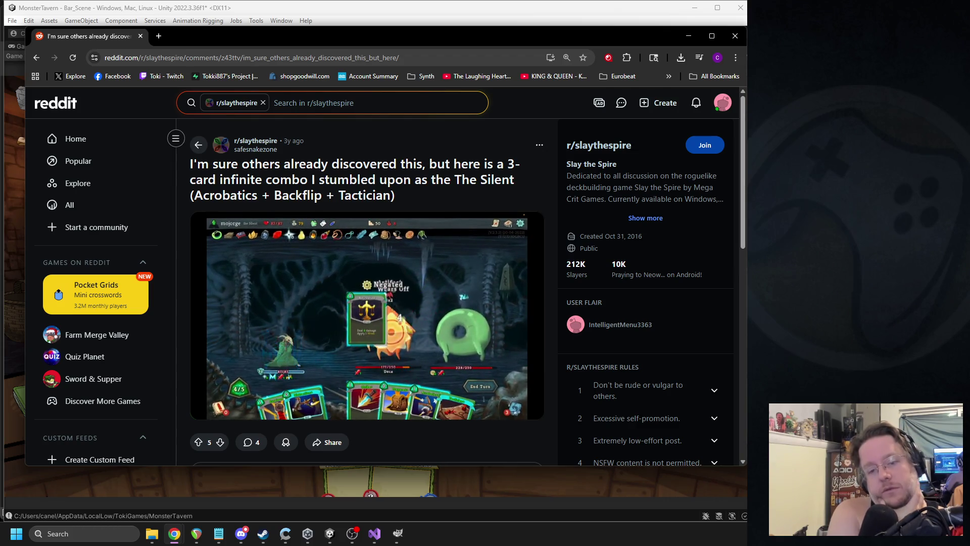
pyautogui.moveTo(280, 343)
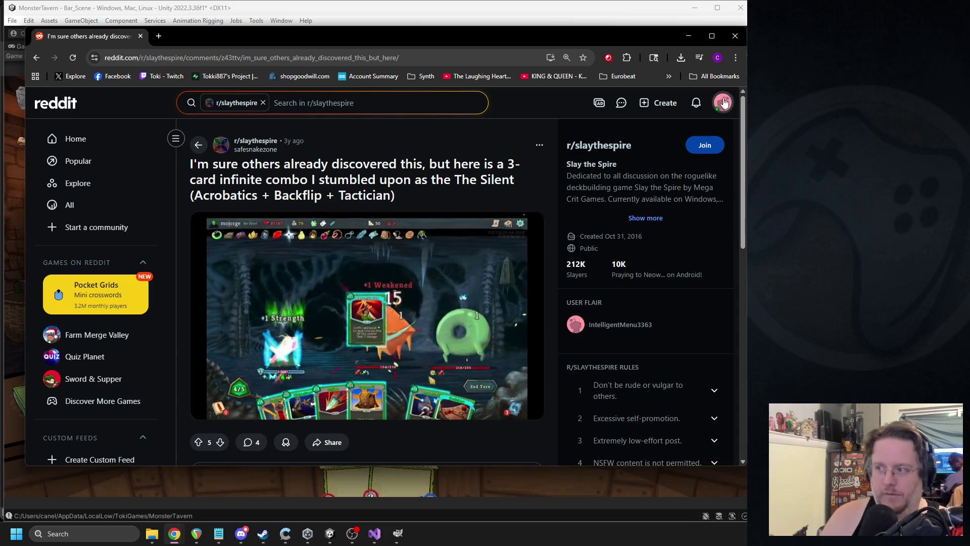
pyautogui.hotkey('alt', 'Tab')
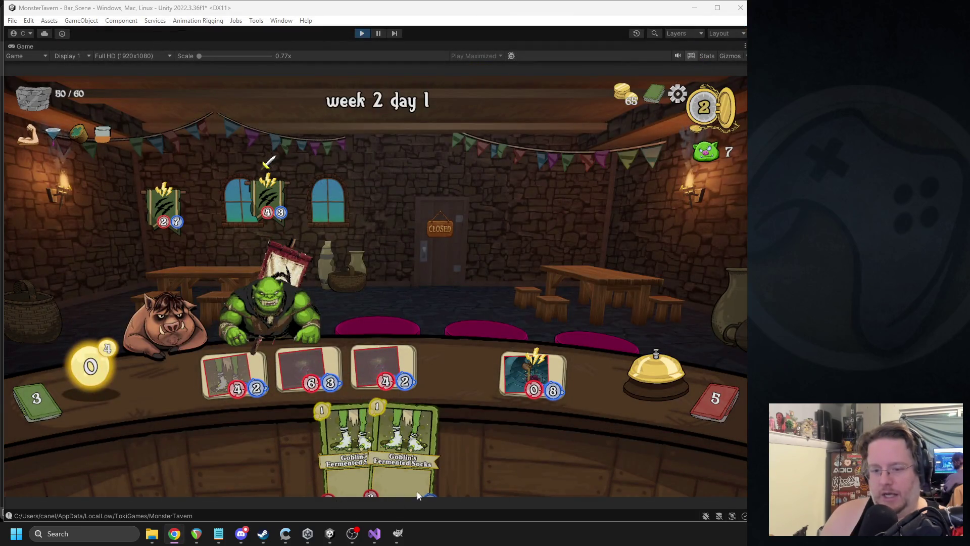
# - Exit Play mode back to the editor, then bring the OBS recording software into focus
pyautogui.click(364, 33)
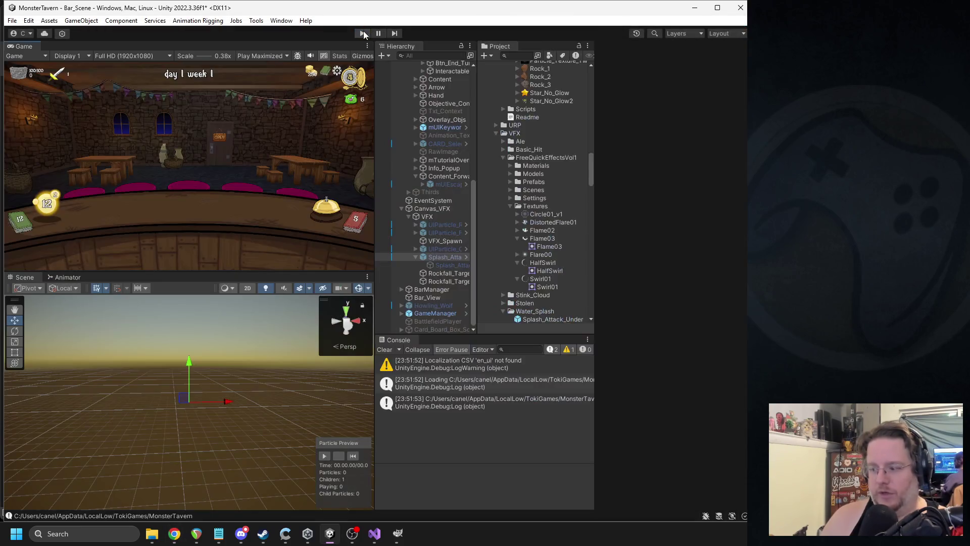
pyautogui.click(352, 533)
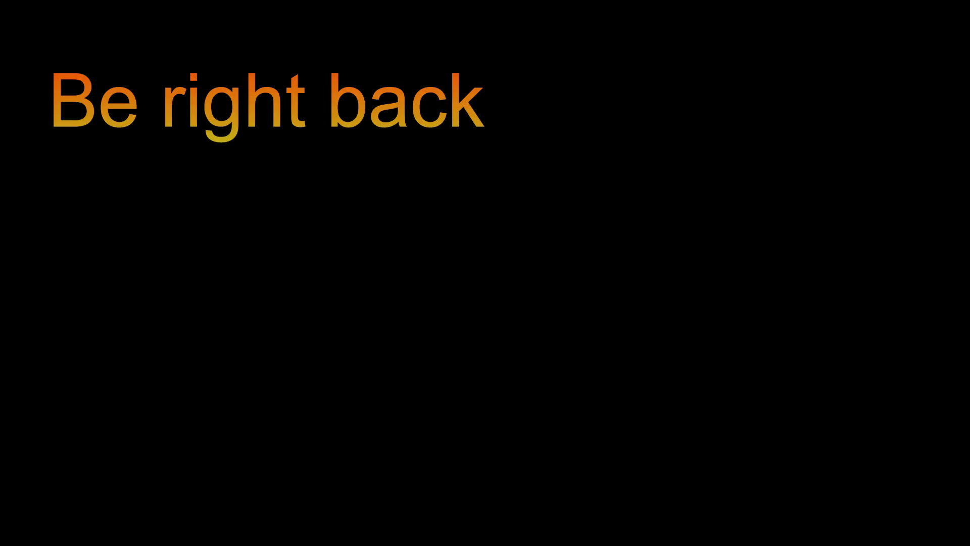
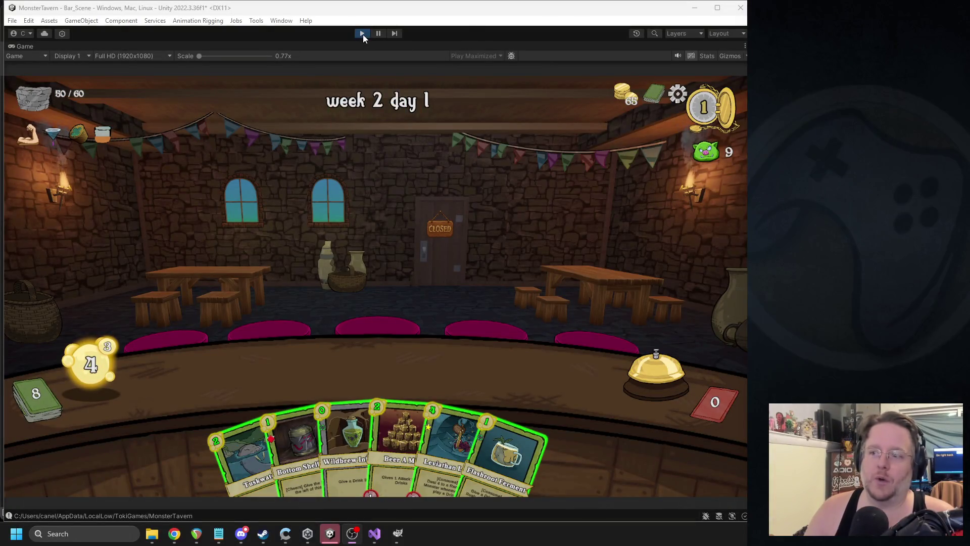
# - Exit play mode in the tavern game and clear all Console messages
pyautogui.click(363, 35)
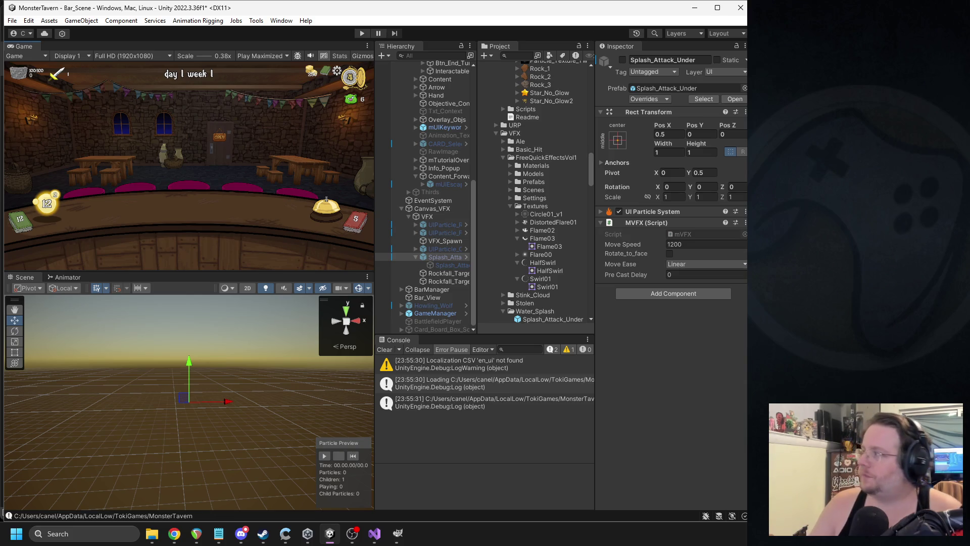
pyautogui.hotkey('alt', 'Tab')
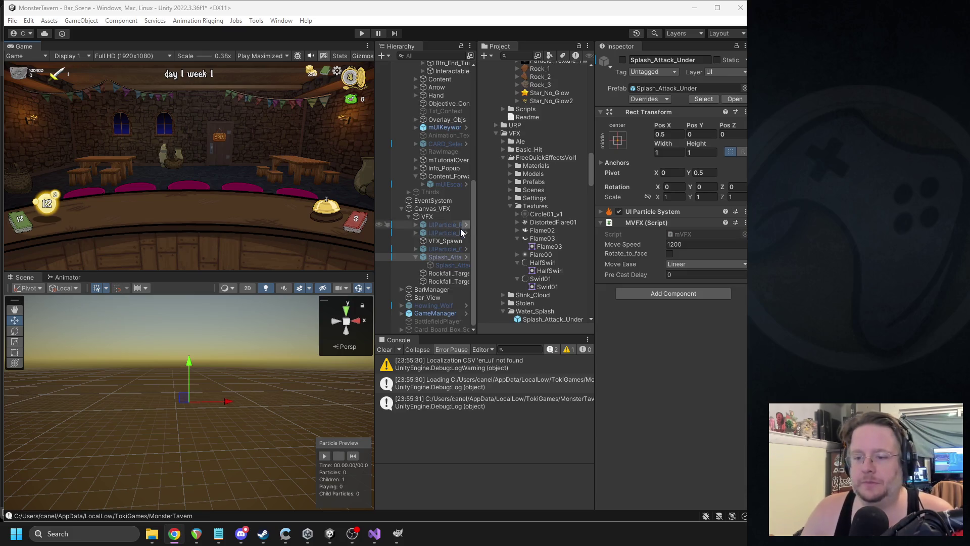
pyautogui.click(385, 350)
# - Open the mVFX script in Visual Studio, comment out the moveSpeed field and save
pyautogui.rightClick(636, 223)
pyautogui.click(662, 365)
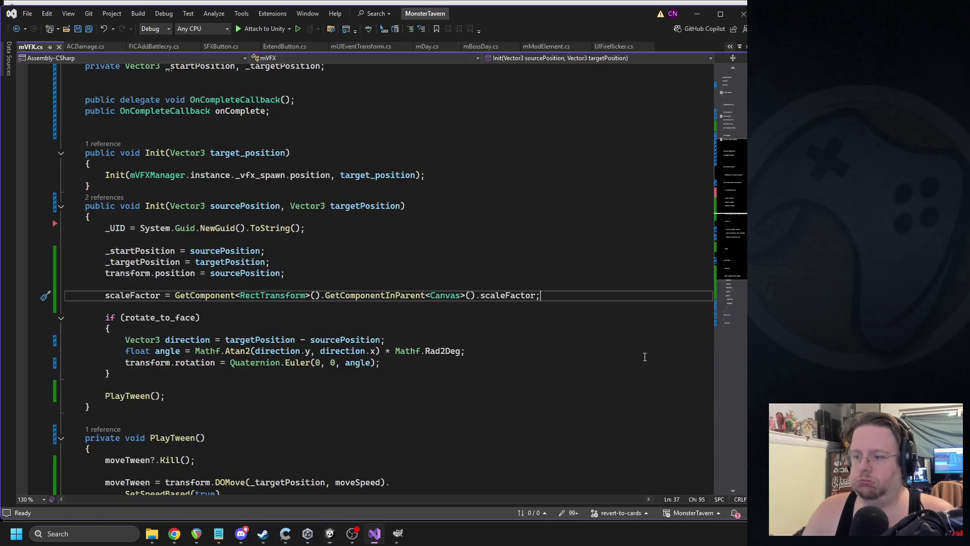
pyautogui.scroll(6, 544, 288)
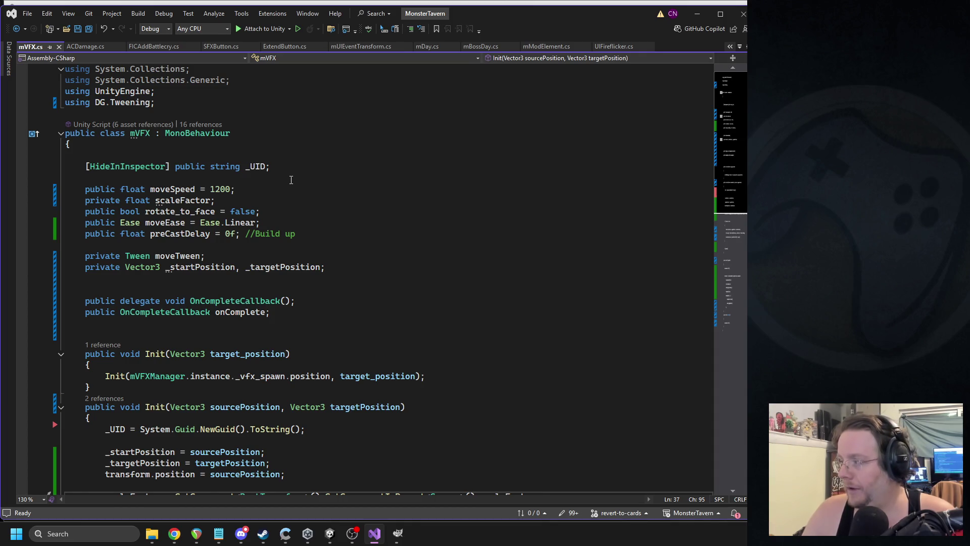
pyautogui.doubleClick(218, 189)
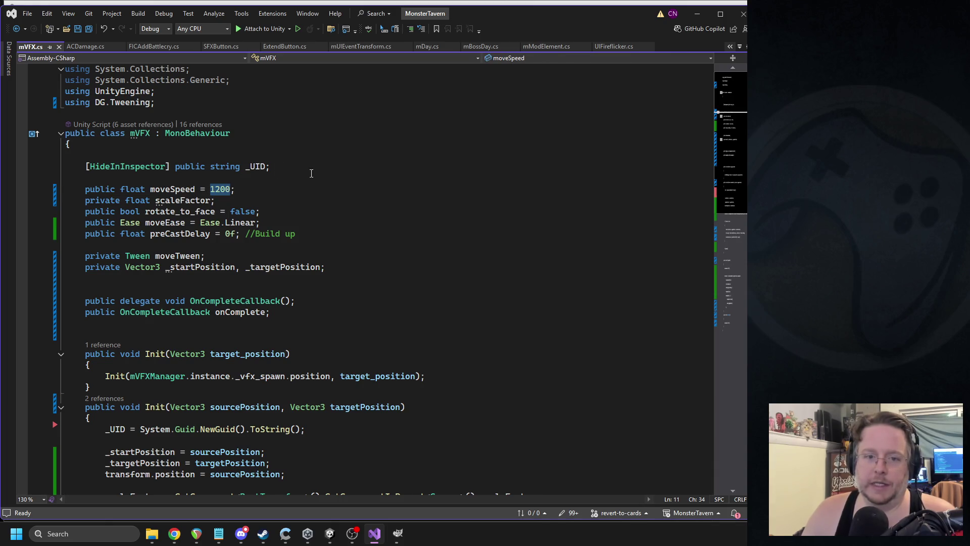
pyautogui.click(85, 190)
pyautogui.hotkey('ctrl', 'k')
pyautogui.hotkey('ctrl', 'c')
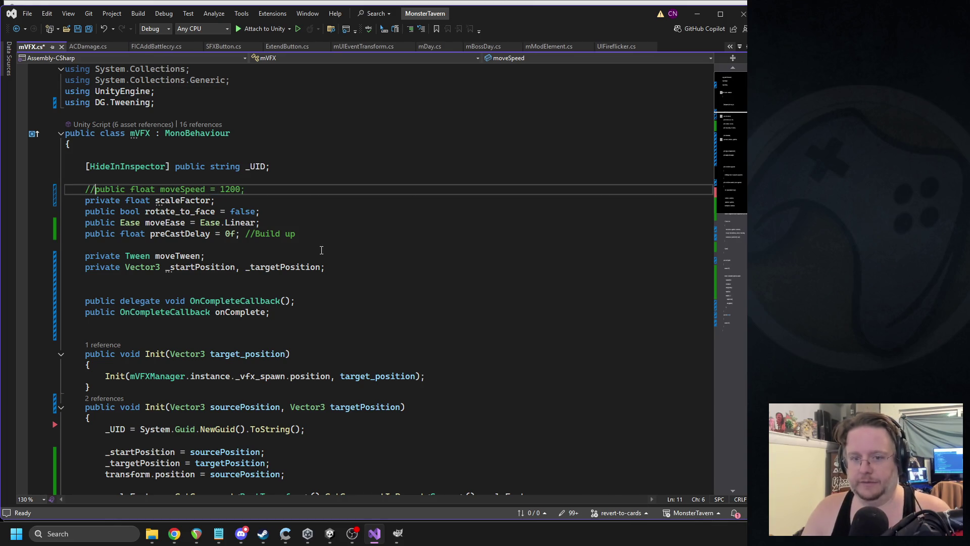
pyautogui.hotkey('ctrl', 's')
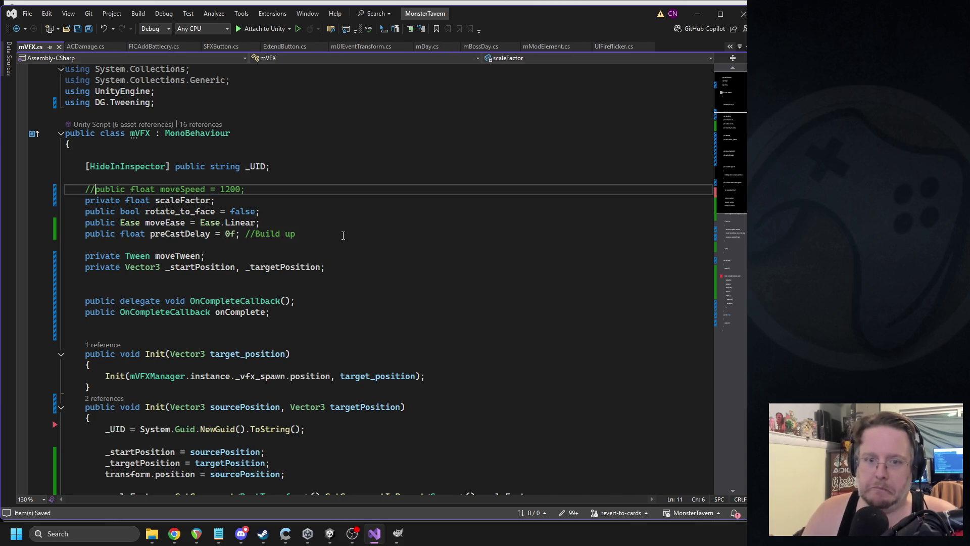
# - Delete the moveSpeed, scaleFactor and preCastDelay field lines and the _startPosition field
pyautogui.tripleClick(199, 190)
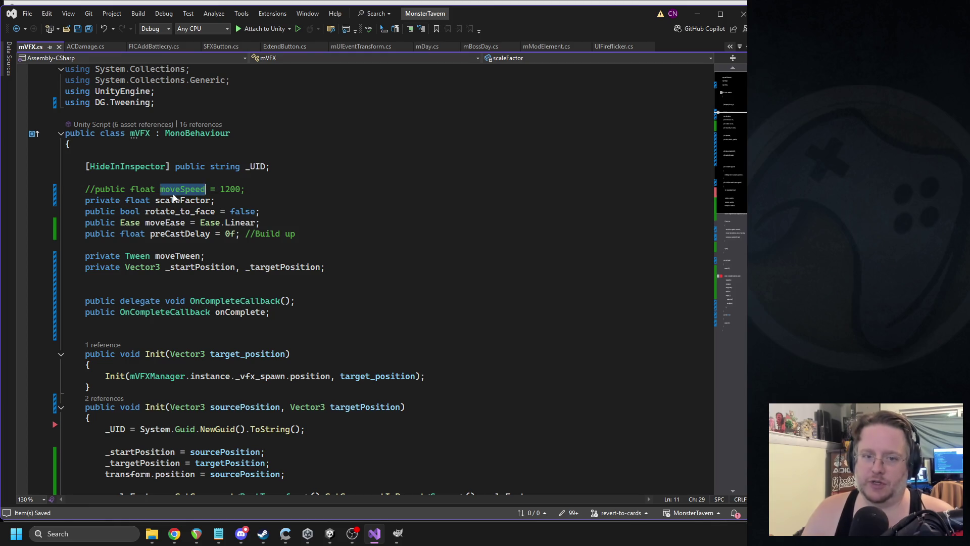
pyautogui.press('Delete')
pyautogui.tripleClick(157, 191)
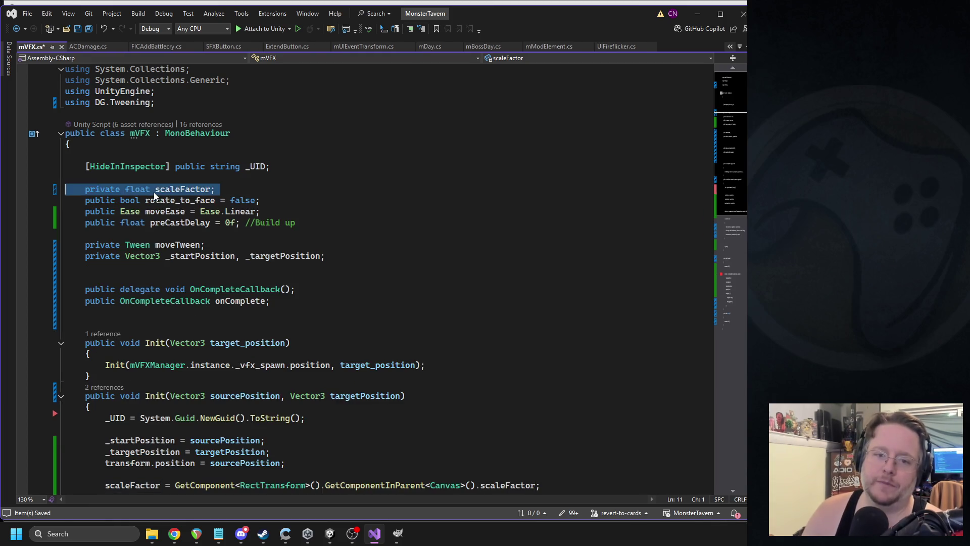
pyautogui.press('Delete')
pyautogui.click(182, 211)
pyautogui.tripleClick(181, 217)
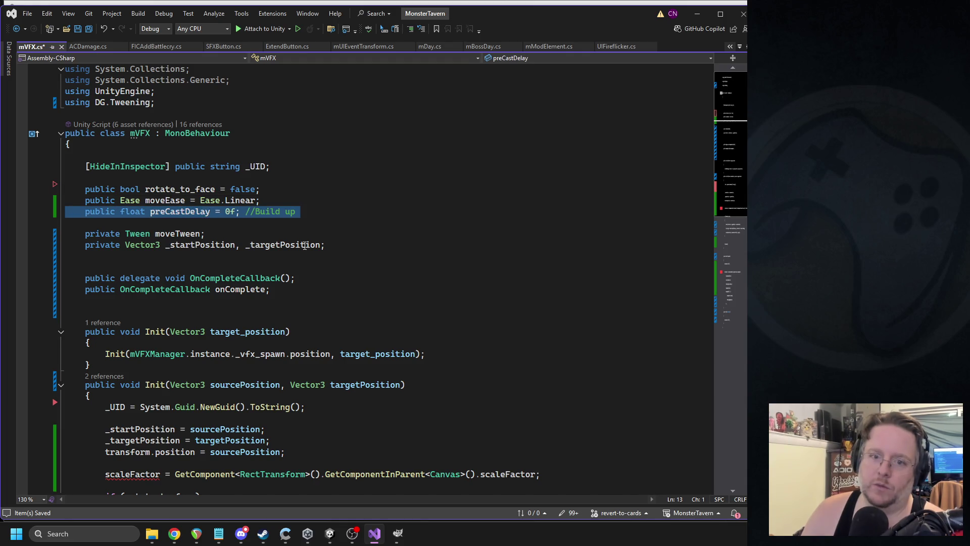
pyautogui.press('Delete')
pyautogui.doubleClick(206, 234)
pyautogui.press('Delete')
pyautogui.press('Delete')
pyautogui.press('Delete')
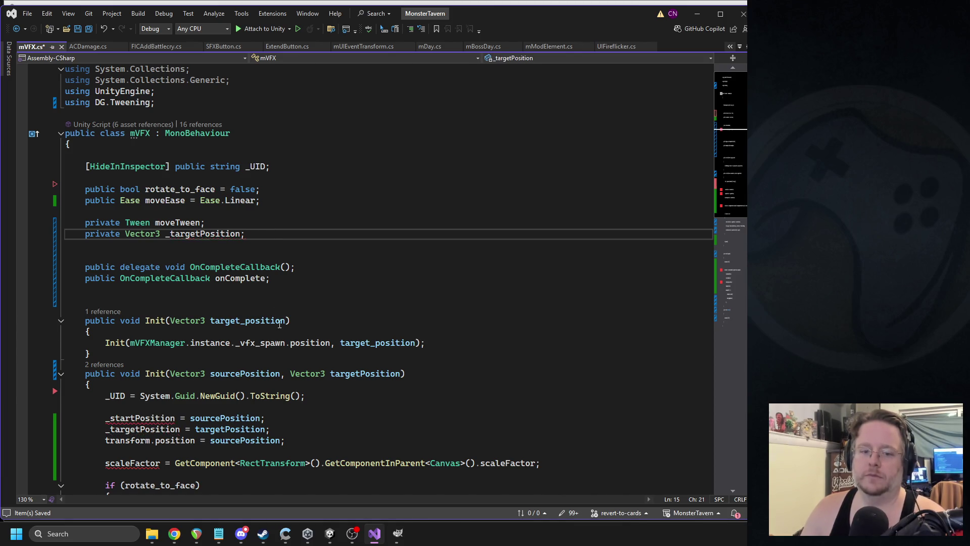
# - Remove Init's sourcePosition parameter and its call argument, and delete the one-line wrapper Init
pyautogui.scroll(-1, 325, 368)
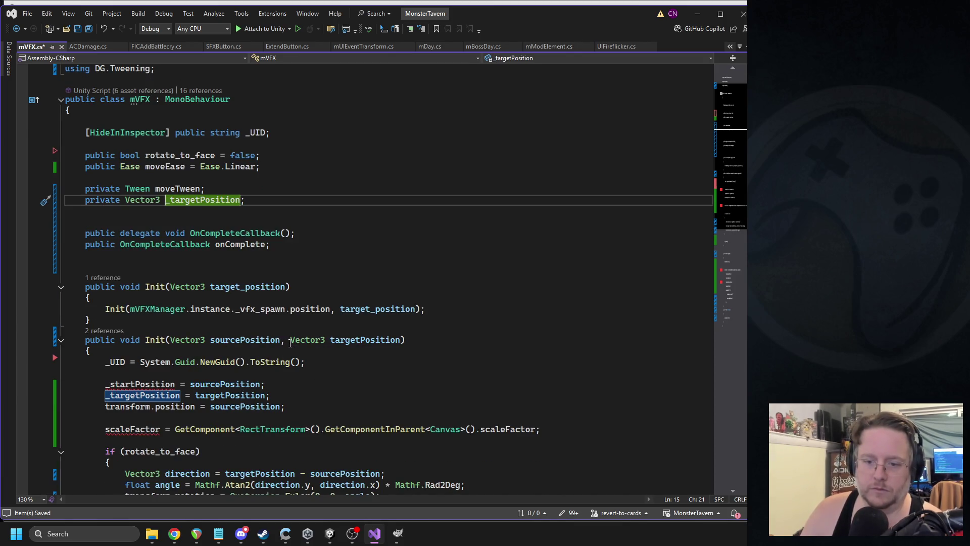
pyautogui.moveTo(290, 342); pyautogui.dragTo(169, 338)
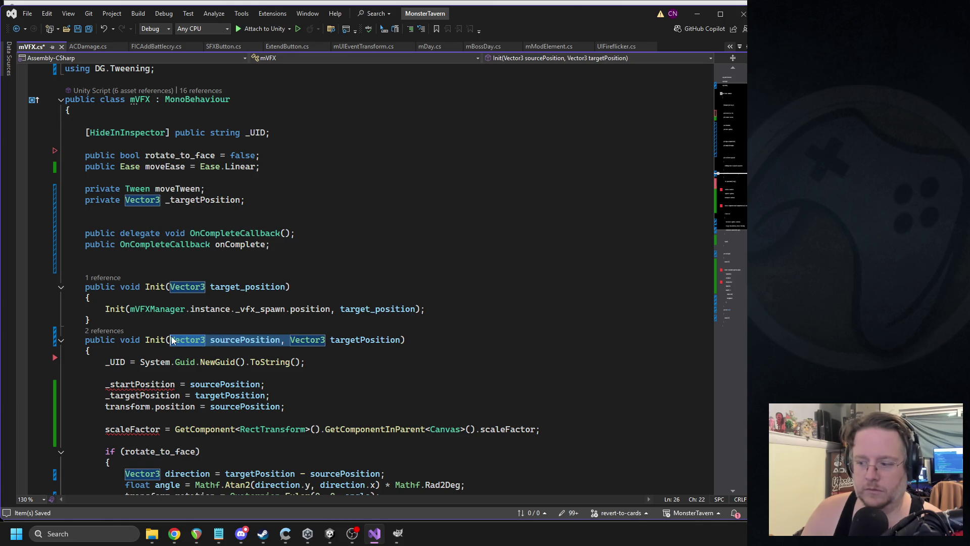
pyautogui.press('Delete')
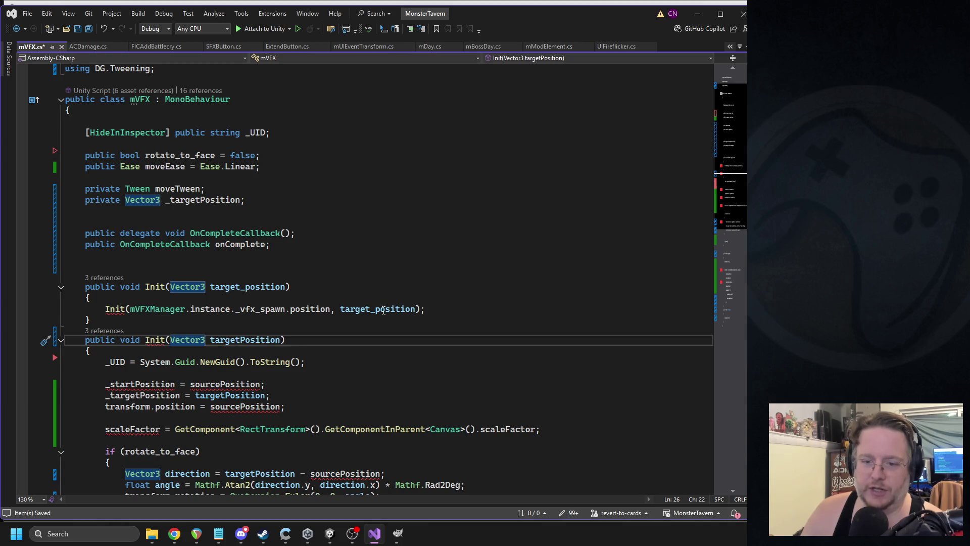
pyautogui.moveTo(341, 309); pyautogui.dragTo(131, 311)
pyautogui.press('Delete')
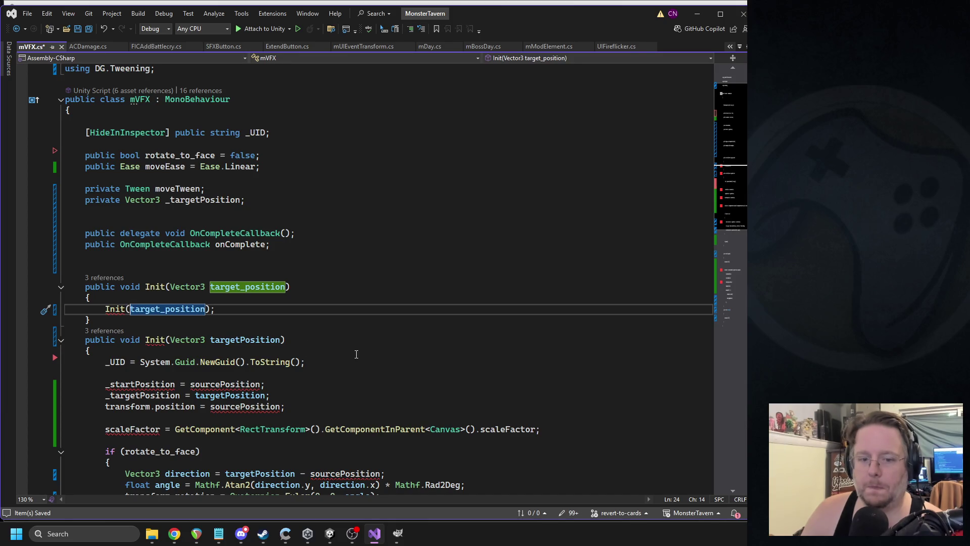
pyautogui.moveTo(90, 320); pyautogui.dragTo(65, 285)
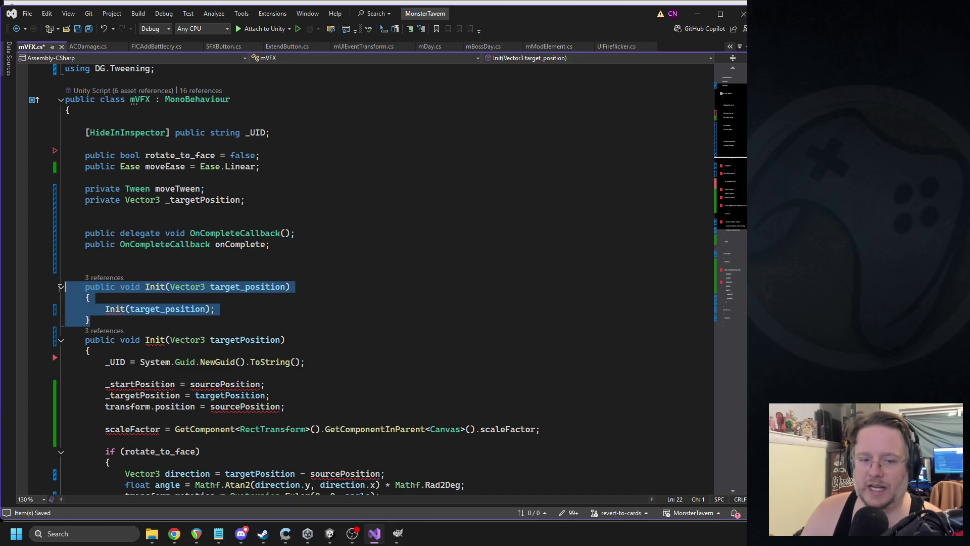
pyautogui.press('Delete')
pyautogui.press('BackSpace')
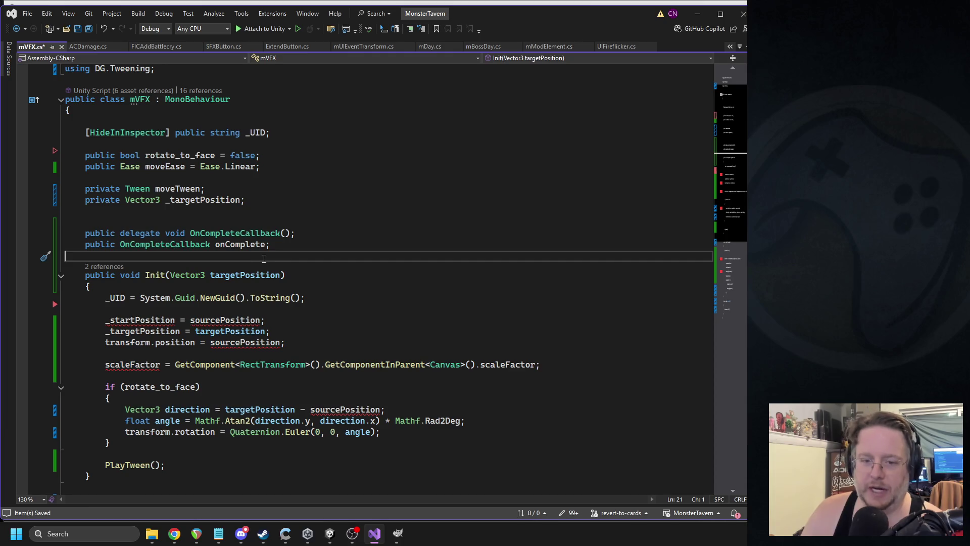
# - Delete the _startPosition assignment and replace sourcePosition with _targetPosition in the position assignment
pyautogui.scroll(-1, 167, 278)
pyautogui.click(188, 280)
pyautogui.press('Delete')
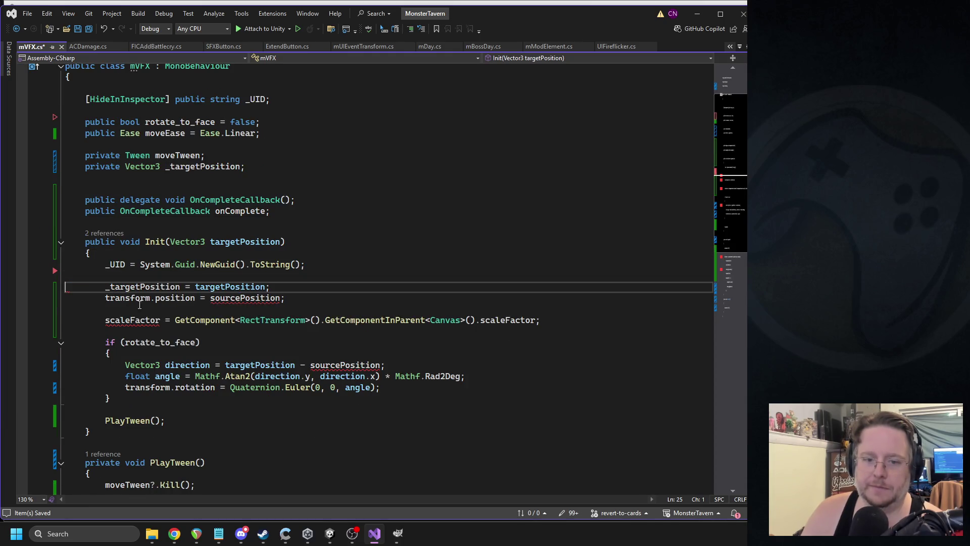
pyautogui.click(241, 298)
pyautogui.doubleClick(143, 286)
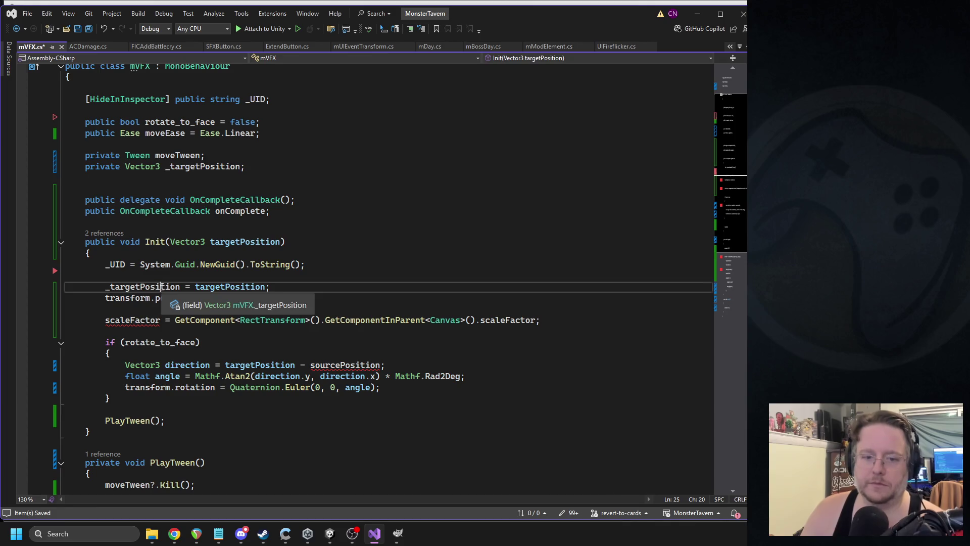
pyautogui.hotkey('ctrl', 'c')
pyautogui.doubleClick(246, 297)
pyautogui.hotkey('ctrl', 'v')
# - Cut the scaleFactor assignment and the if (rotate_to_face) block, removing leftover blank lines
pyautogui.click(142, 320)
pyautogui.hotkey('ctrl', 'x')
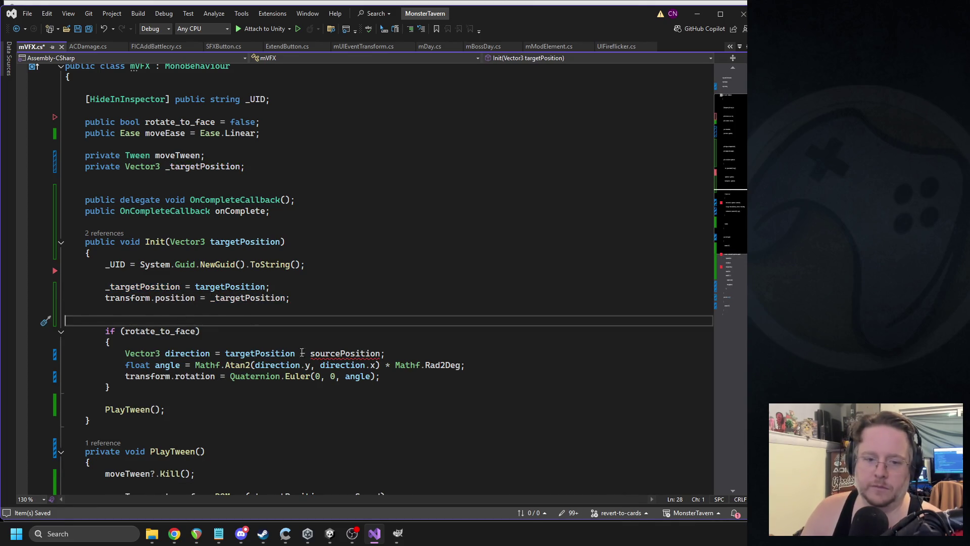
pyautogui.moveTo(129, 388); pyautogui.dragTo(80, 333)
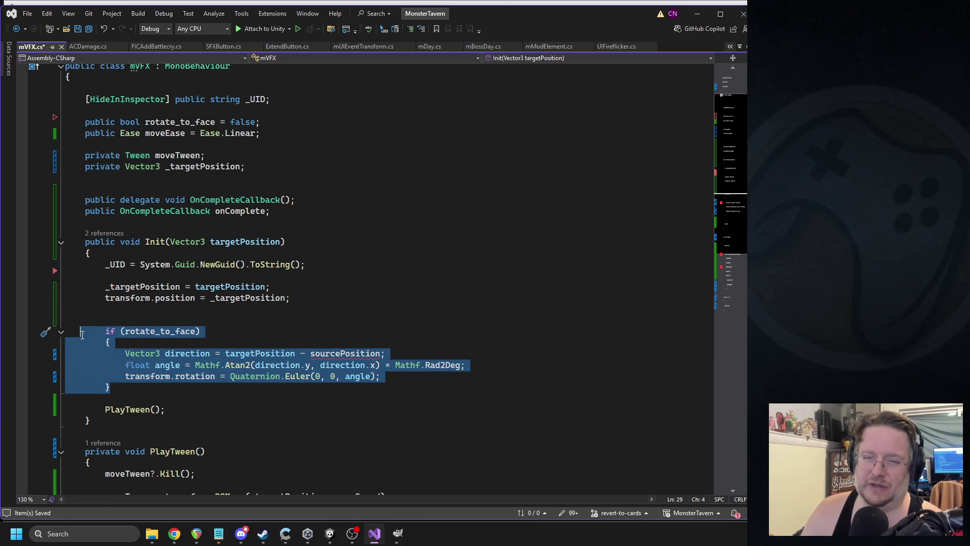
pyautogui.hotkey('ctrl', 'x')
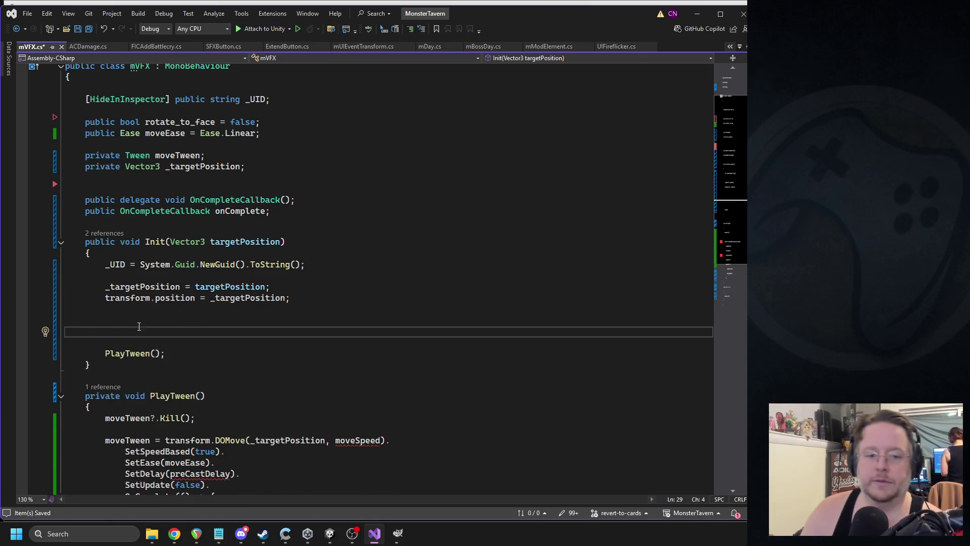
pyautogui.press('BackSpace')
pyautogui.press('BackSpace')
pyautogui.press('BackSpace')
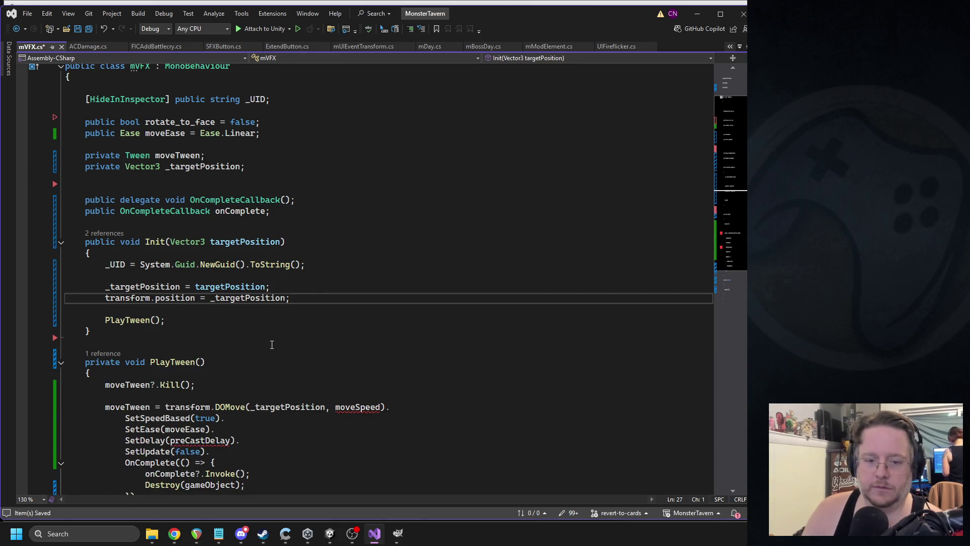
pyautogui.scroll(-1, 244, 335)
pyautogui.doubleClick(113, 286)
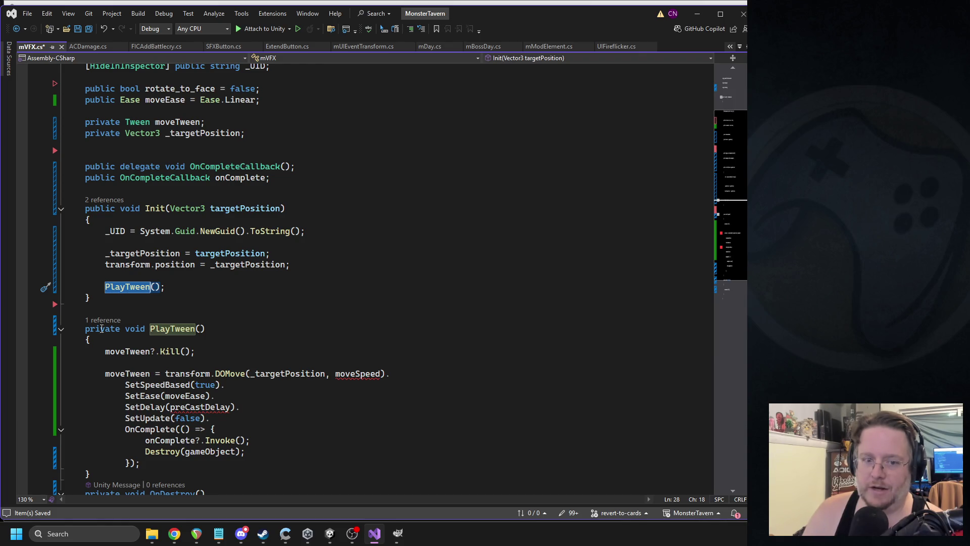
pyautogui.click(140, 342)
# - Wrap PlayTween's tween code in a /* */ block comment and save mVFX.cs
pyautogui.press('Return')
pyautogui.write('/*')
pyautogui.scroll(-2, 151, 348)
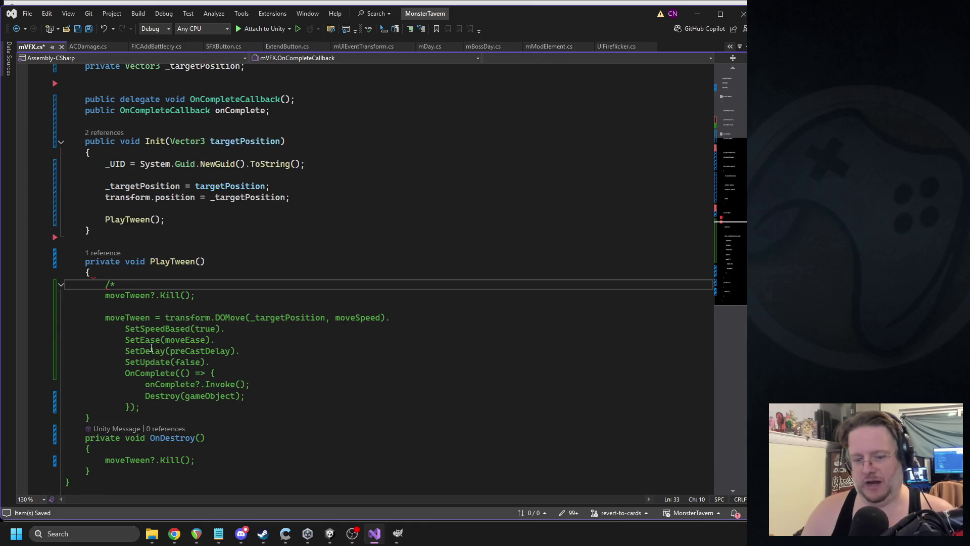
pyautogui.click(150, 411)
pyautogui.press('Return')
pyautogui.write('*/')
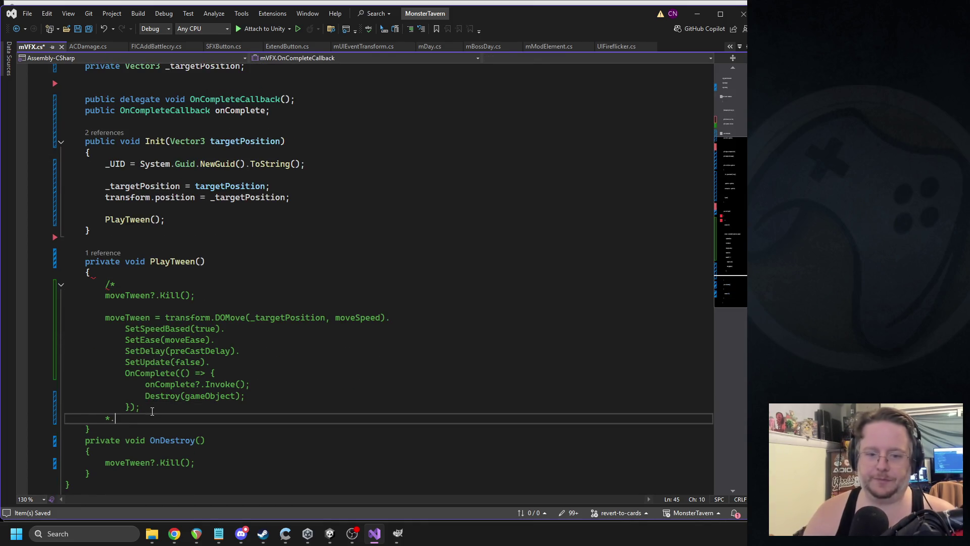
pyautogui.hotkey('ctrl', 's')
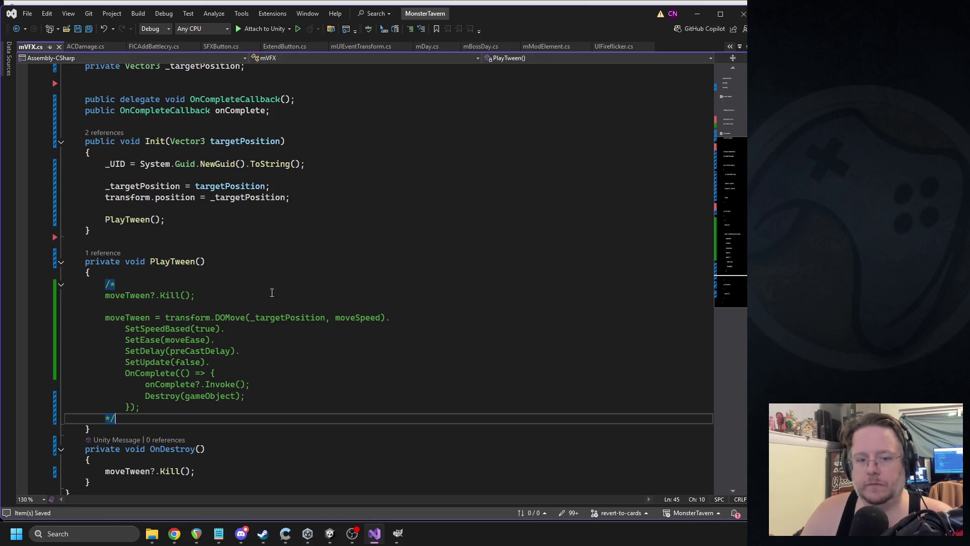
# - Review the commented-out PlayTween code, save mVFX.cs again, and return to Unity
pyautogui.scroll(5, 250, 298)
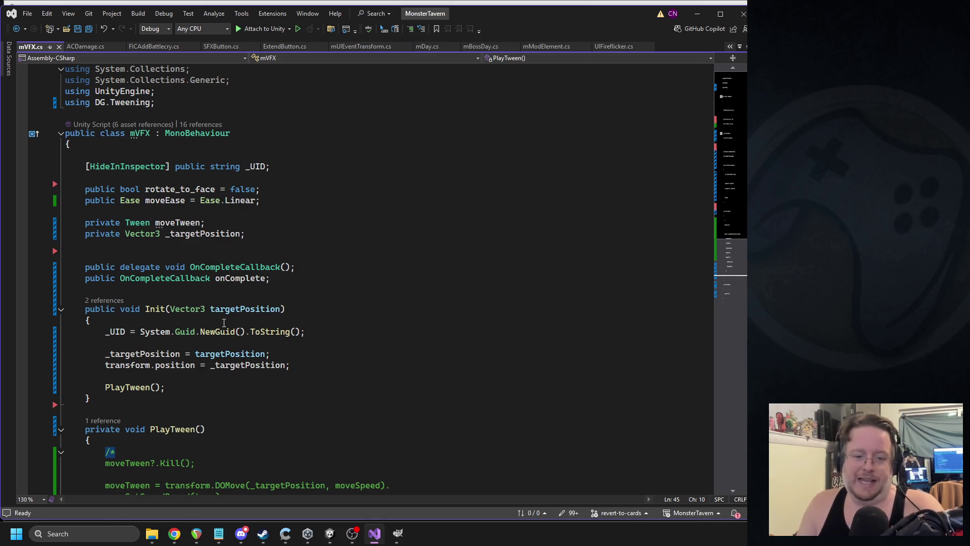
pyautogui.scroll(-2, 213, 344)
pyautogui.scroll(-5, 151, 342)
pyautogui.scroll(5, 167, 333)
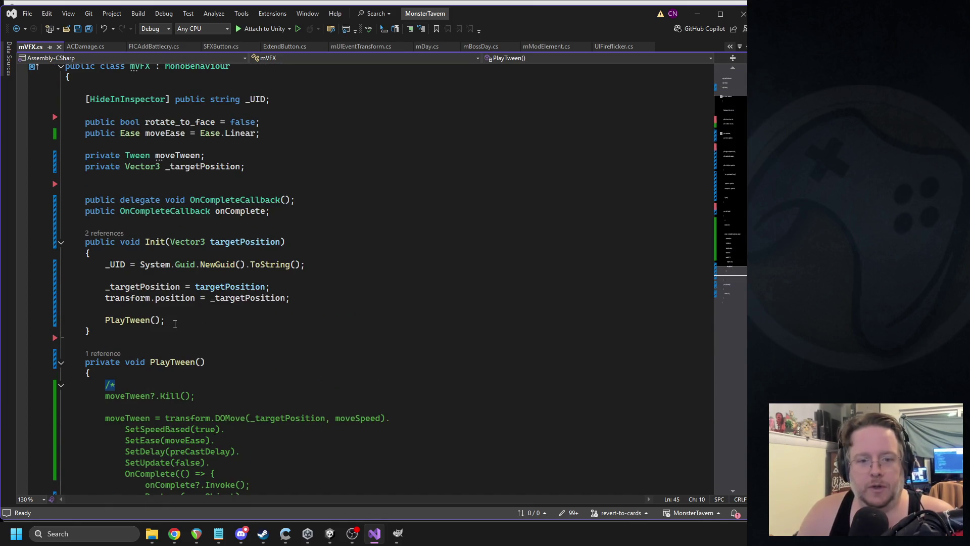
pyautogui.click(175, 321)
pyautogui.scroll(-2, 251, 314)
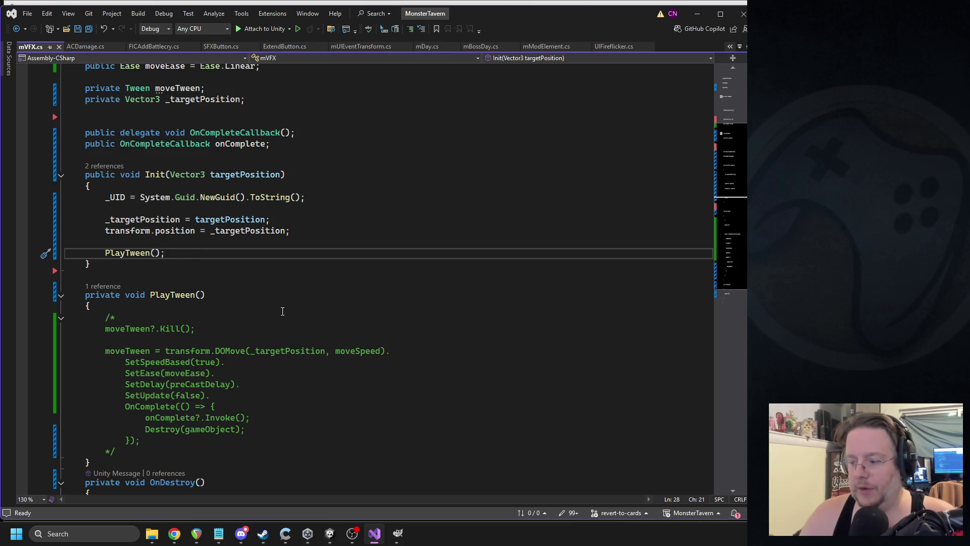
pyautogui.scroll(4, 274, 251)
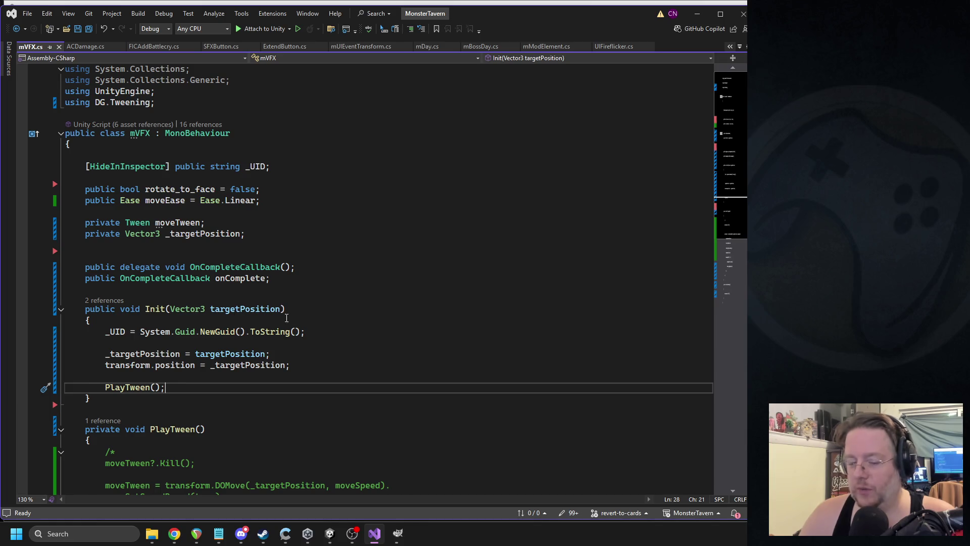
pyautogui.scroll(-7, 286, 325)
pyautogui.click(226, 204)
pyautogui.hotkey('ctrl', 's')
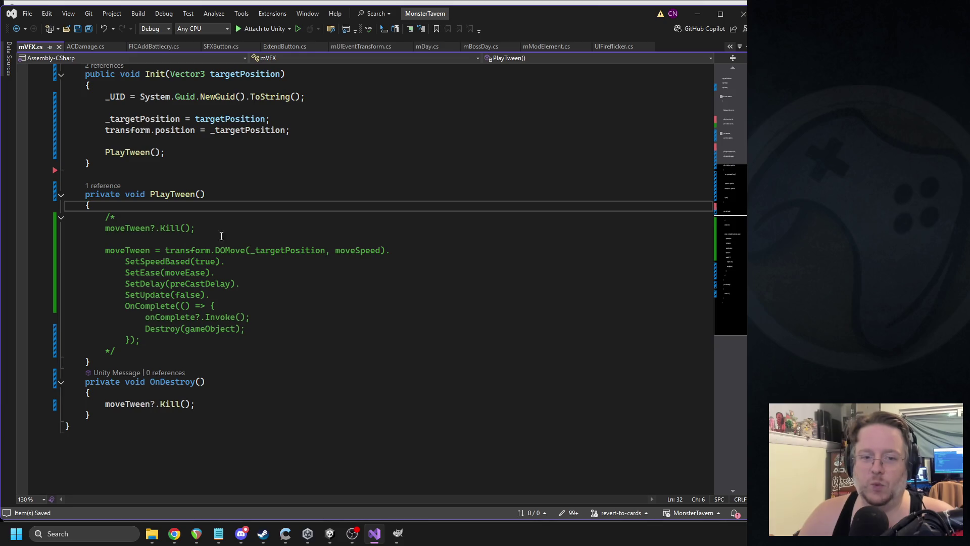
pyautogui.click(330, 534)
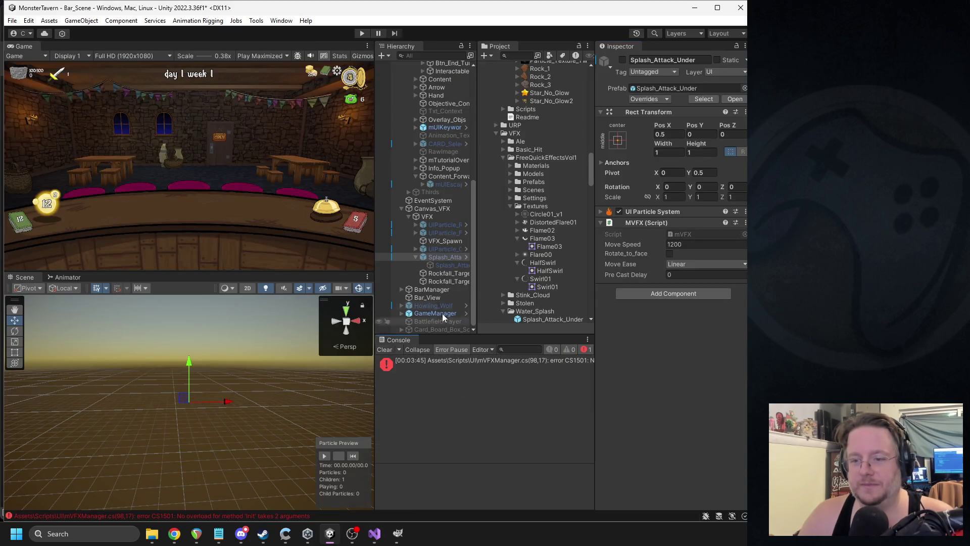
# - From the CS1501 error, change Init(source, target) to Init(target) in mVFXManager, then recompile in Unity
pyautogui.doubleClick(420, 360)
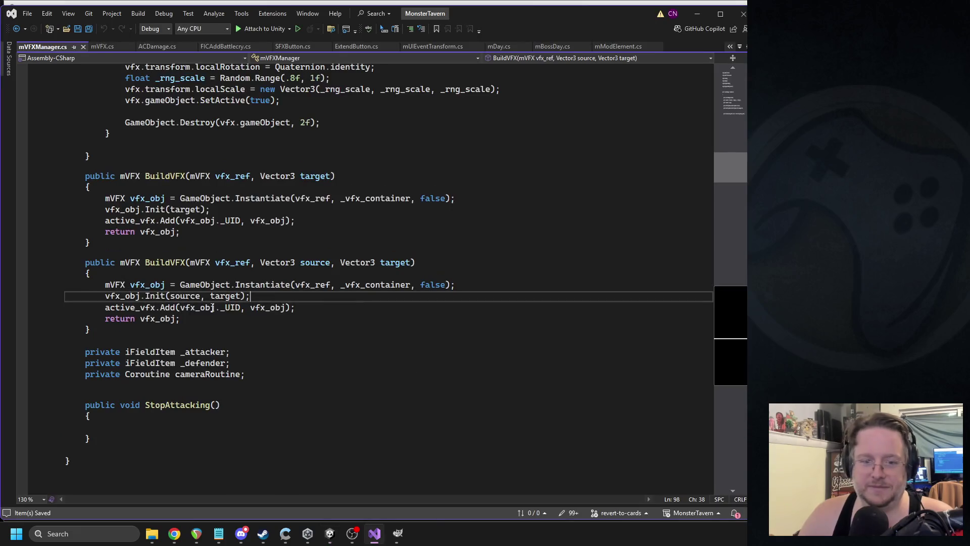
pyautogui.doubleClick(185, 295)
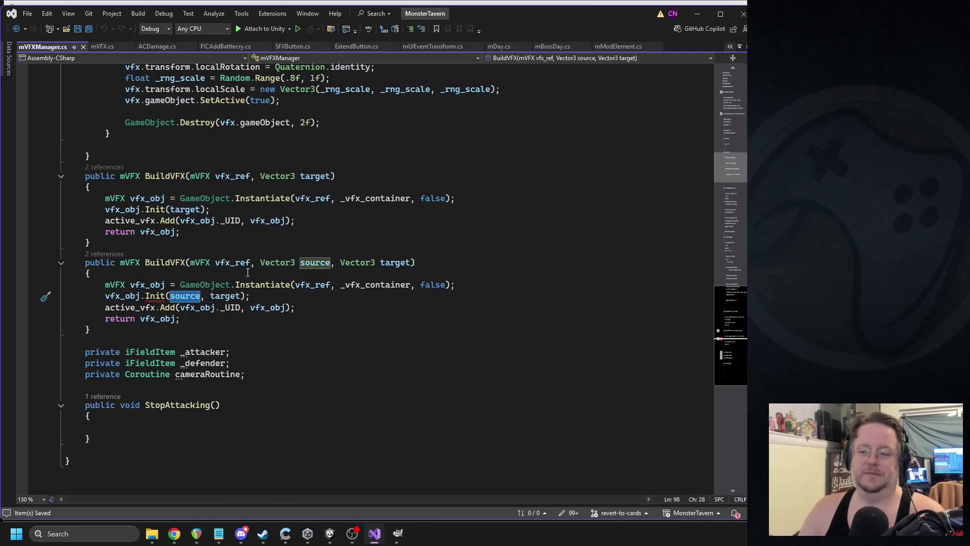
pyautogui.press('Delete')
pyautogui.press('Delete')
pyautogui.press('Delete')
pyautogui.click(250, 220)
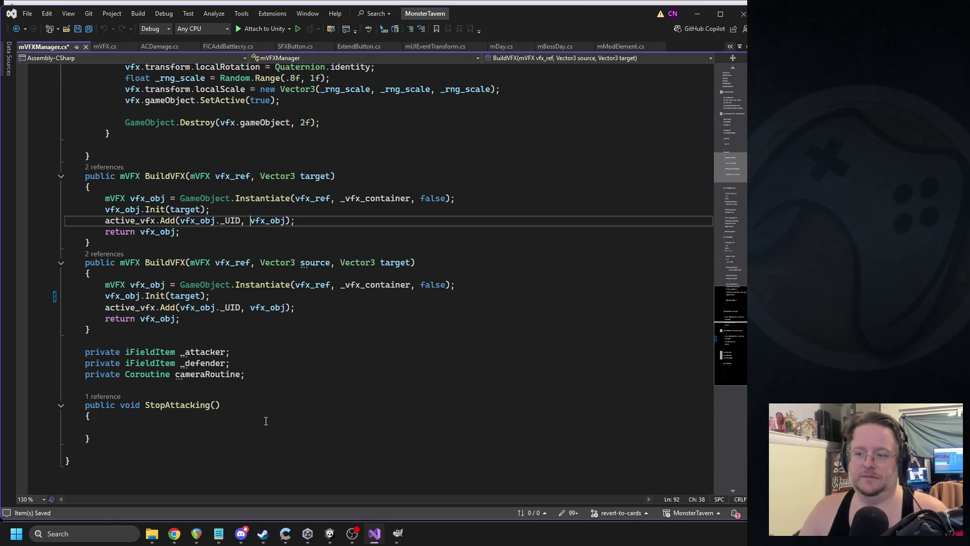
pyautogui.click(330, 533)
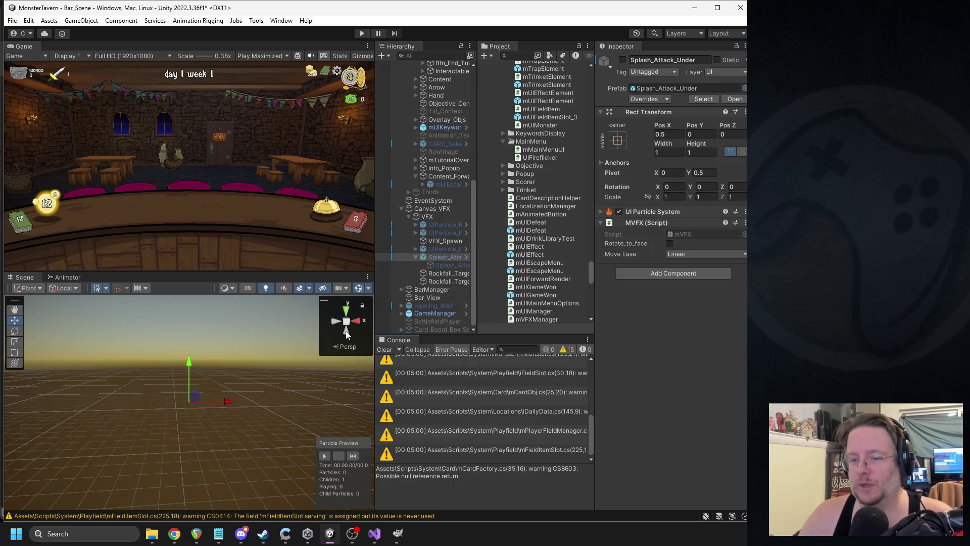
# - Activate Splash_Attack_Under, deactivate its child splash object, and expand its UI particle settings
pyautogui.click(623, 60)
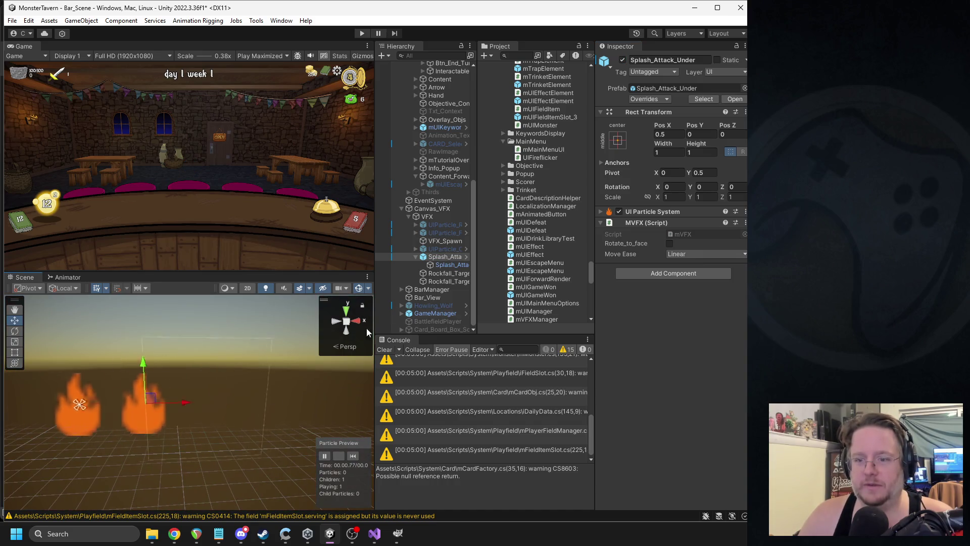
pyautogui.click(450, 265)
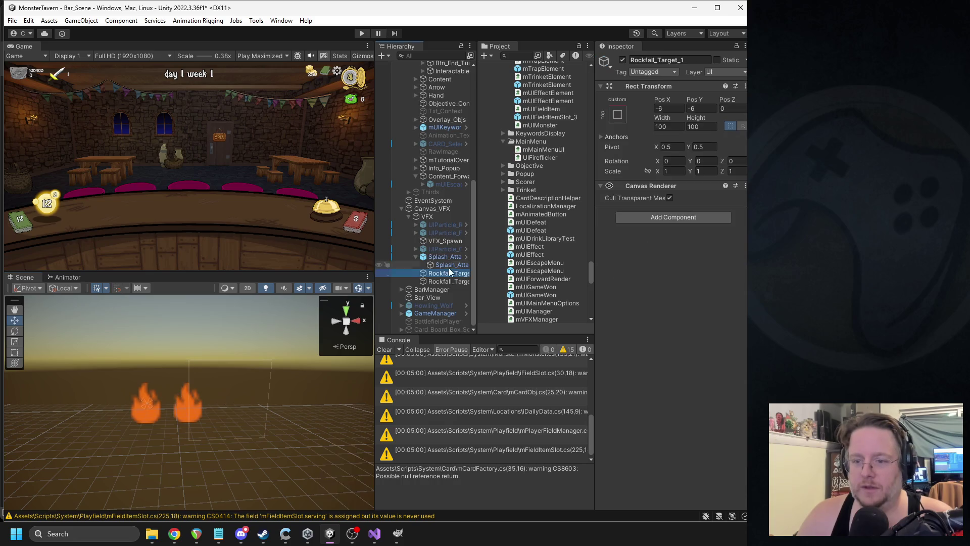
pyautogui.click(623, 61)
pyautogui.click(444, 257)
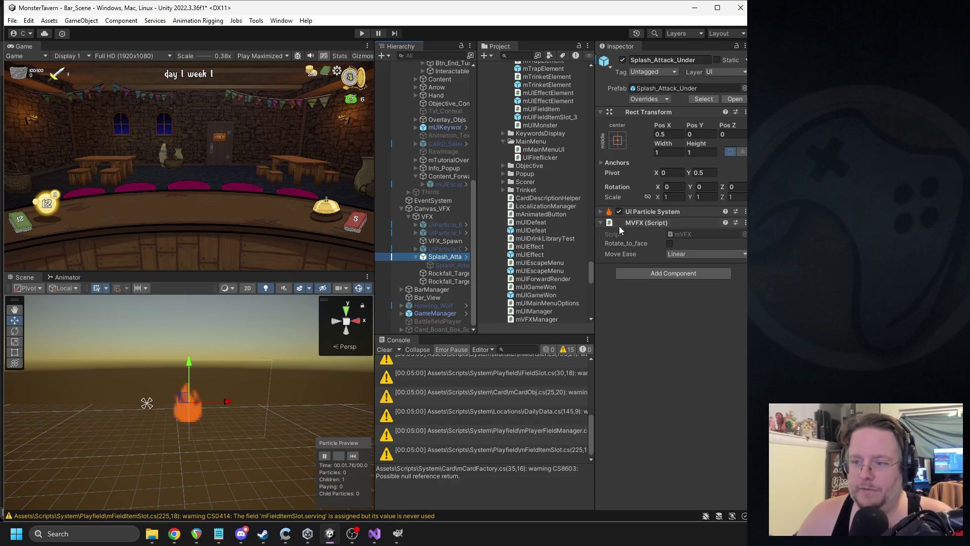
pyautogui.click(652, 212)
pyautogui.click(352, 455)
# - Set Emission Burst 1 Count to 1 and untick Use Random Color, keeping a single blue colour
pyautogui.scroll(-5, 696, 319)
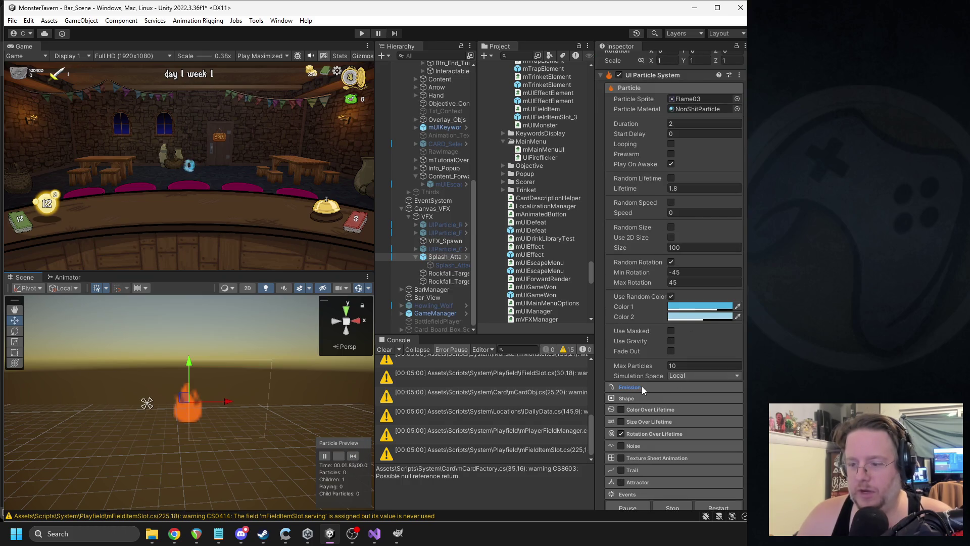
pyautogui.click(642, 386)
pyautogui.click(654, 386)
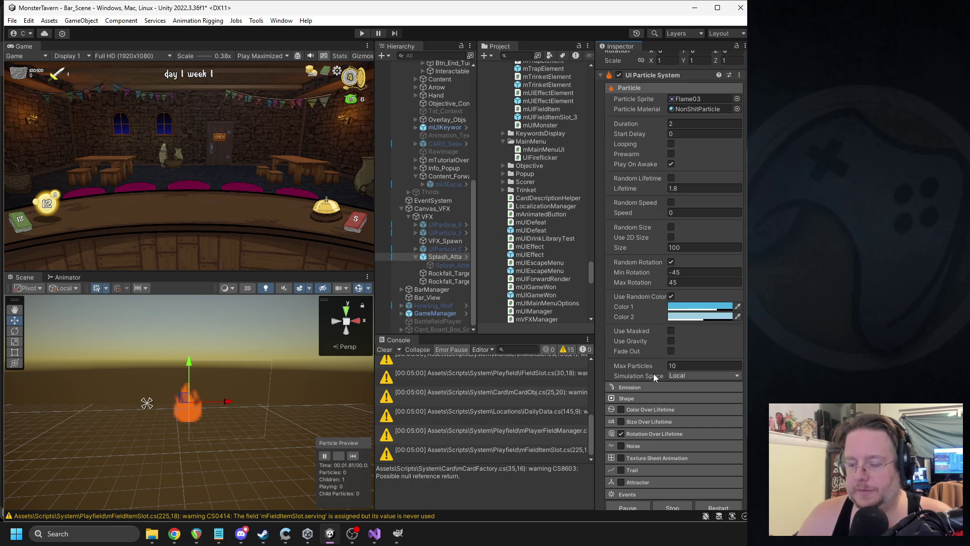
pyautogui.click(639, 388)
pyautogui.scroll(-1, 687, 425)
pyautogui.click(680, 432)
pyautogui.write('1')
pyautogui.click(672, 269)
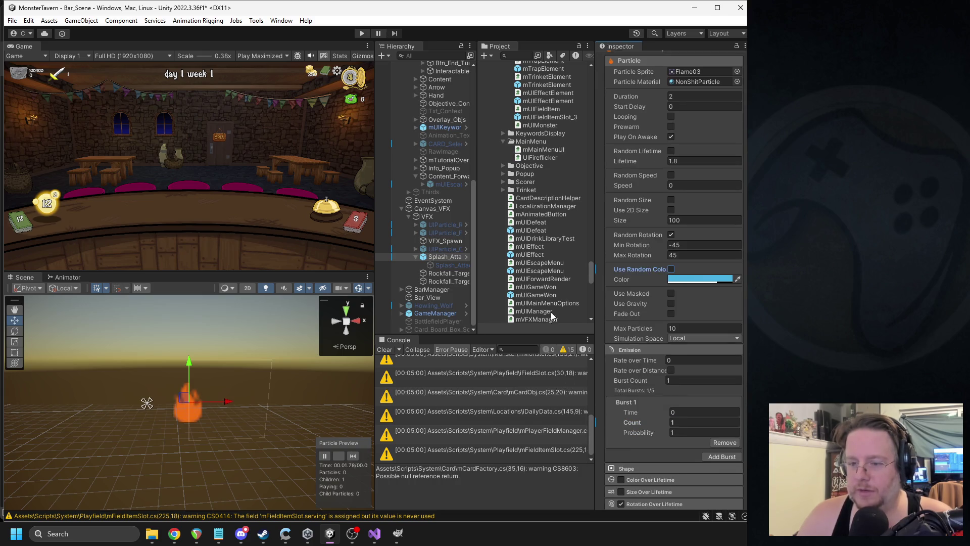
pyautogui.click(353, 456)
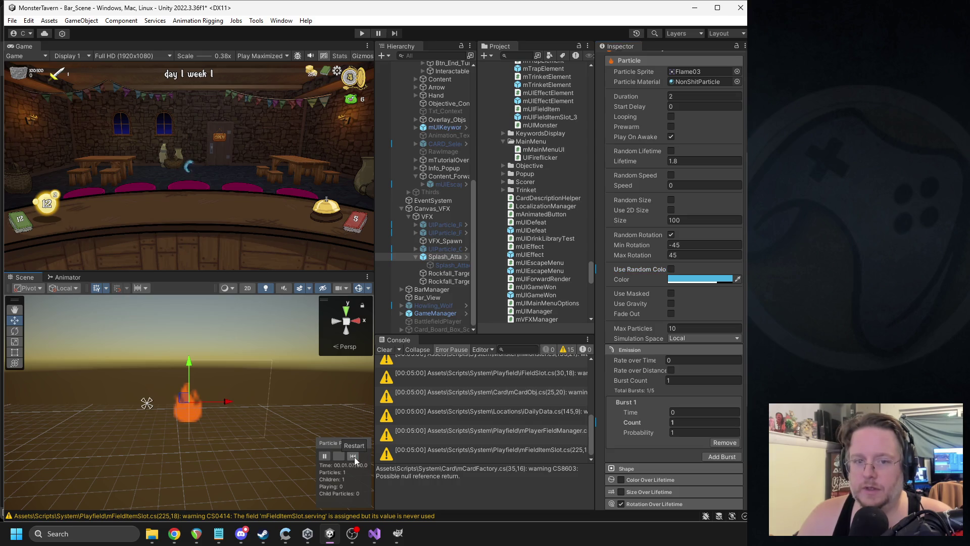
pyautogui.click(708, 280)
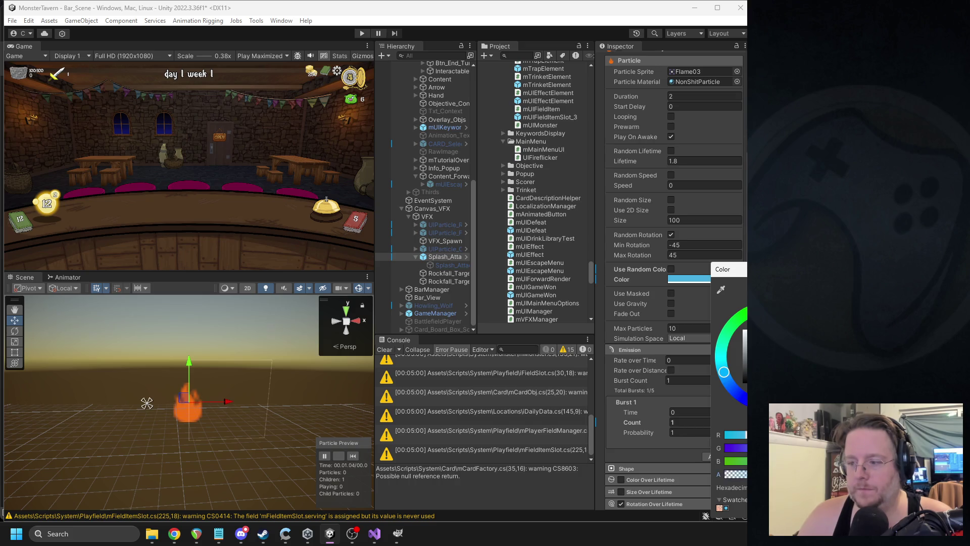
pyautogui.click(355, 463)
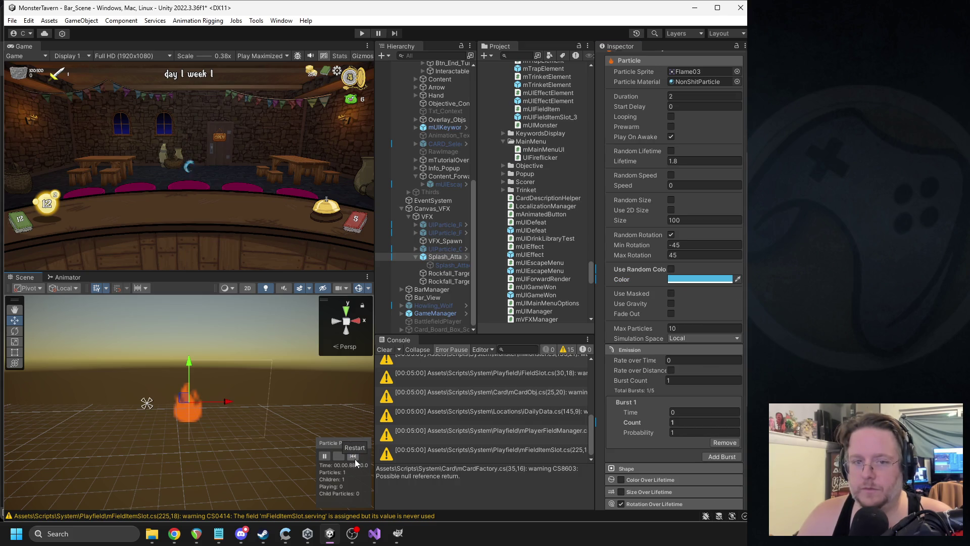
pyautogui.scroll(1, 696, 281)
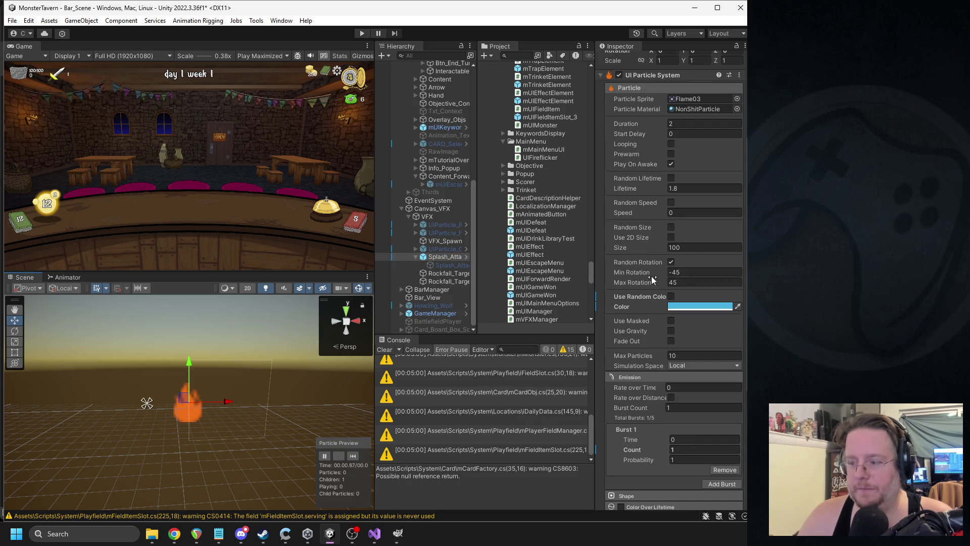
# - Add a temporary UI Image under VFX and give it the Flame03 sprite
pyautogui.rightClick(434, 218)
pyautogui.moveTo(493, 399)
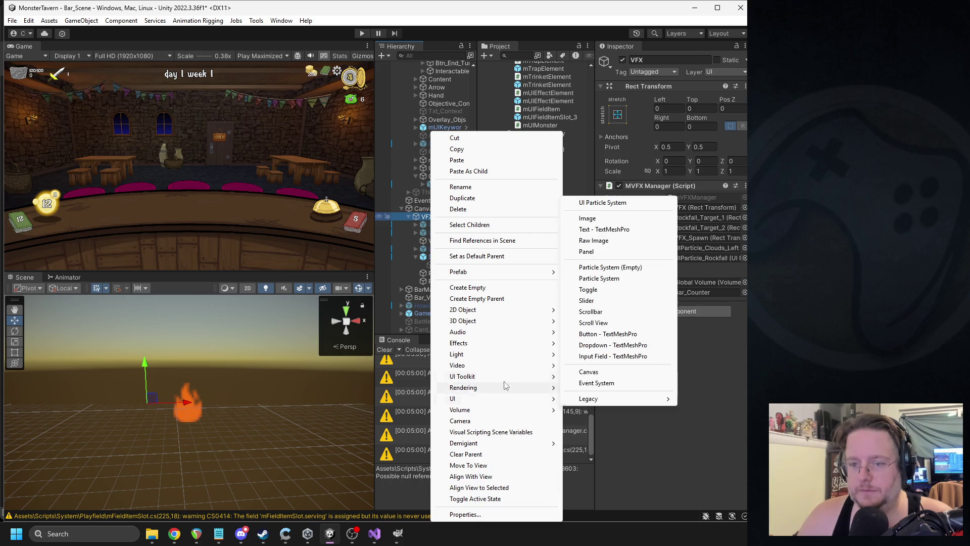
pyautogui.click(589, 218)
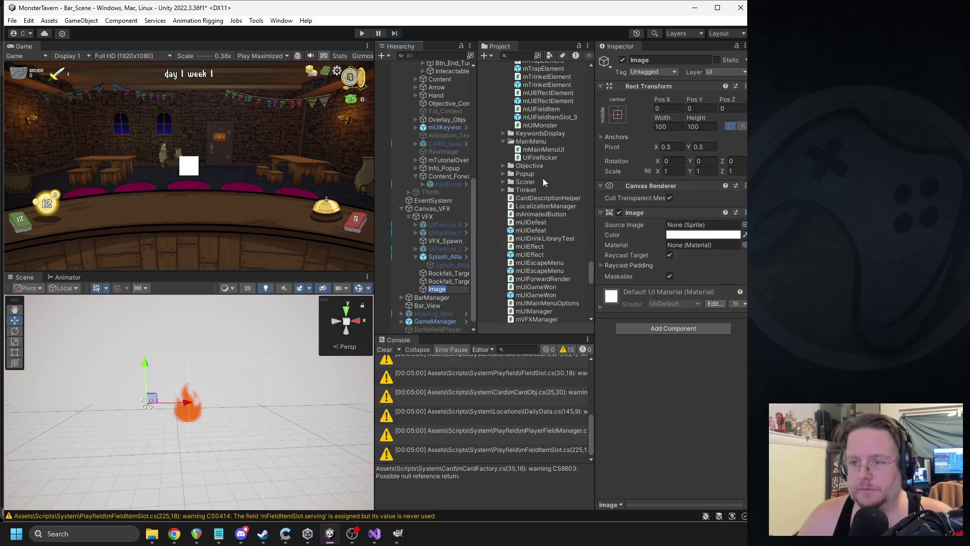
pyautogui.press('Up')
pyautogui.press('Up')
pyautogui.press('Up')
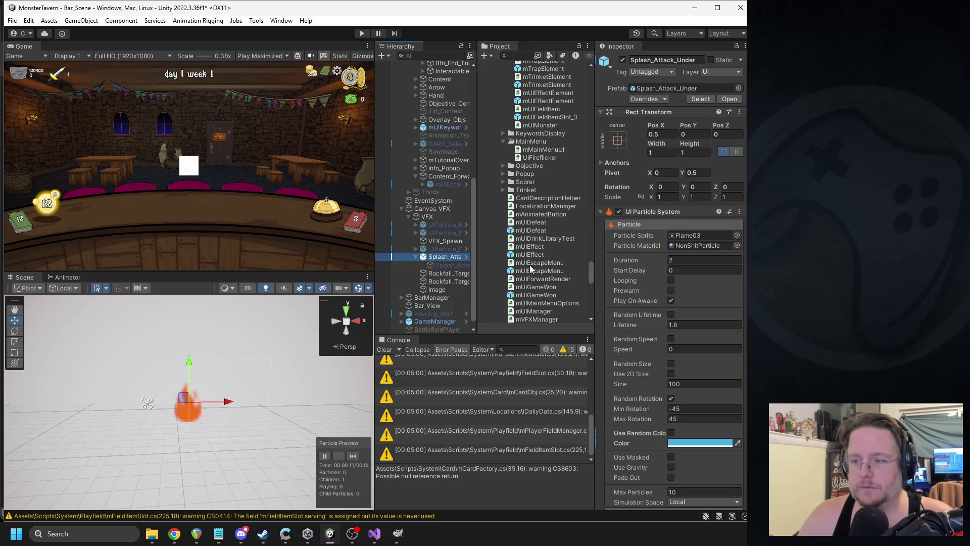
pyautogui.click(688, 236)
pyautogui.scroll(3, 545, 220)
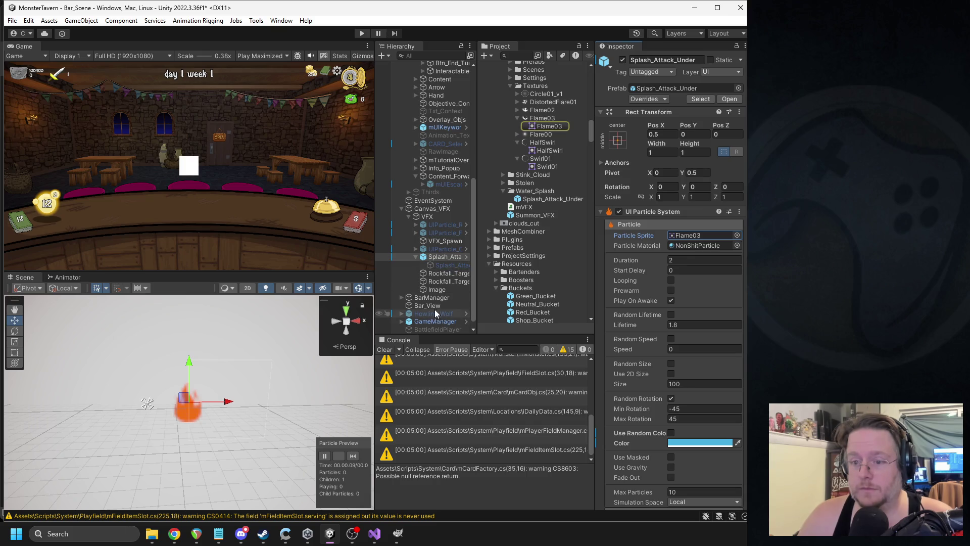
pyautogui.click(460, 290)
pyautogui.moveTo(550, 126); pyautogui.dragTo(678, 227)
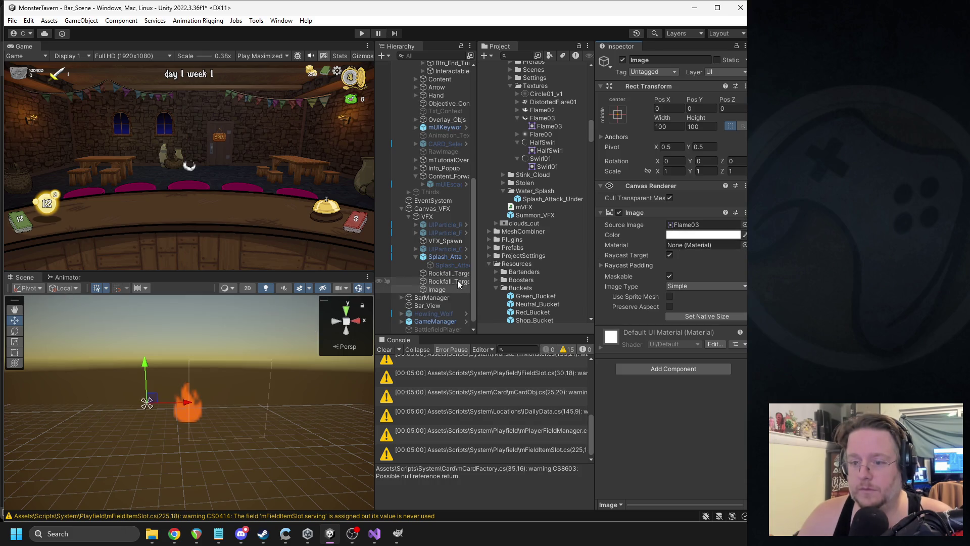
# - Paste the particle's blue colour onto the Image, place it beside the splash, and compare previews
pyautogui.click(445, 257)
pyautogui.click(657, 441)
pyautogui.click(437, 290)
pyautogui.rightClick(723, 235)
pyautogui.click(690, 256)
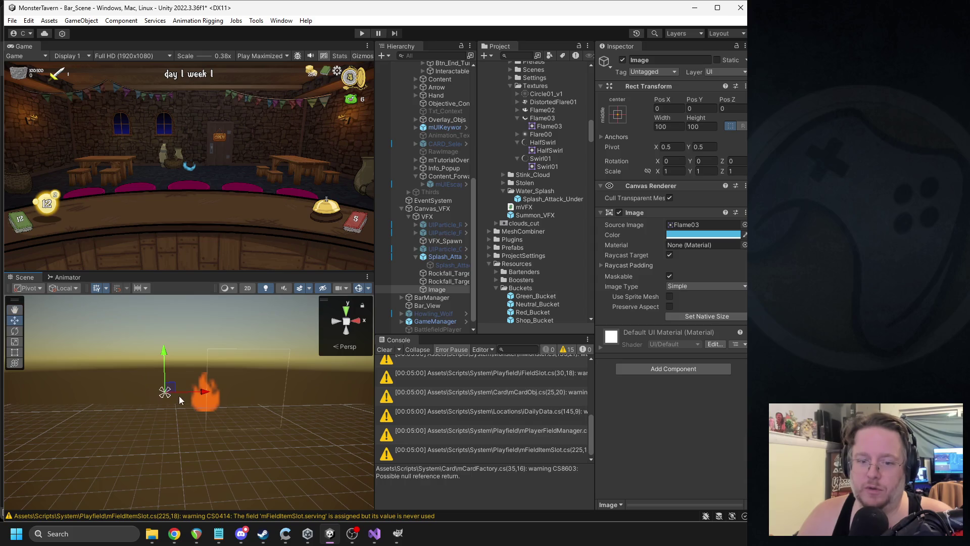
pyautogui.press('f')
pyautogui.moveTo(193, 398); pyautogui.dragTo(115, 403)
pyautogui.click(449, 258)
pyautogui.click(353, 456)
pyautogui.click(353, 456)
pyautogui.click(353, 456)
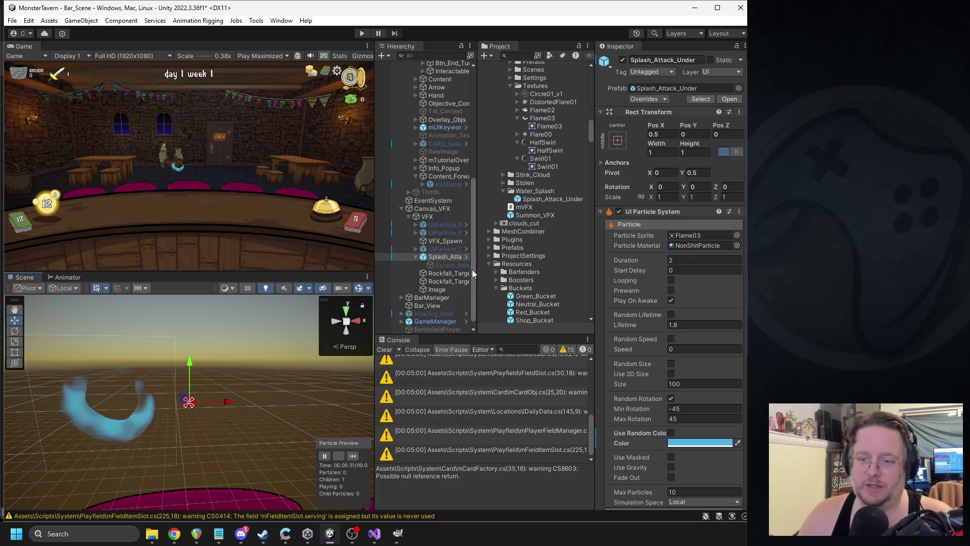
# - Delete the temporary Image and set the splash particle sprite to Circle01_v1
pyautogui.click(438, 293)
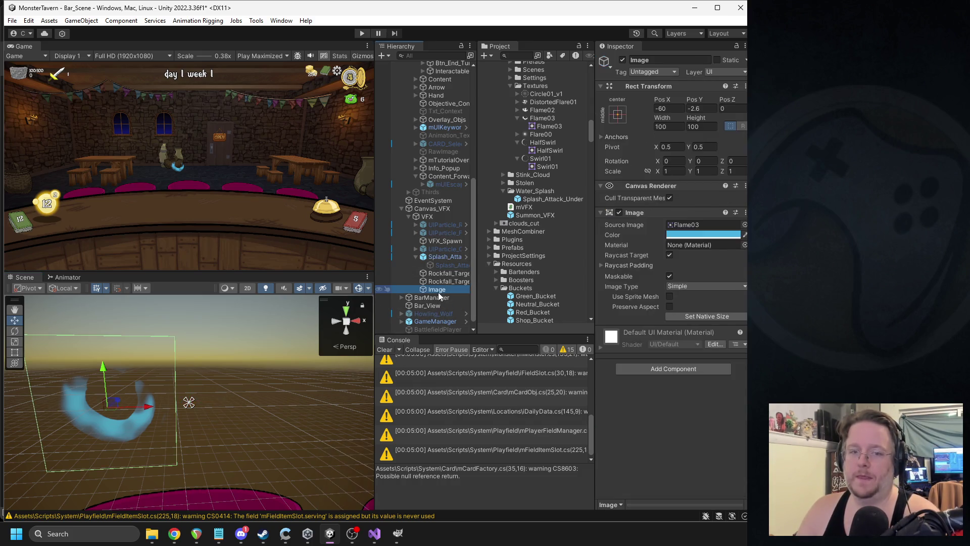
pyautogui.press('Delete')
pyautogui.click(457, 260)
pyautogui.click(690, 236)
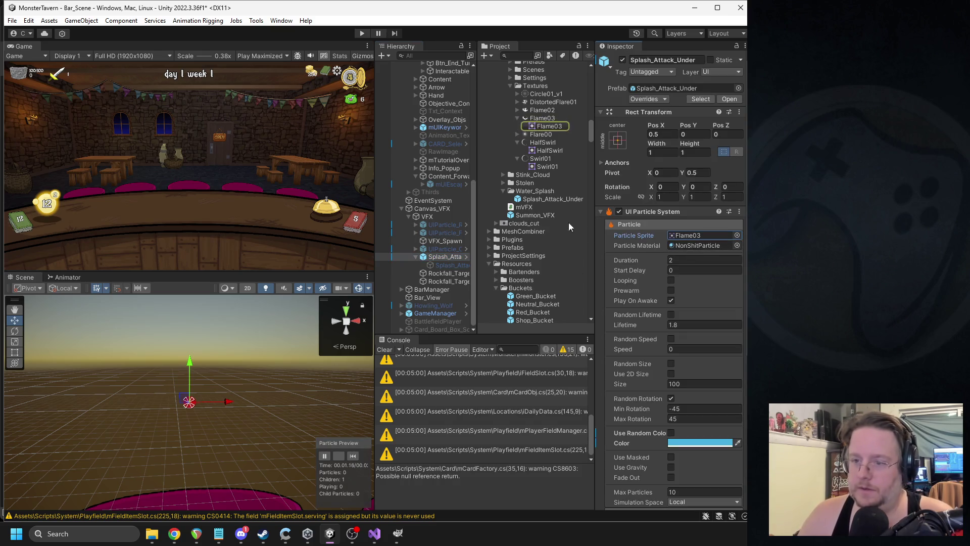
pyautogui.moveTo(542, 186)
pyautogui.mouseDown()
pyautogui.moveTo(701, 223)
pyautogui.moveTo(696, 235)
pyautogui.mouseUp()
pyautogui.click(354, 456)
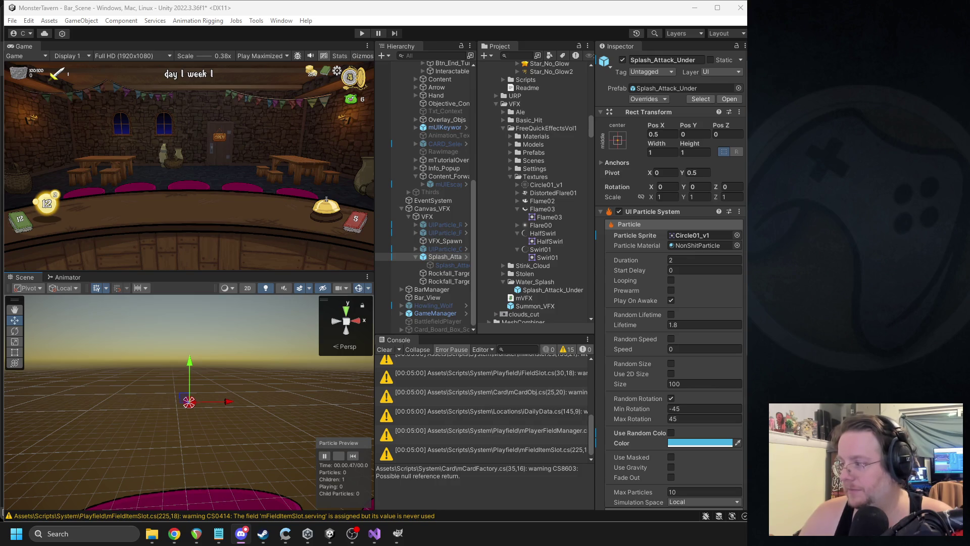
# - Enable the Texture Sheet Animation module on Splash_Attack_Under and restart the Particle Preview
pyautogui.scroll(-5, 644, 378)
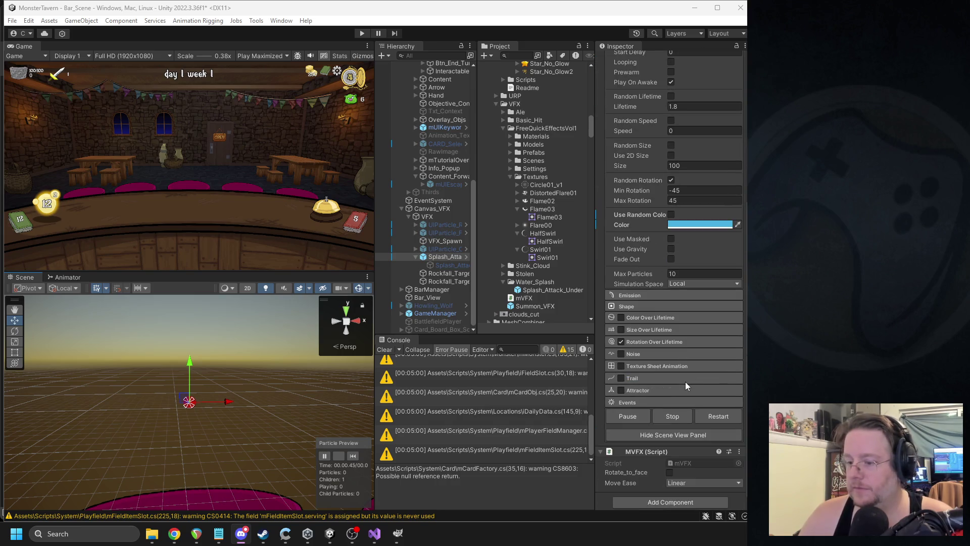
pyautogui.click(652, 367)
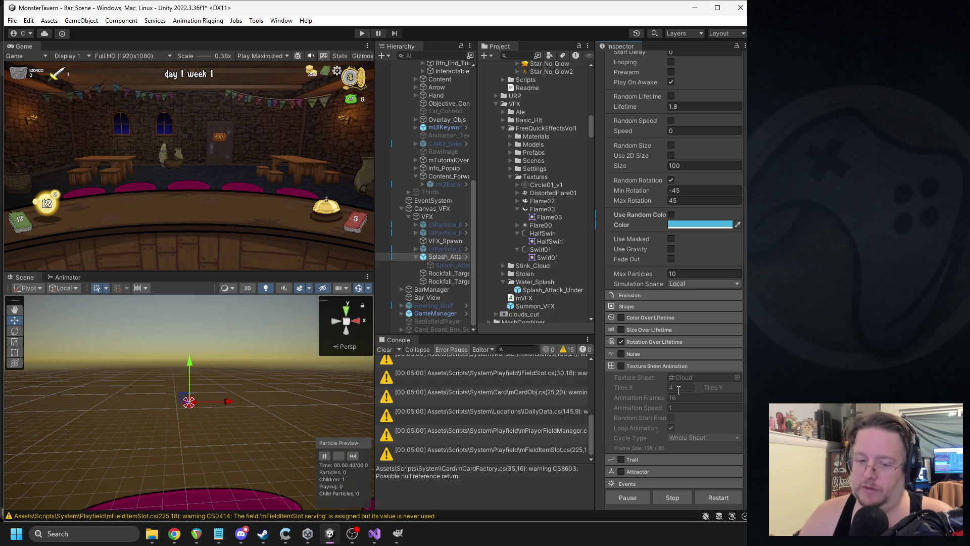
pyautogui.click(622, 365)
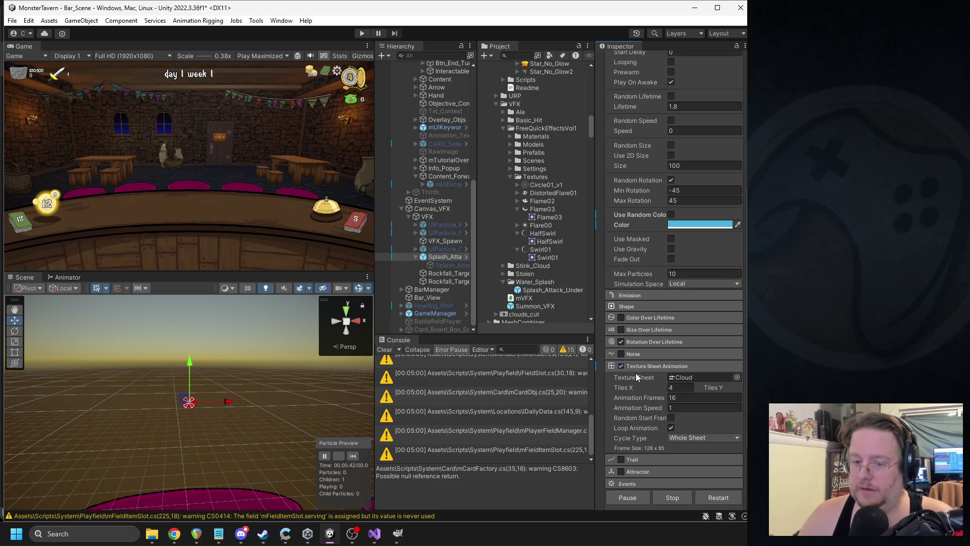
pyautogui.click(355, 451)
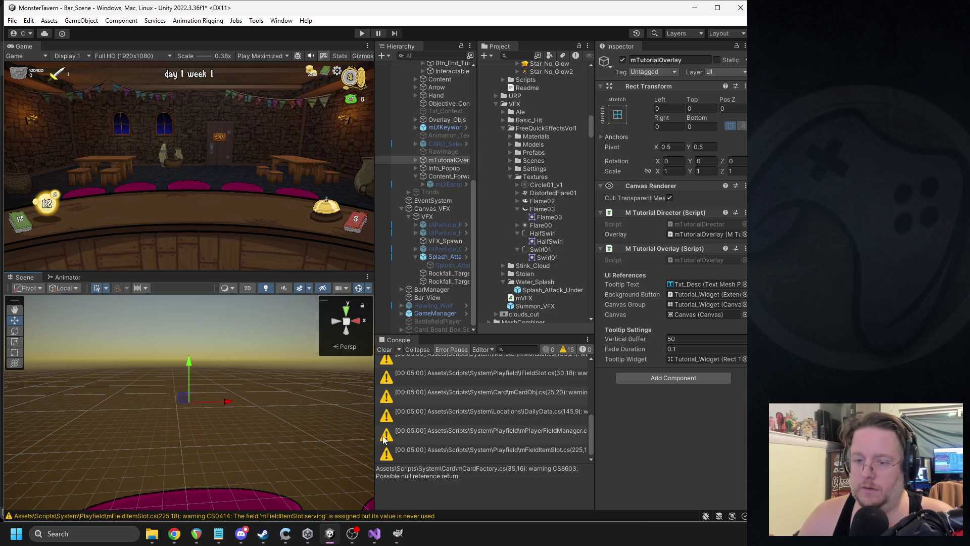
pyautogui.click(356, 438)
pyautogui.click(352, 456)
pyautogui.click(353, 457)
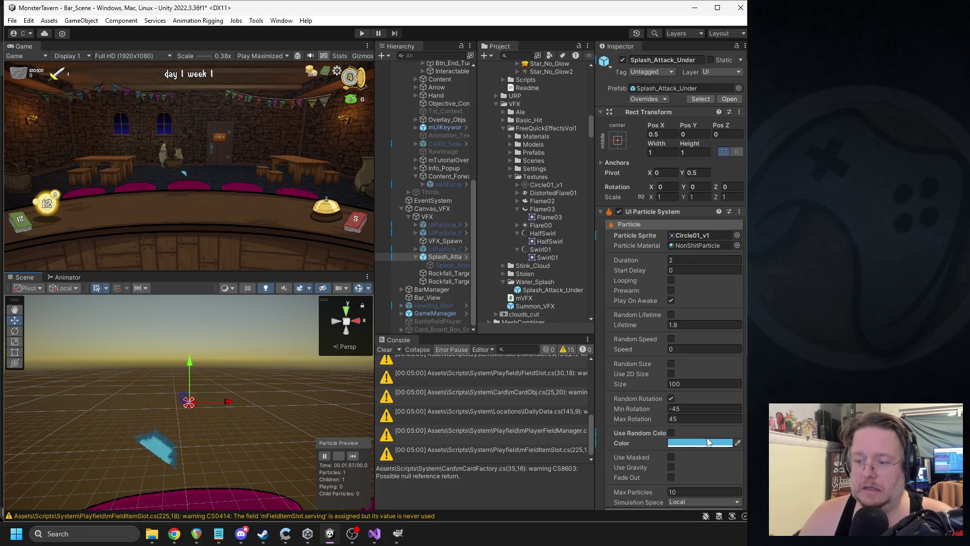
# - Change the splash particle's colour to white and replay the preview
pyautogui.scroll(-3, 708, 443)
pyautogui.click(700, 388)
pyautogui.moveTo(726, 341); pyautogui.dragTo(715, 330)
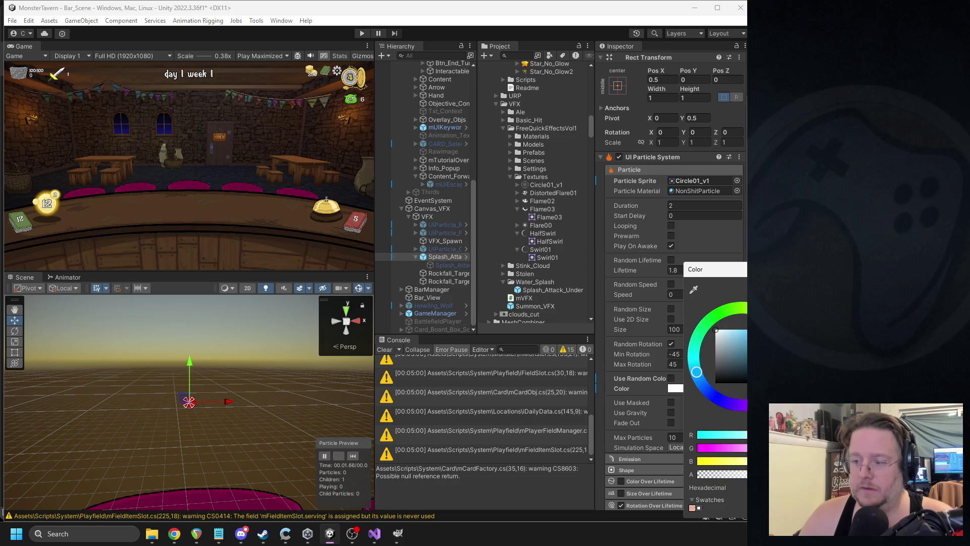
pyautogui.click(635, 432)
pyautogui.scroll(-3, 635, 433)
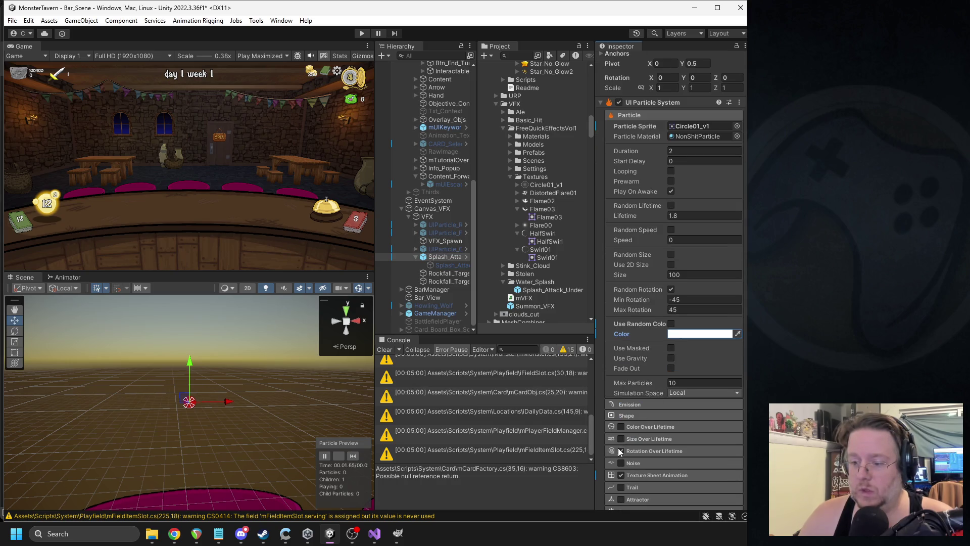
pyautogui.click(353, 456)
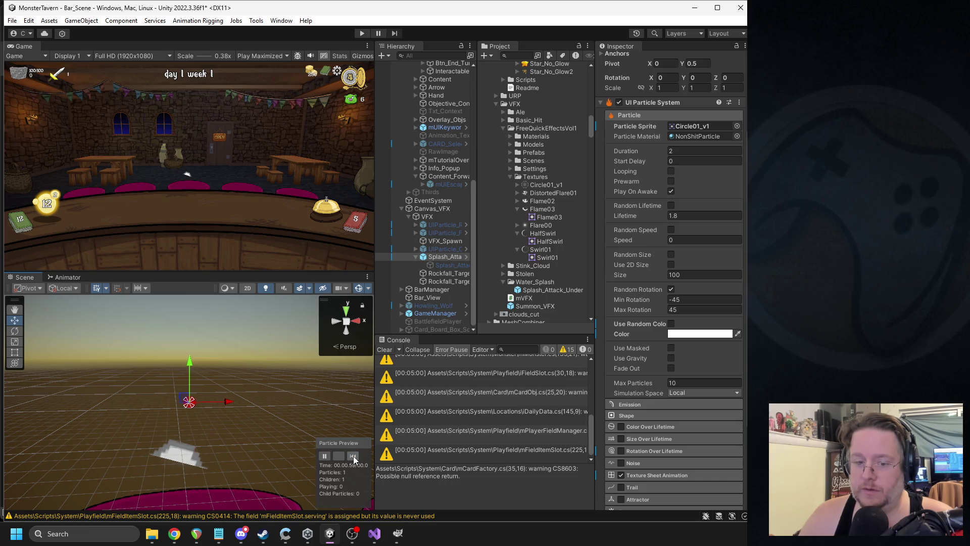
# - Expand the Texture Sheet Animation settings and replay the looping Cloud animation several times
pyautogui.click(648, 475)
pyautogui.scroll(-5, 687, 441)
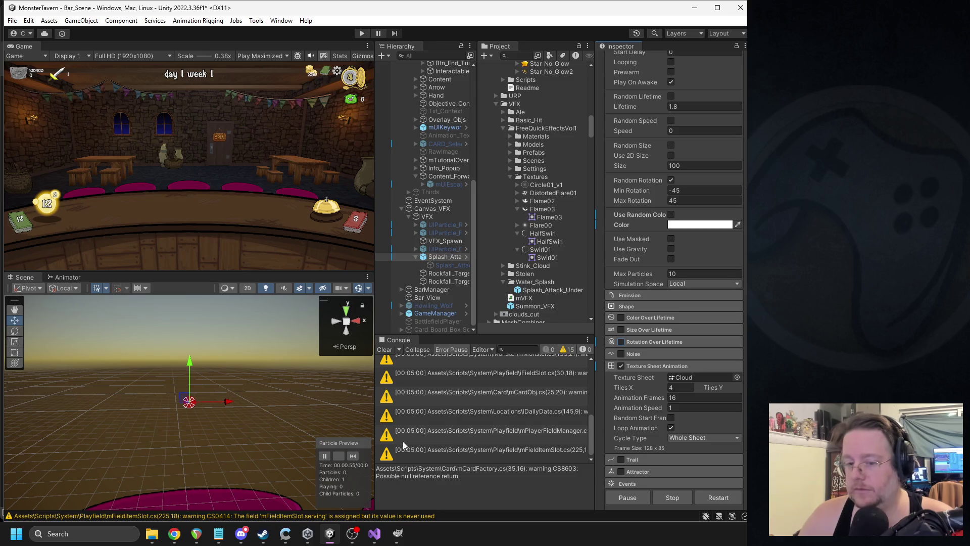
pyautogui.click(355, 456)
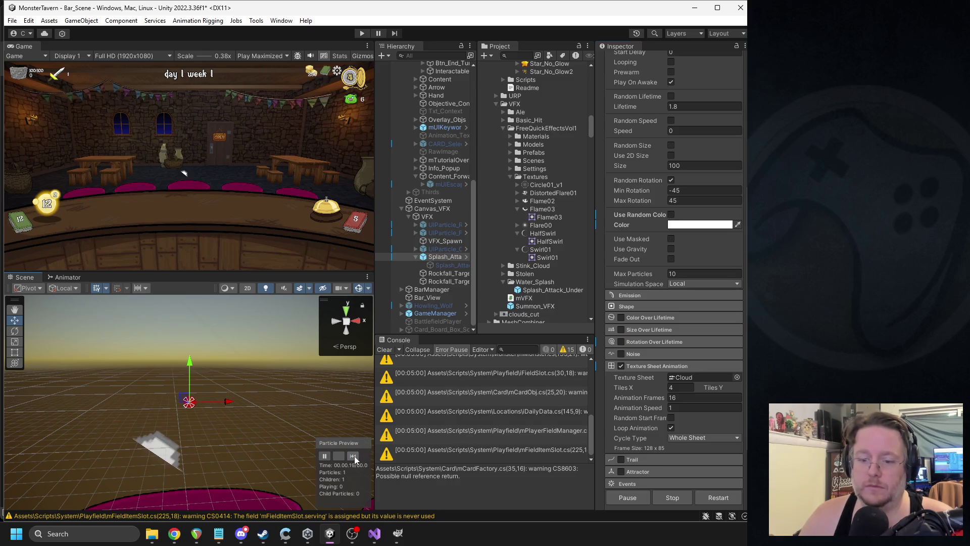
pyautogui.click(354, 456)
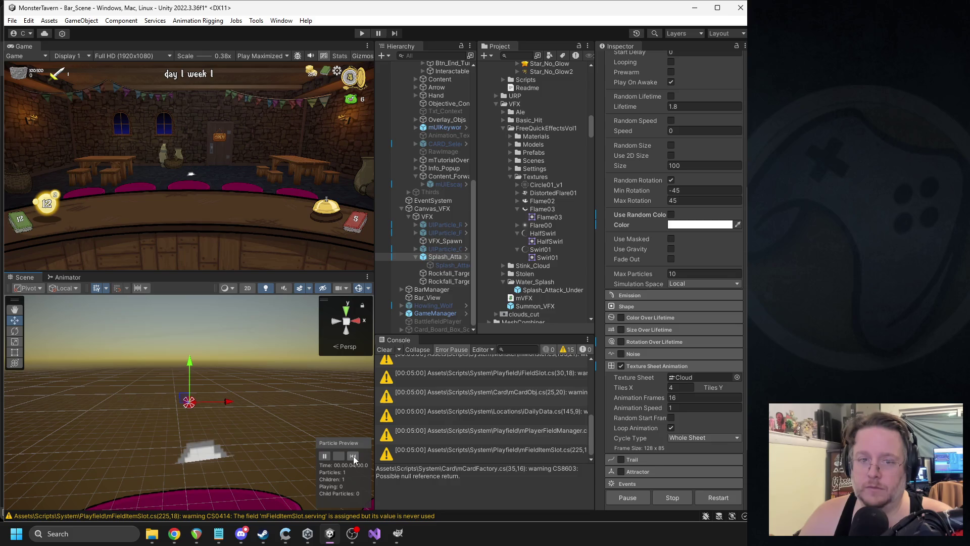
pyautogui.click(353, 456)
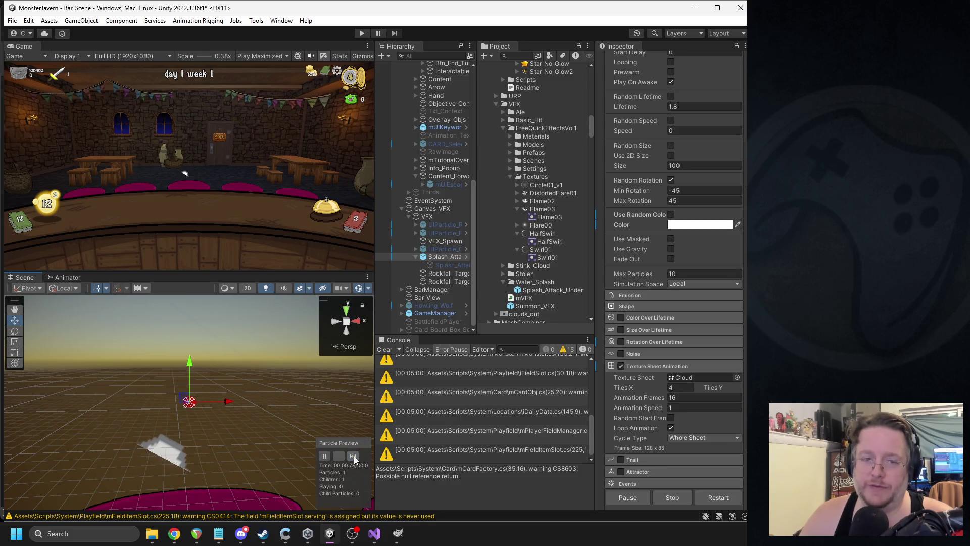
pyautogui.click(354, 456)
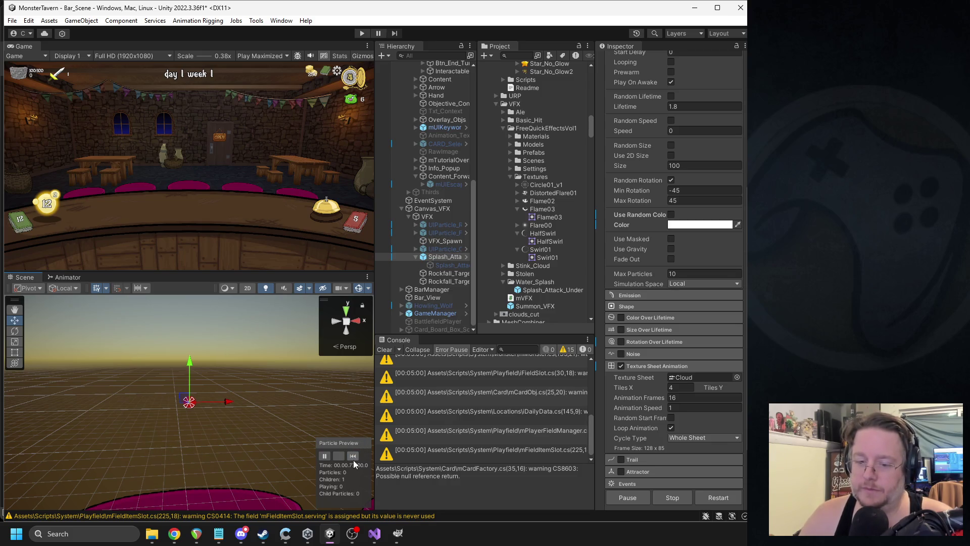
pyautogui.click(353, 456)
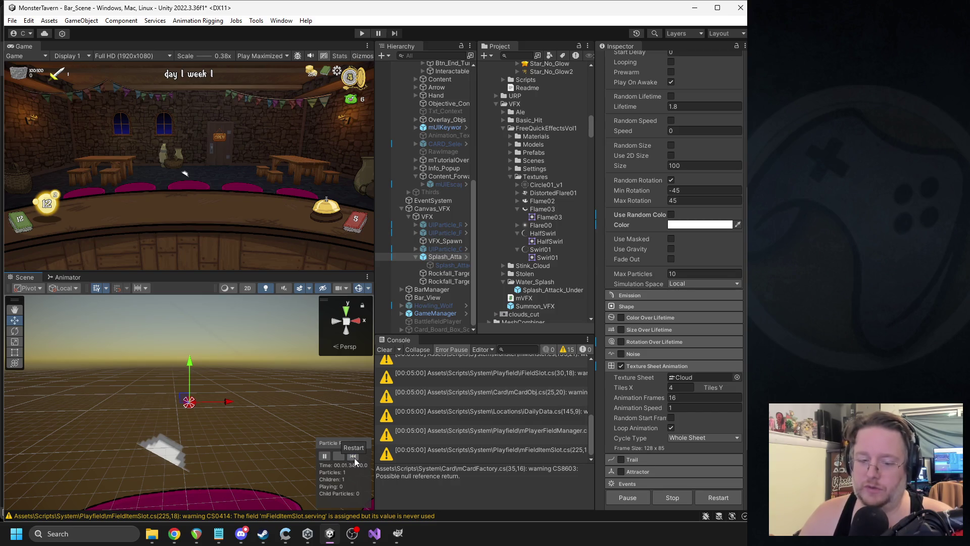
pyautogui.click(354, 456)
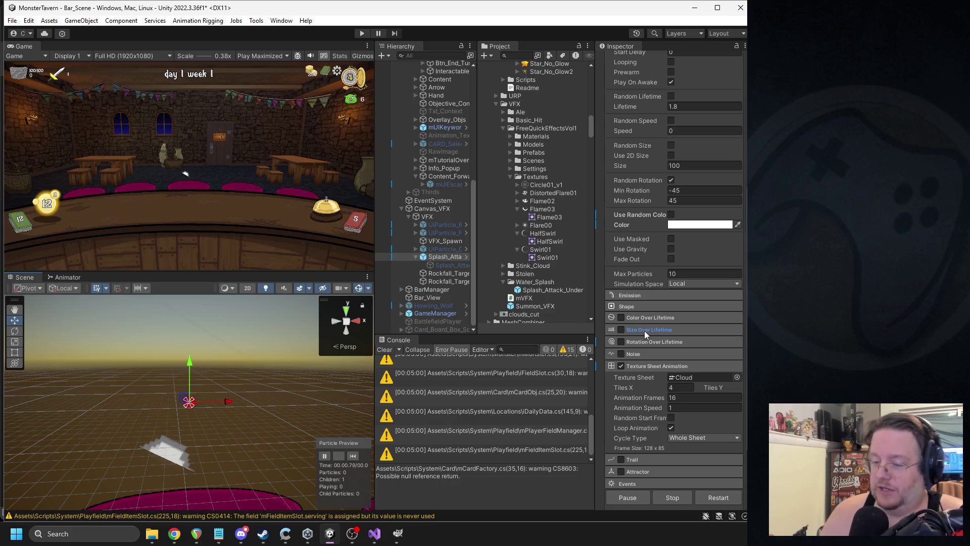
pyautogui.hotkey('alt', 'Tab')
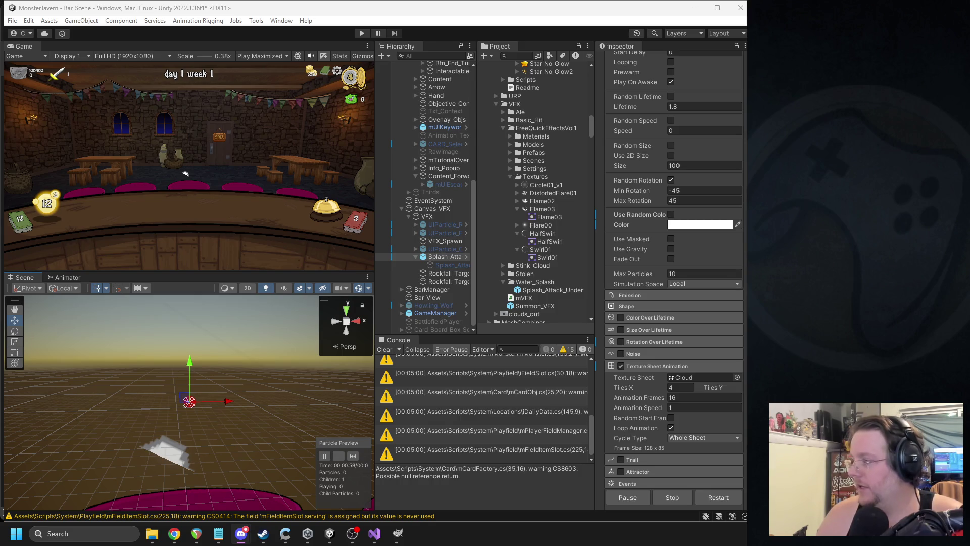
# - Collapse the SFX, Shaders and UIParticleSystem folders in the Project panel
pyautogui.scroll(5, 601, 172)
pyautogui.scroll(10, 561, 185)
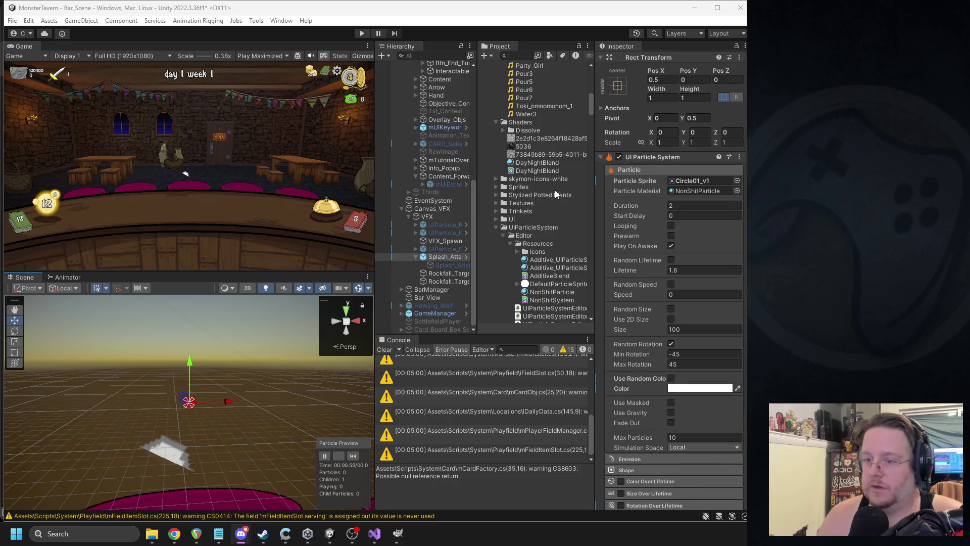
pyautogui.scroll(-3, 555, 191)
pyautogui.scroll(-3, 544, 181)
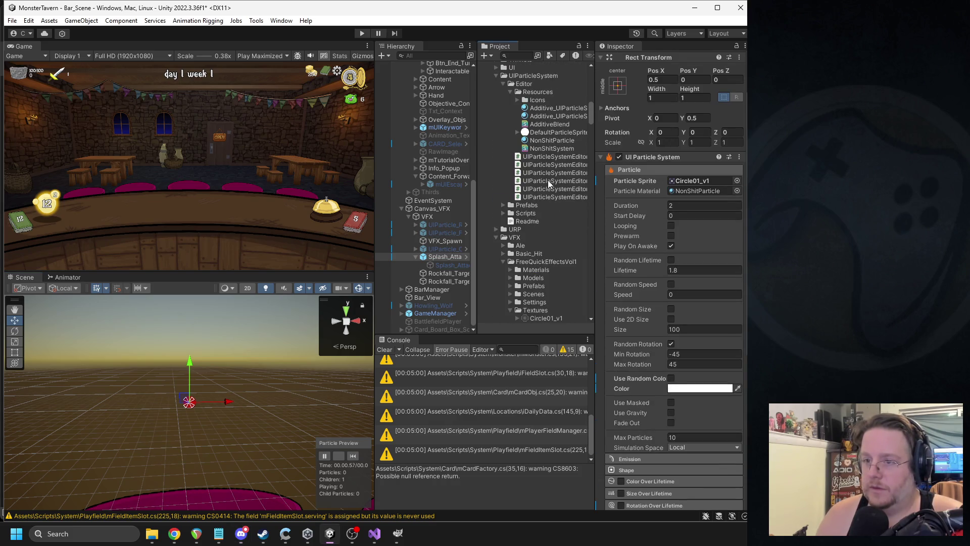
pyautogui.scroll(6, 544, 182)
pyautogui.click(496, 123)
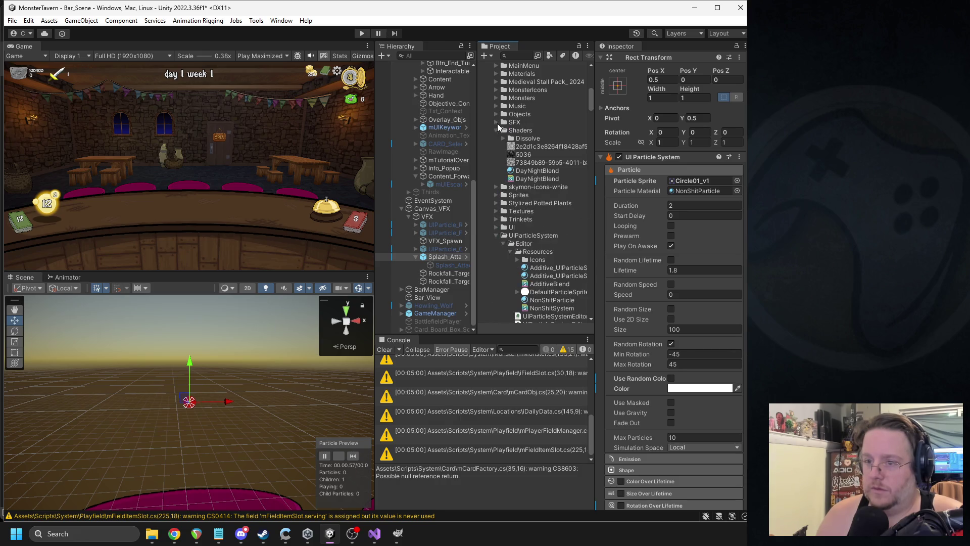
pyautogui.click(497, 130)
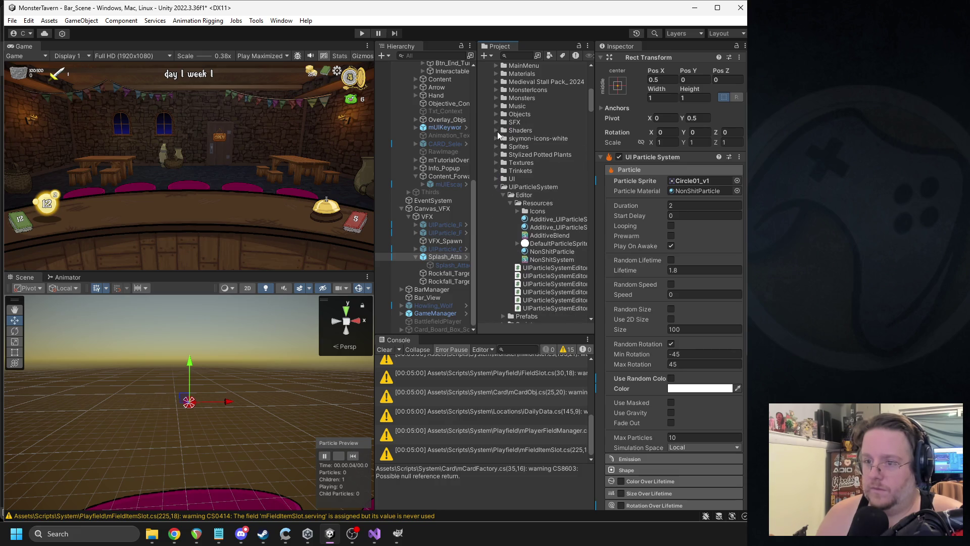
pyautogui.click(496, 187)
pyautogui.scroll(-2, 526, 218)
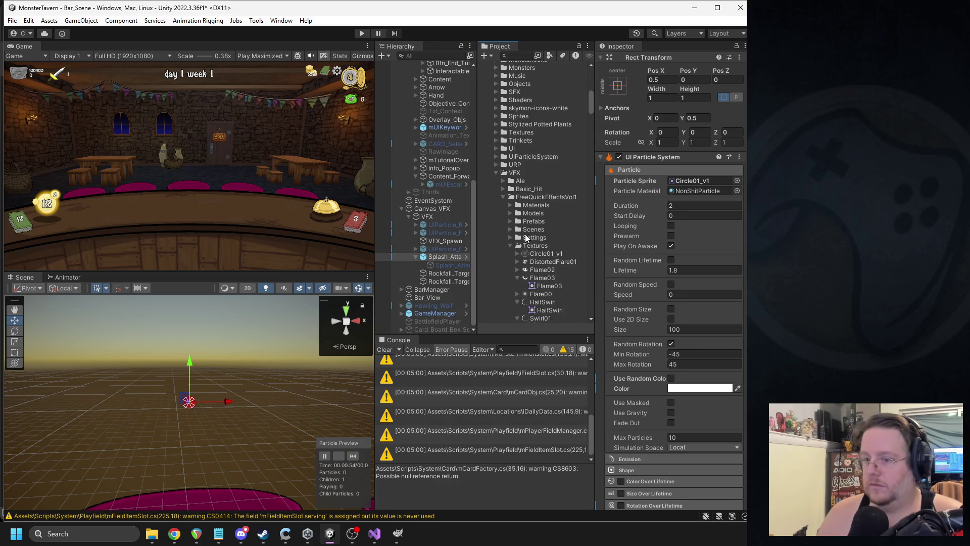
# - Create a new folder named Sprite_Sheets inside VFX
pyautogui.rightClick(517, 174)
pyautogui.moveTo(551, 181)
pyautogui.click(704, 40)
pyautogui.write('Sprite_Sheets')
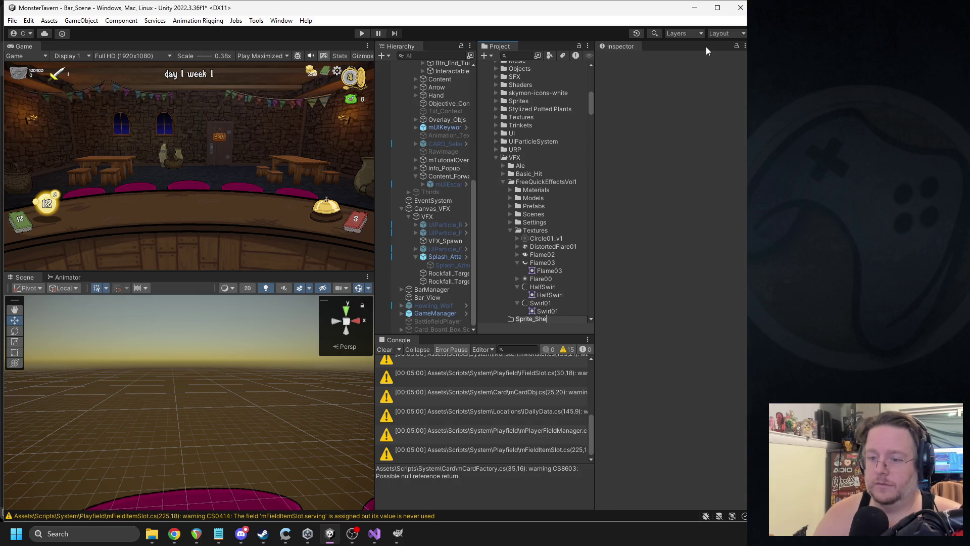
pyautogui.press('Return')
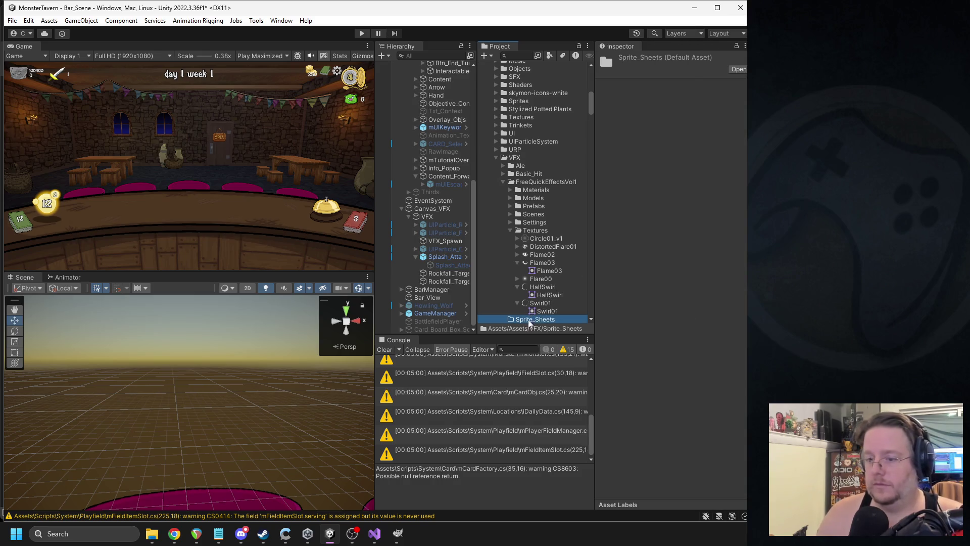
# - Show Sprite_Sheets in the system file browser to drop the splash PNG into it
pyautogui.rightClick(533, 319)
pyautogui.click(548, 37)
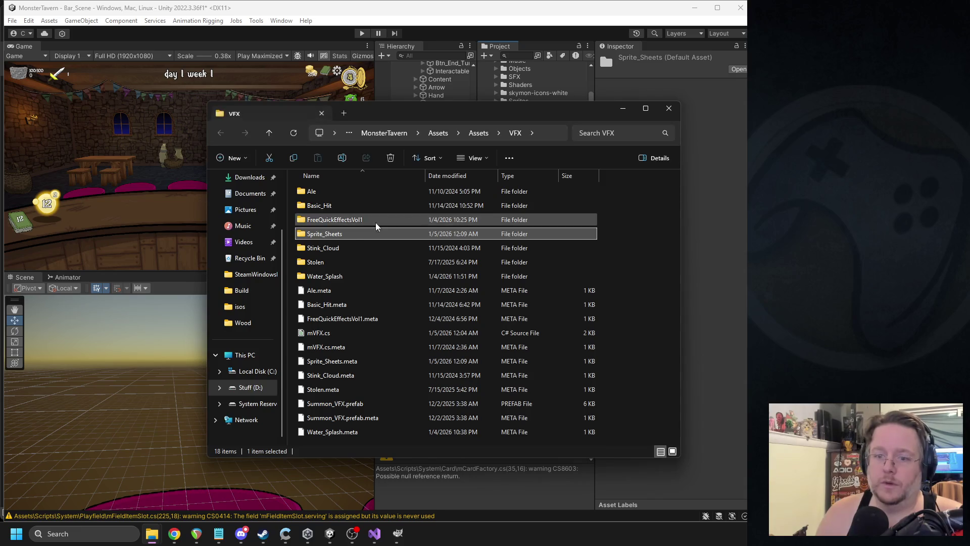
pyautogui.doubleClick(345, 235)
pyautogui.click(530, 127)
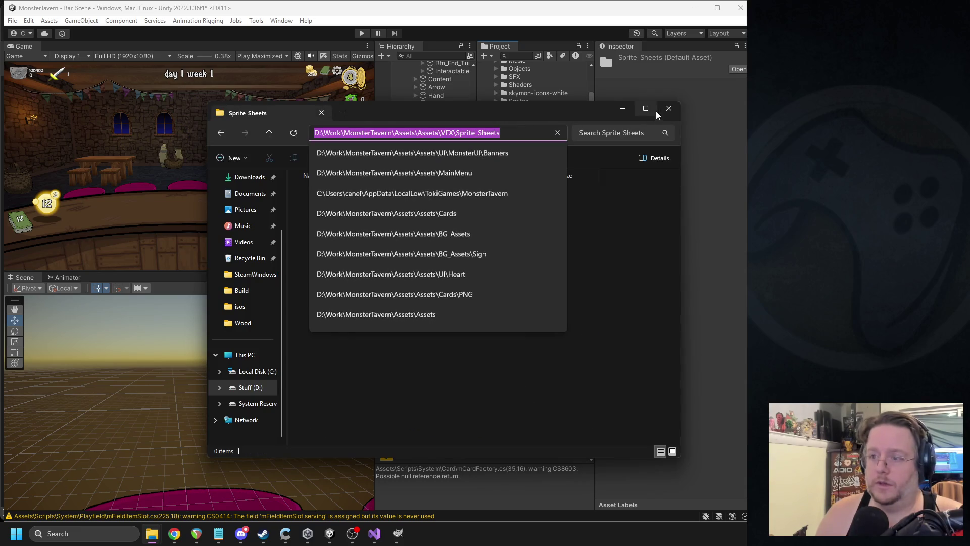
pyautogui.click(670, 108)
pyautogui.hotkey('alt', 'Tab')
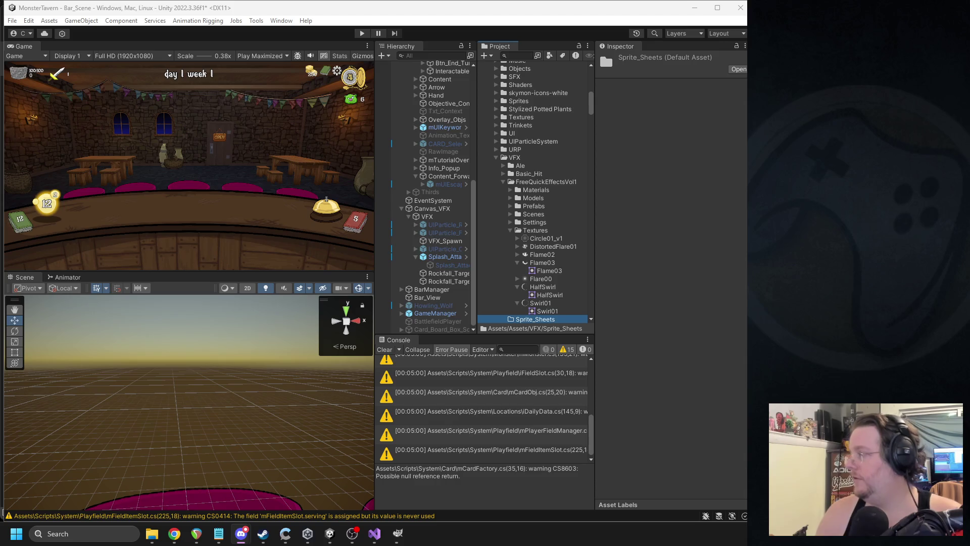
pyautogui.hotkey('alt', 'Tab')
# - Refresh the Project assets and expand Sprite_Sheets to select the splash_135x269 texture
pyautogui.scroll(-3, 530, 309)
pyautogui.click(524, 277)
pyautogui.click(521, 262)
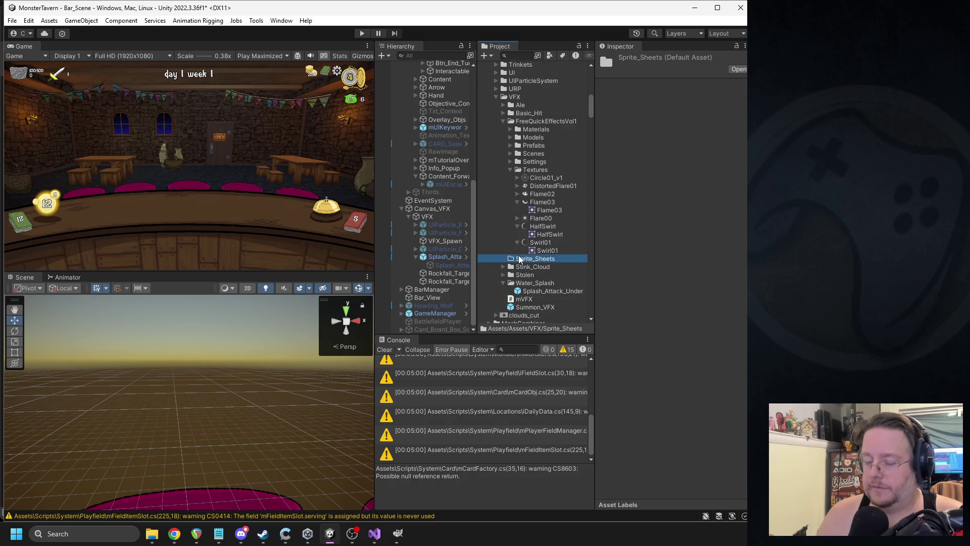
pyautogui.rightClick(522, 261)
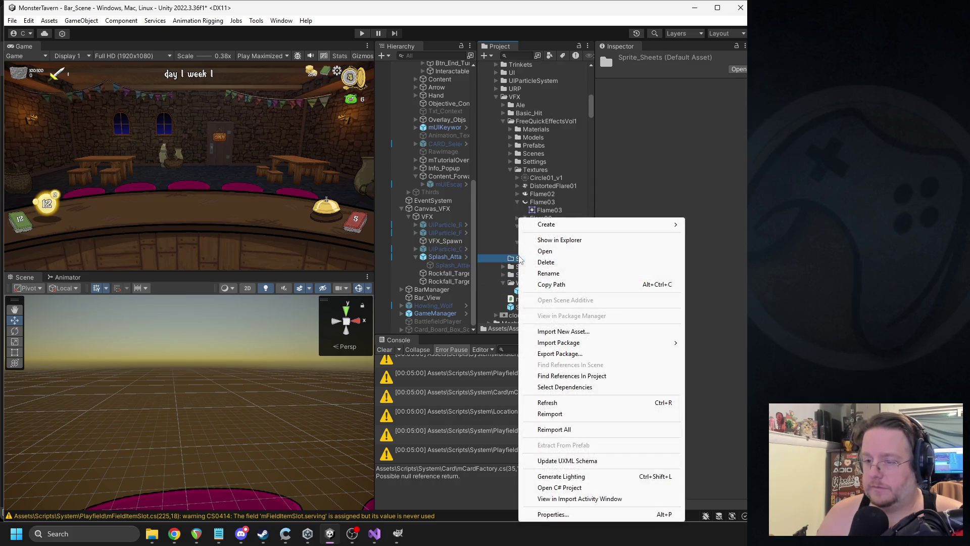
pyautogui.click(577, 402)
pyautogui.click(504, 259)
pyautogui.click(526, 267)
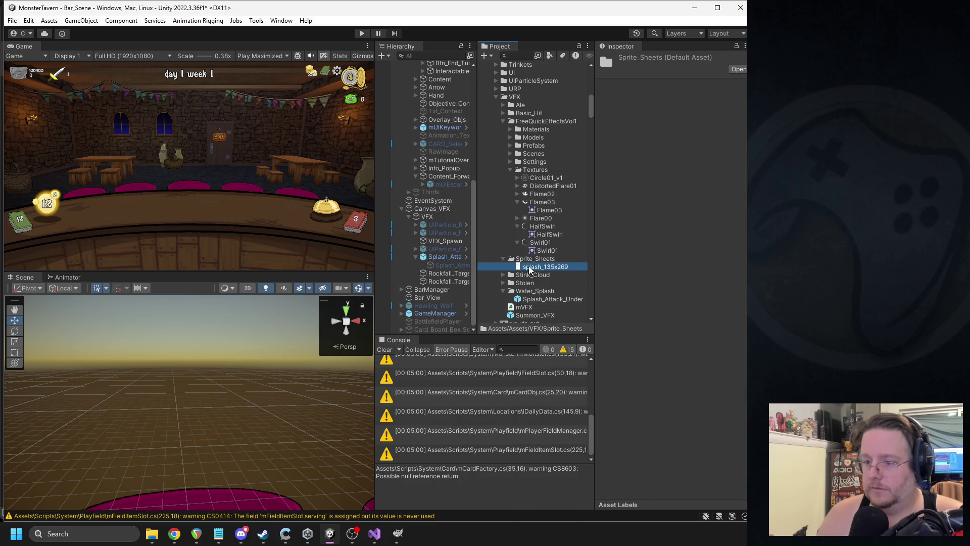
# - Show the splash_135x269 texture file on disk, then close the file browser
pyautogui.rightClick(529, 266)
pyautogui.click(571, 240)
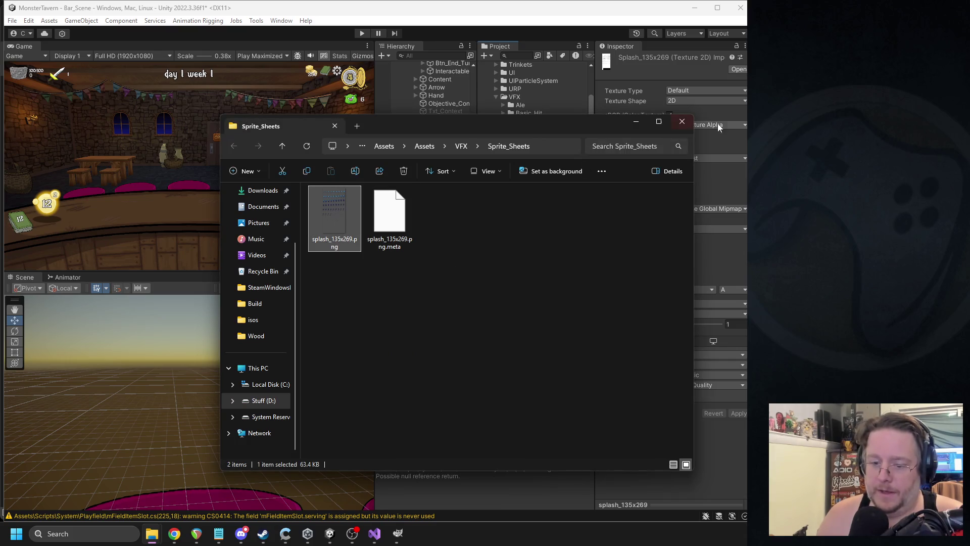
pyautogui.click(682, 122)
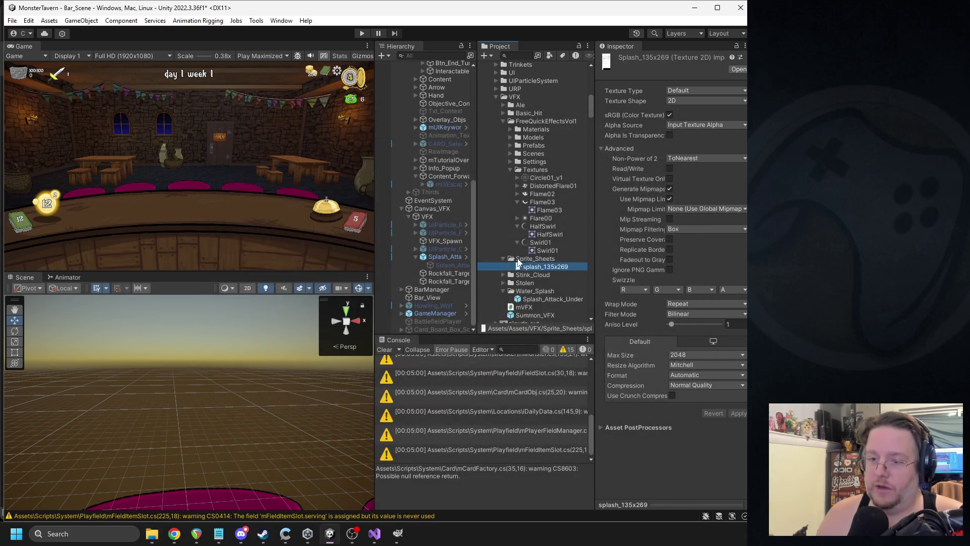
# - Set Max Size to 1024 and Texture Type to Sprite (2D and UI), then apply
pyautogui.click(722, 354)
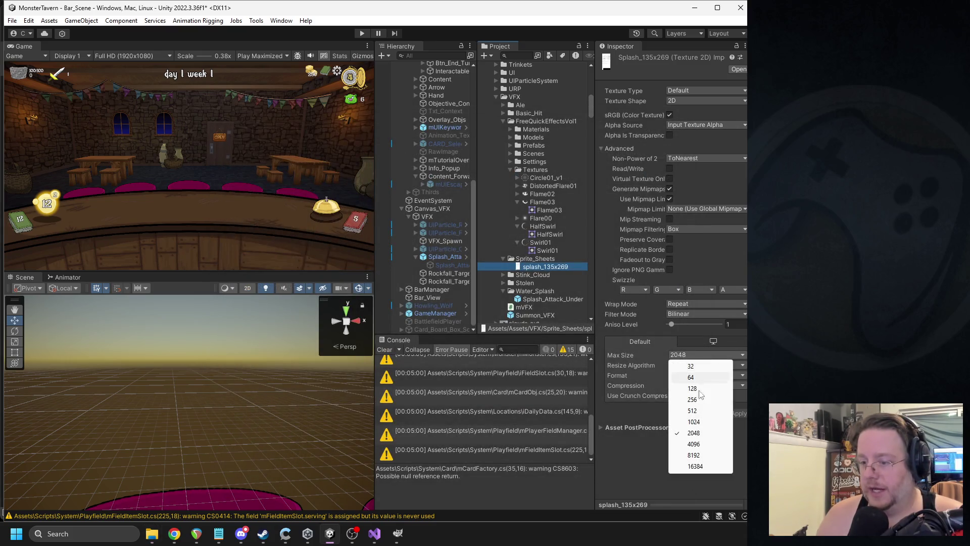
pyautogui.click(694, 421)
pyautogui.click(675, 92)
pyautogui.click(702, 137)
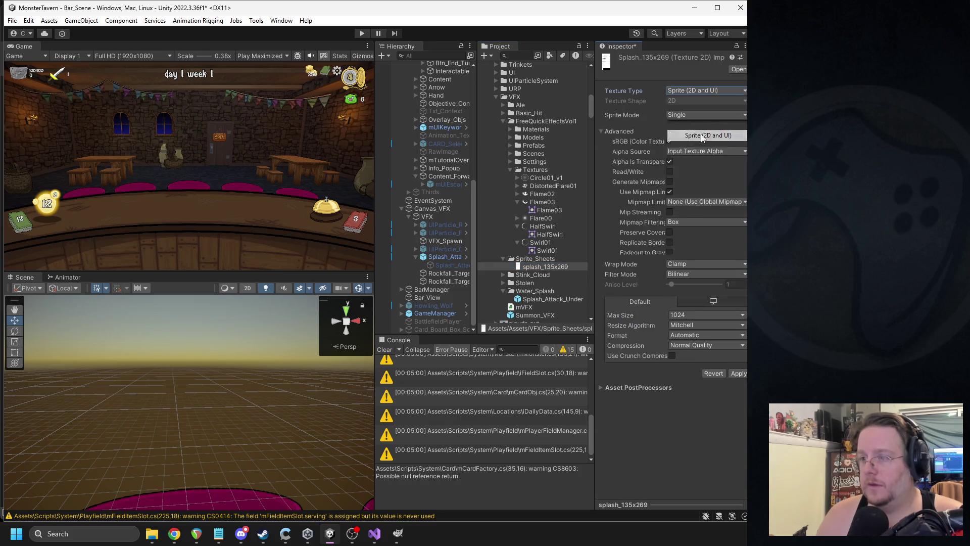
pyautogui.click(509, 267)
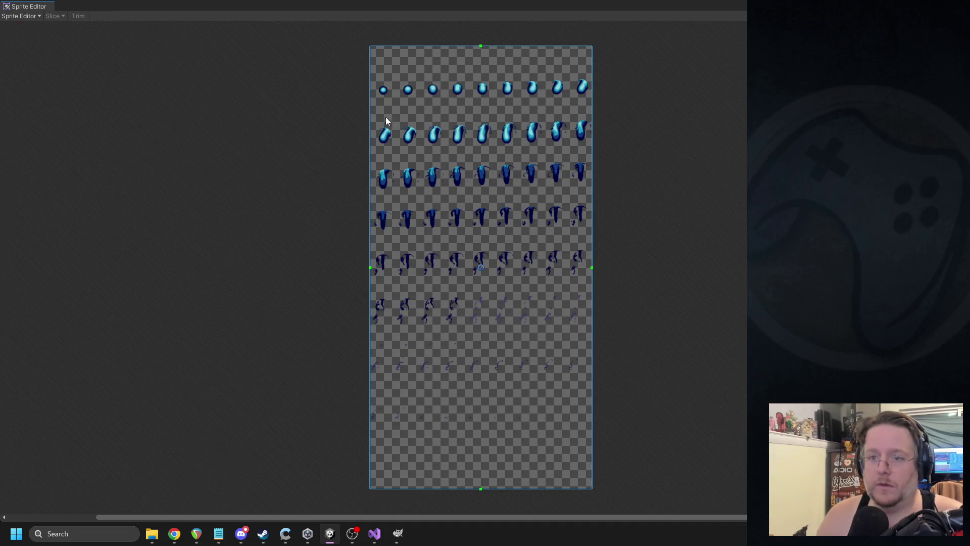
pyautogui.scroll(2, 381, 117)
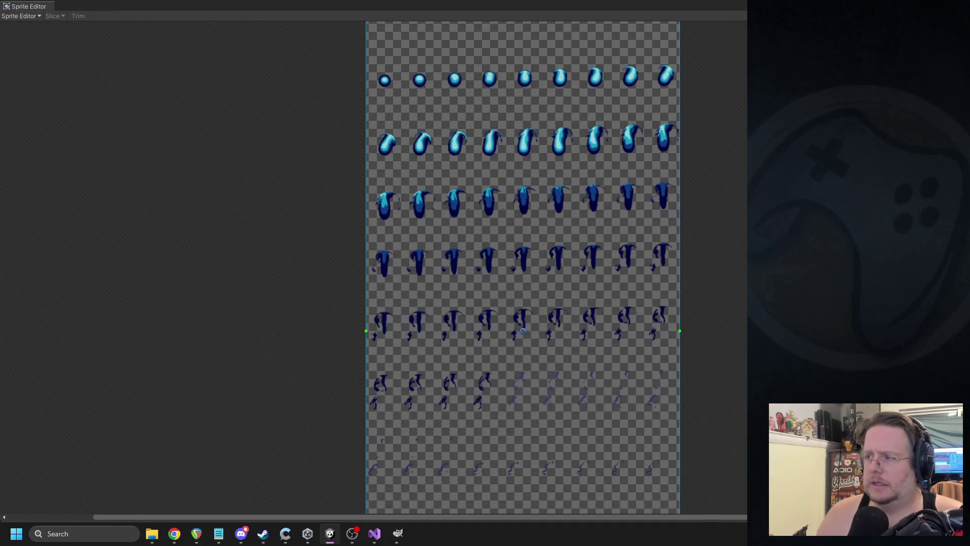
pyautogui.hotkey('alt', 'F4')
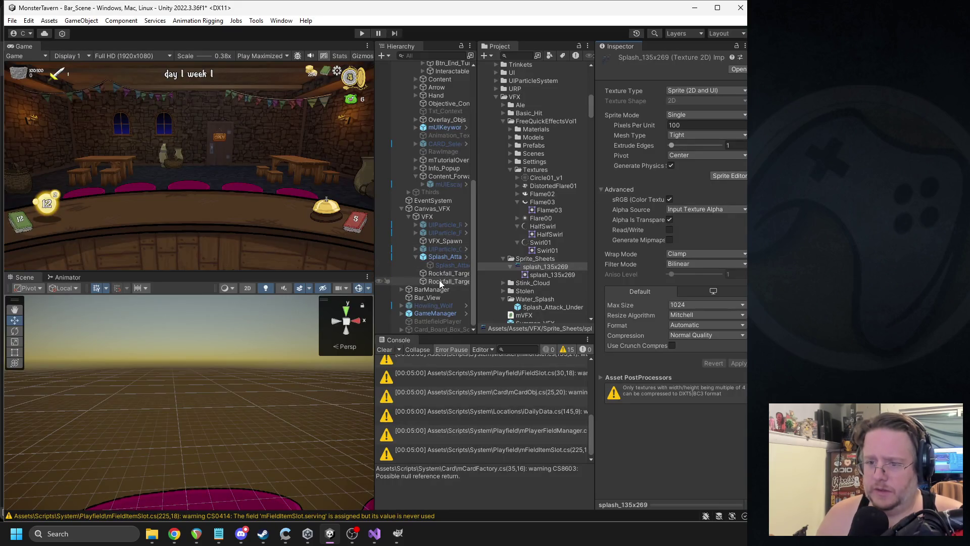
pyautogui.click(441, 257)
# - Assign splash_135x269 as the Texture Sheet Animation texture
pyautogui.scroll(-5, 640, 299)
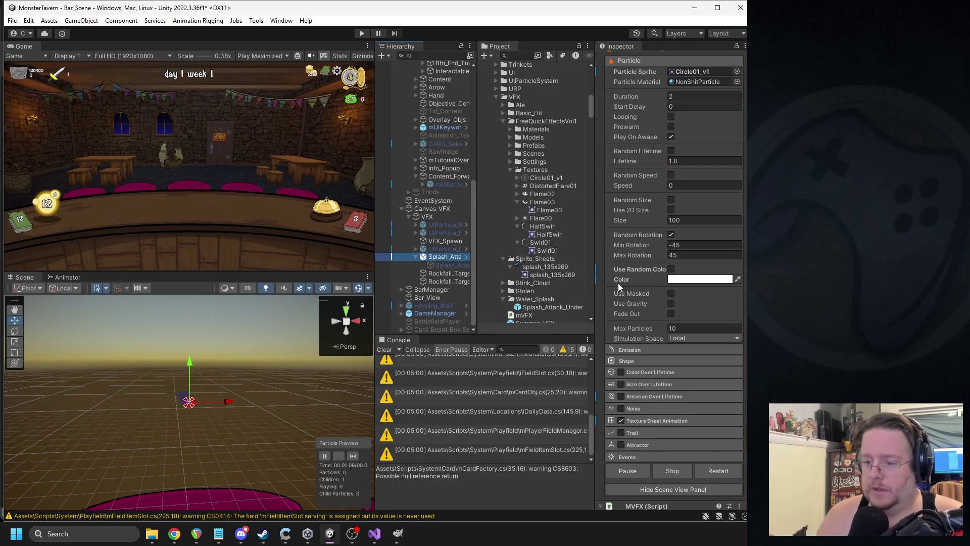
pyautogui.click(655, 420)
pyautogui.scroll(15, 556, 235)
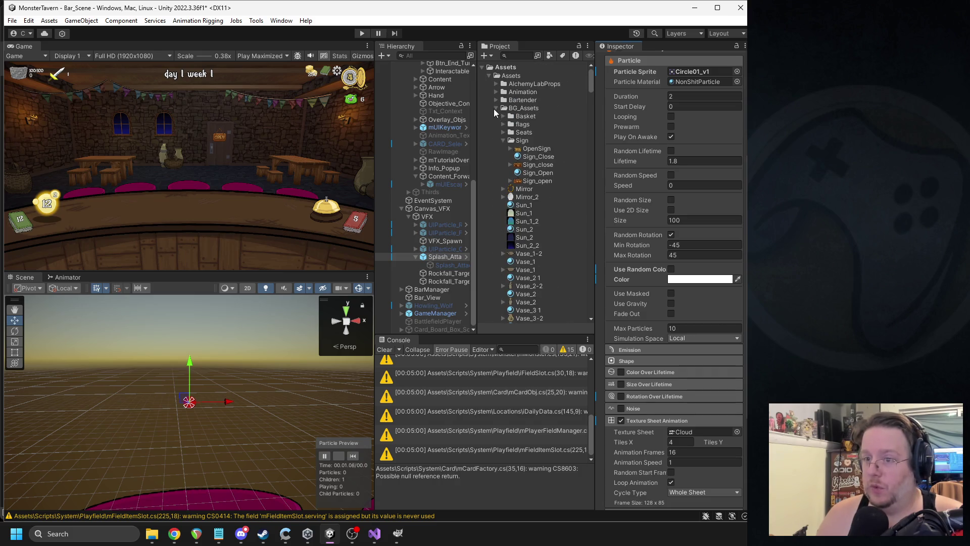
pyautogui.scroll(-10, 502, 196)
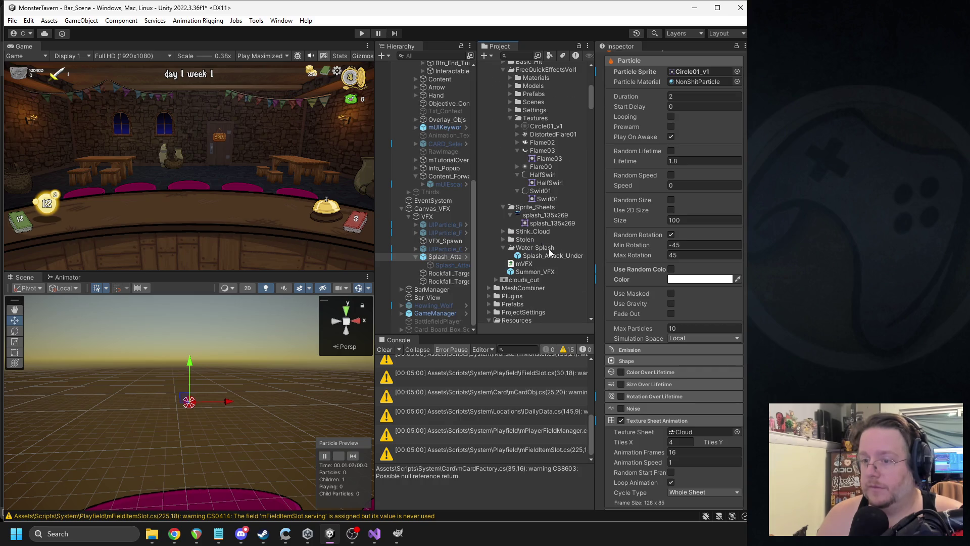
pyautogui.moveTo(530, 217)
pyautogui.mouseDown()
pyautogui.moveTo(634, 288)
pyautogui.moveTo(696, 432)
pyautogui.mouseUp()
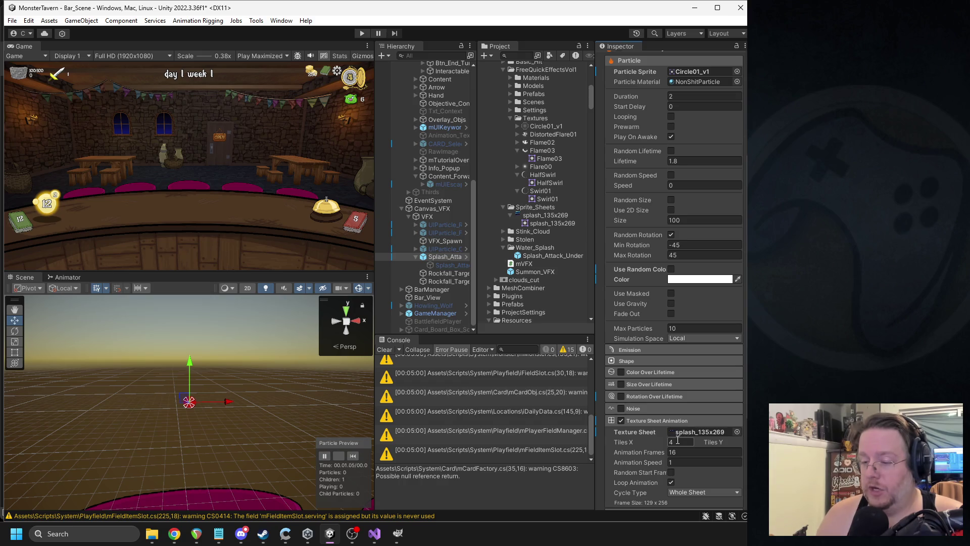
# - Widen the Inspector and untick Loop Animation for the sheet animation
pyautogui.click(707, 441)
pyautogui.moveTo(595, 429)
pyautogui.mouseDown()
pyautogui.moveTo(501, 430)
pyautogui.moveTo(553, 431)
pyautogui.mouseUp()
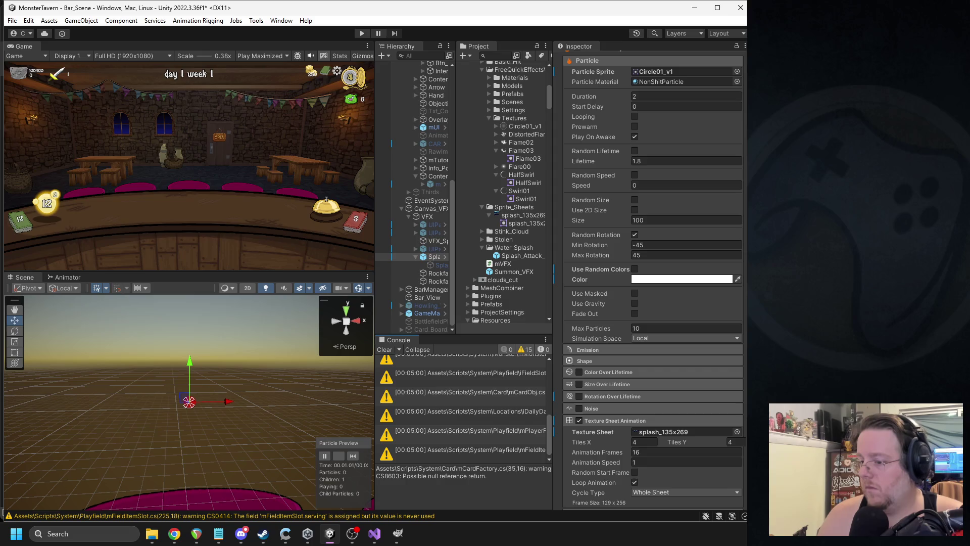
pyautogui.click(634, 483)
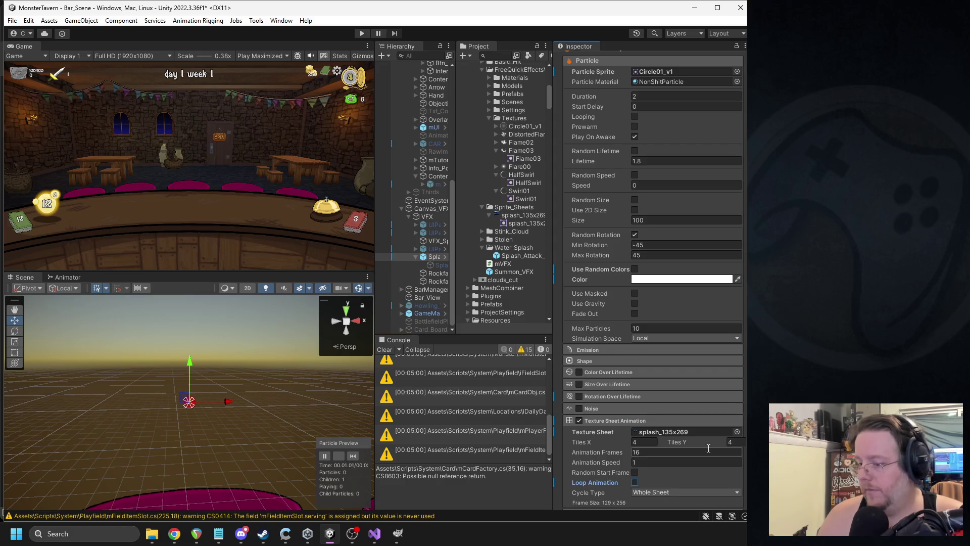
pyautogui.scroll(-1, 707, 449)
pyautogui.scroll(-4, 638, 443)
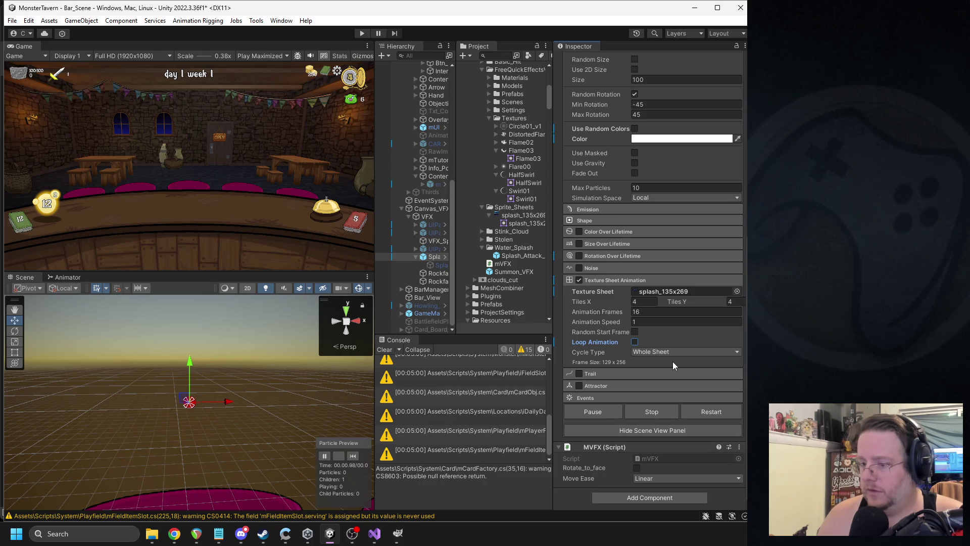
# - Expand and collapse the particle Events settings, then switch to the chat app
pyautogui.click(600, 399)
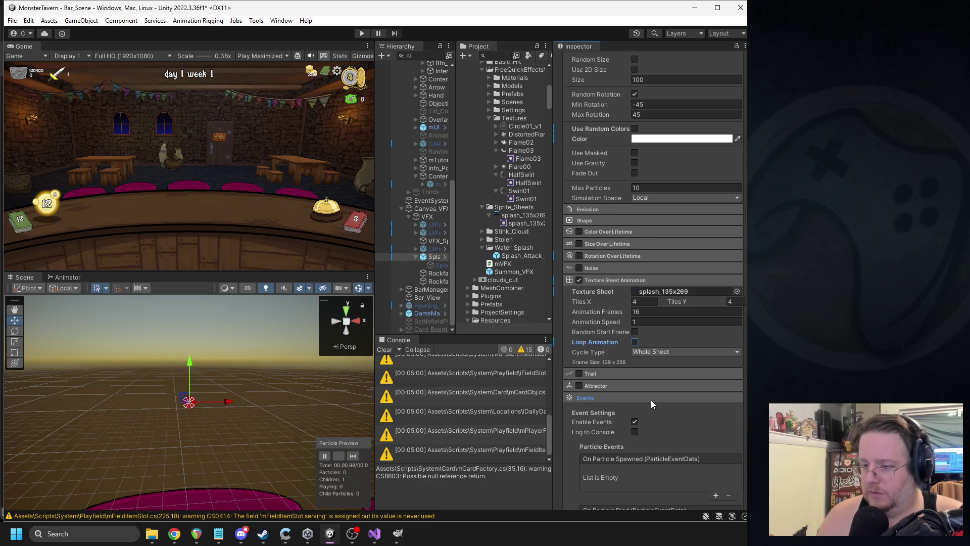
pyautogui.scroll(-1, 657, 403)
pyautogui.scroll(-3, 672, 403)
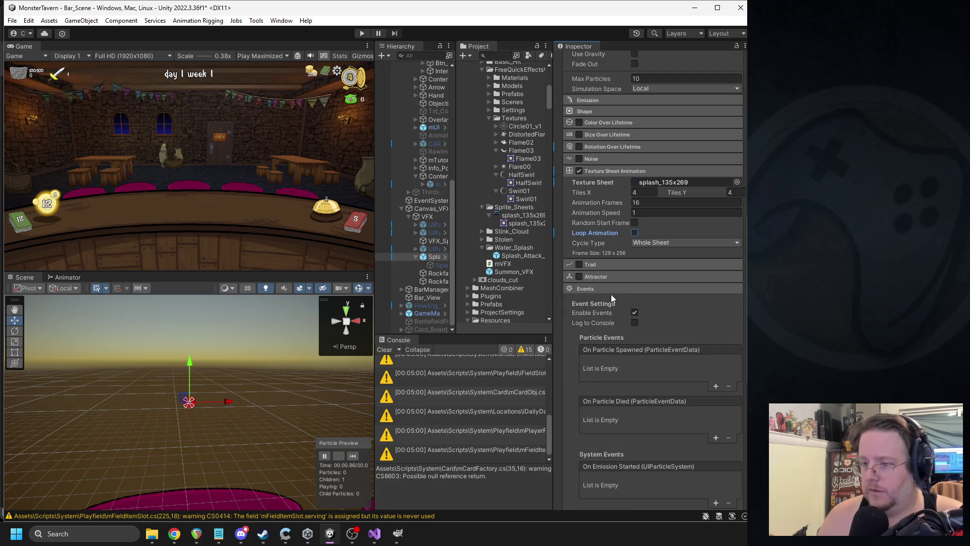
pyautogui.click(600, 289)
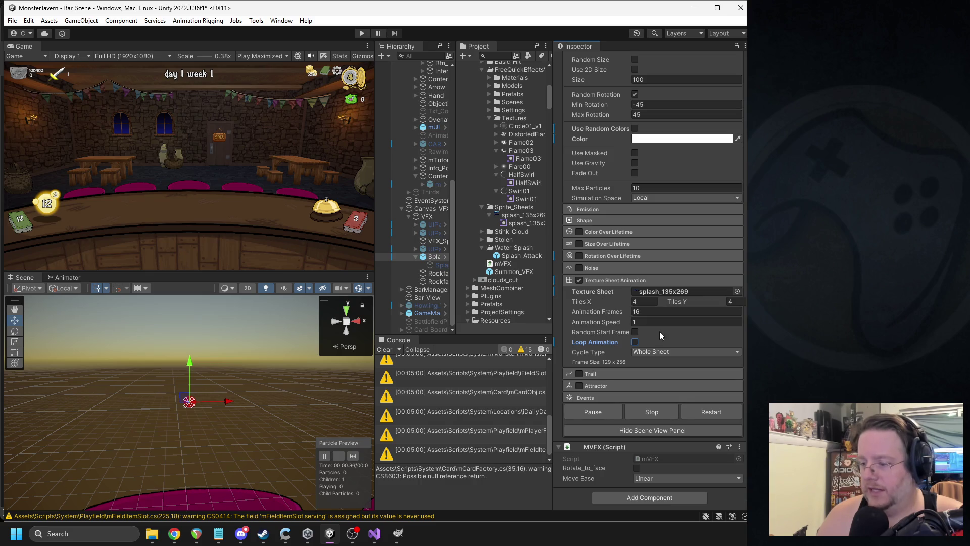
pyautogui.hotkey('alt', 'Tab')
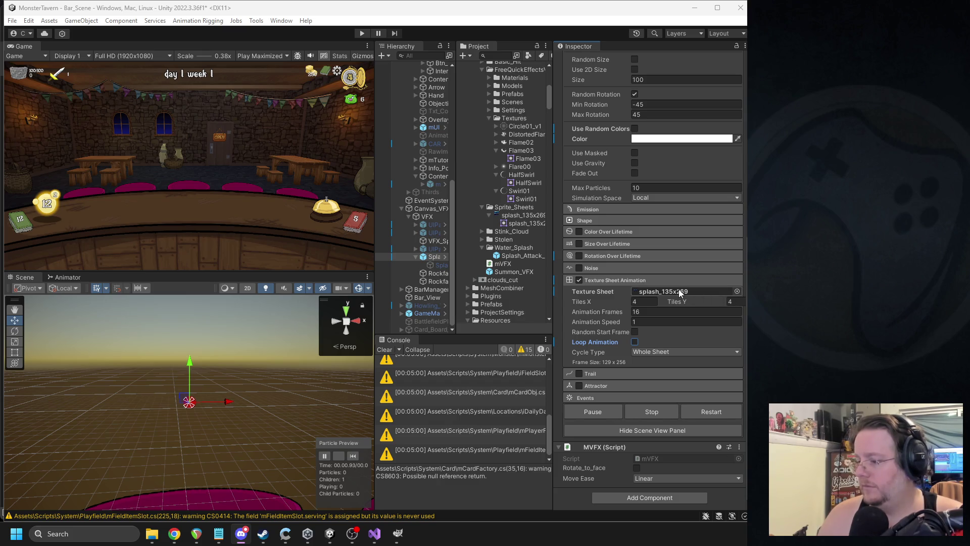
pyautogui.scroll(10, 680, 272)
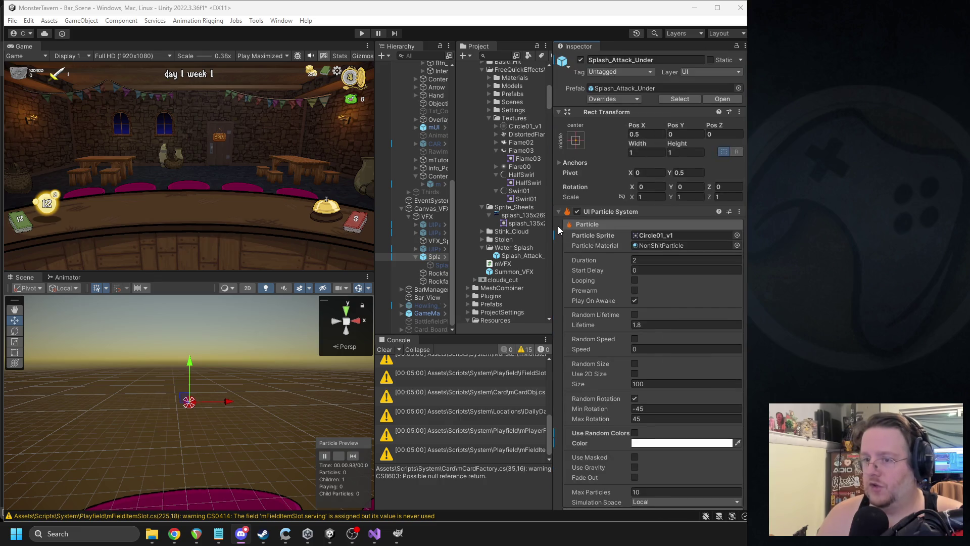
# - Open splash_135x269 in the Sprite Editor, zoom in, view its mode list, then close it
pyautogui.click(515, 214)
pyautogui.click(735, 174)
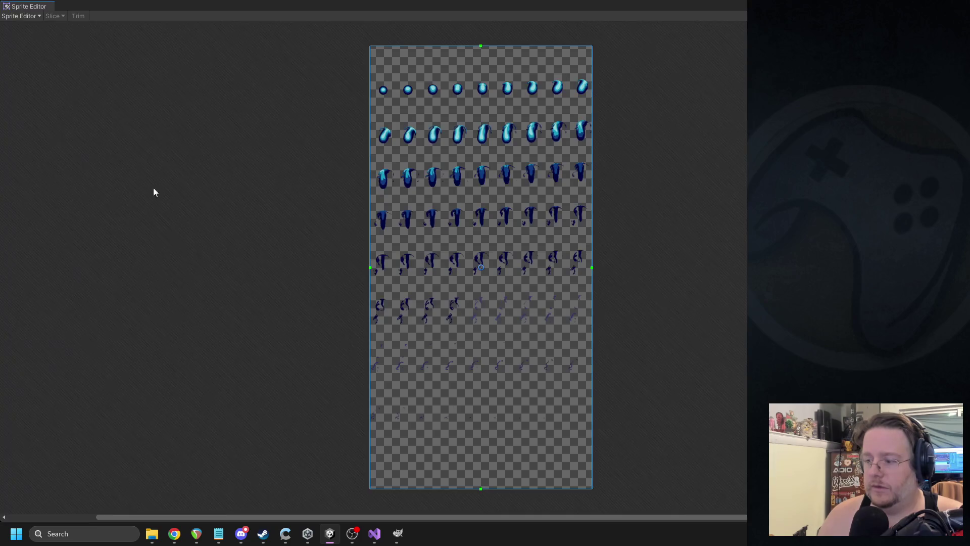
pyautogui.scroll(2, 389, 104)
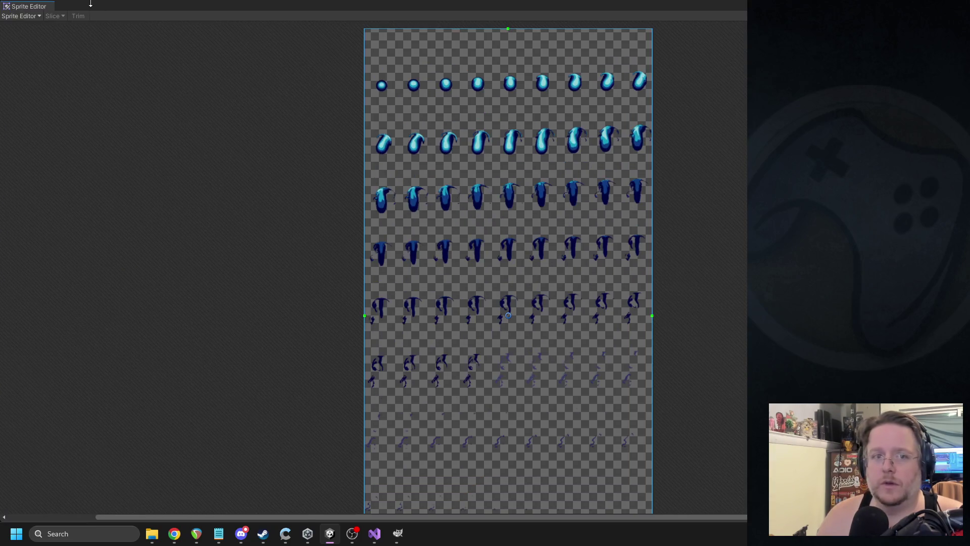
pyautogui.click(40, 16)
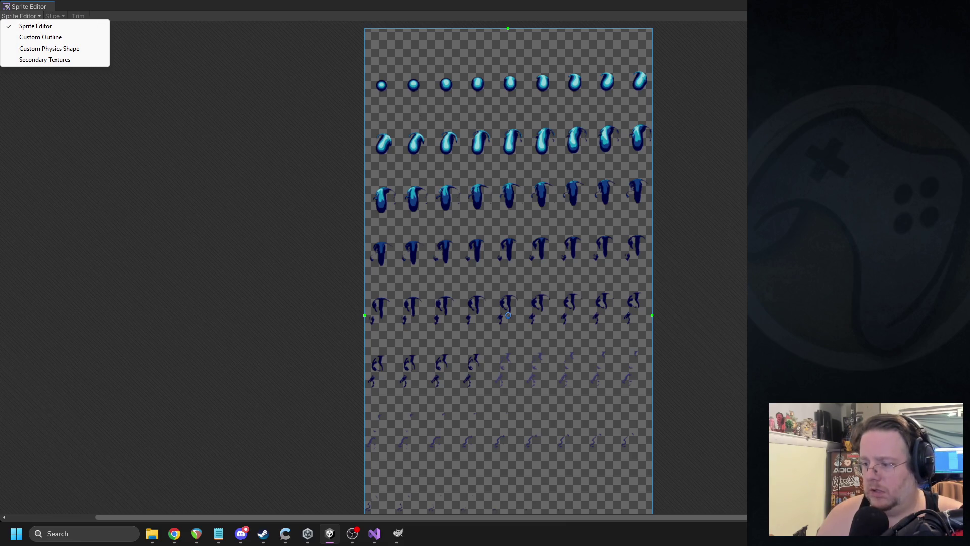
pyautogui.click(400, 43)
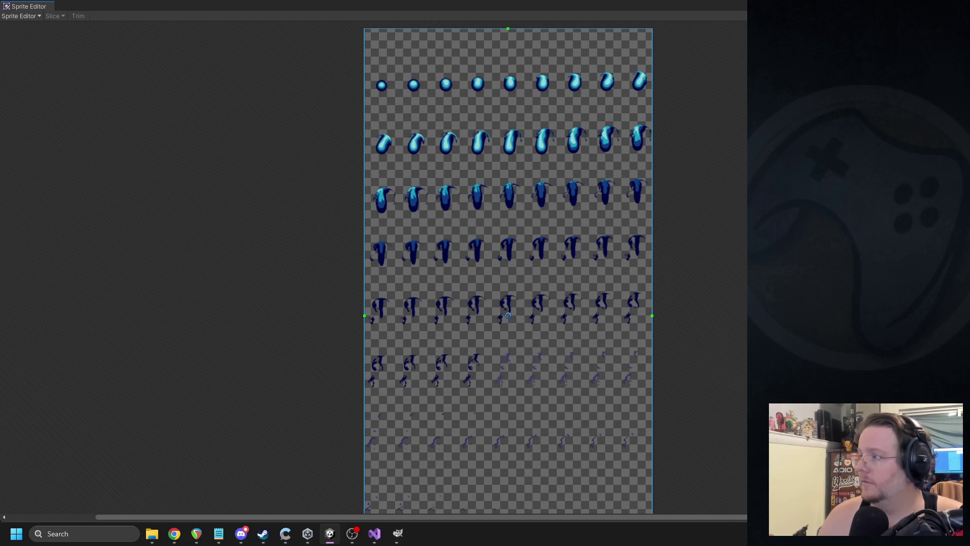
pyautogui.hotkey('alt', 'Tab')
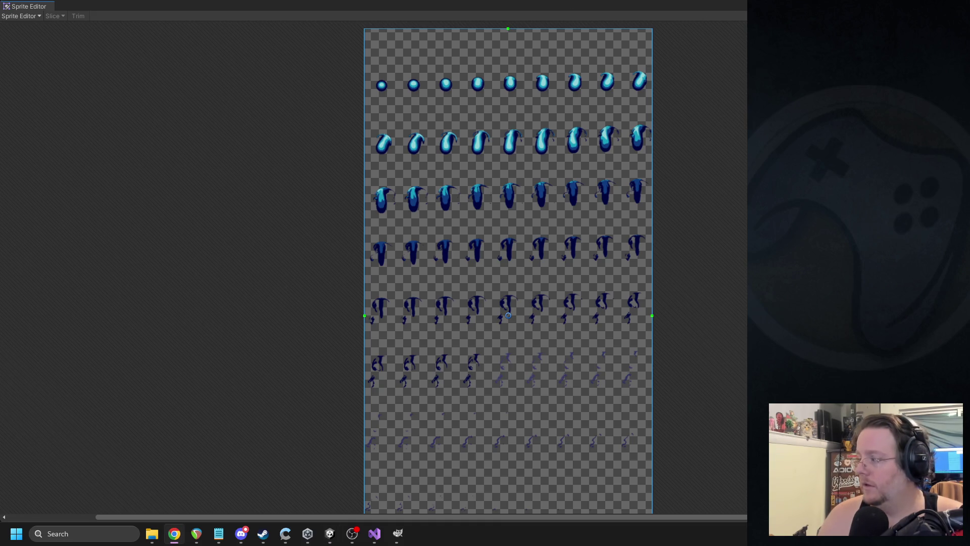
pyautogui.hotkey('alt', 'Tab')
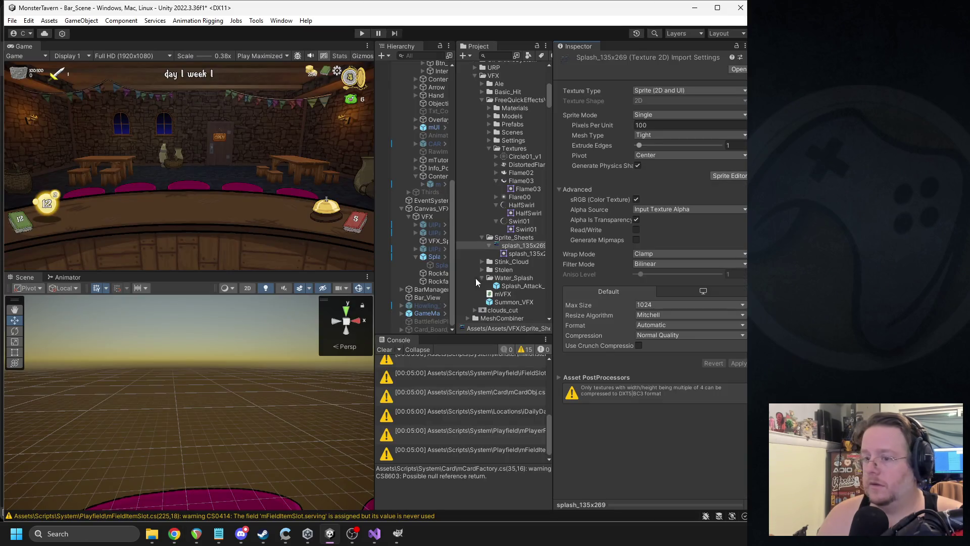
# - Give Splash_Attack_Under's sheet animation Tiles X 20, Tiles Y 20 and 73 frames, then stop the preview
pyautogui.click(432, 257)
pyautogui.scroll(-5, 645, 369)
pyautogui.click(616, 361)
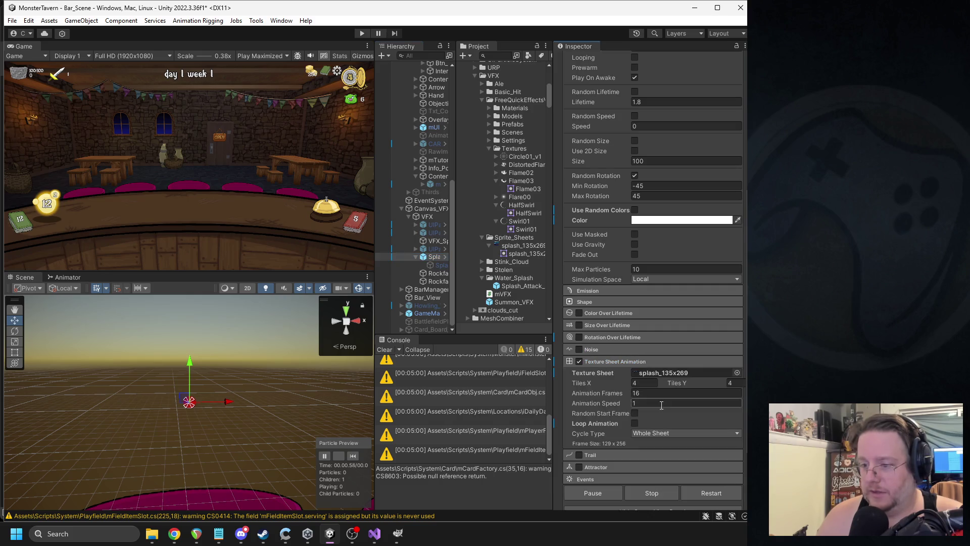
pyautogui.click(649, 383)
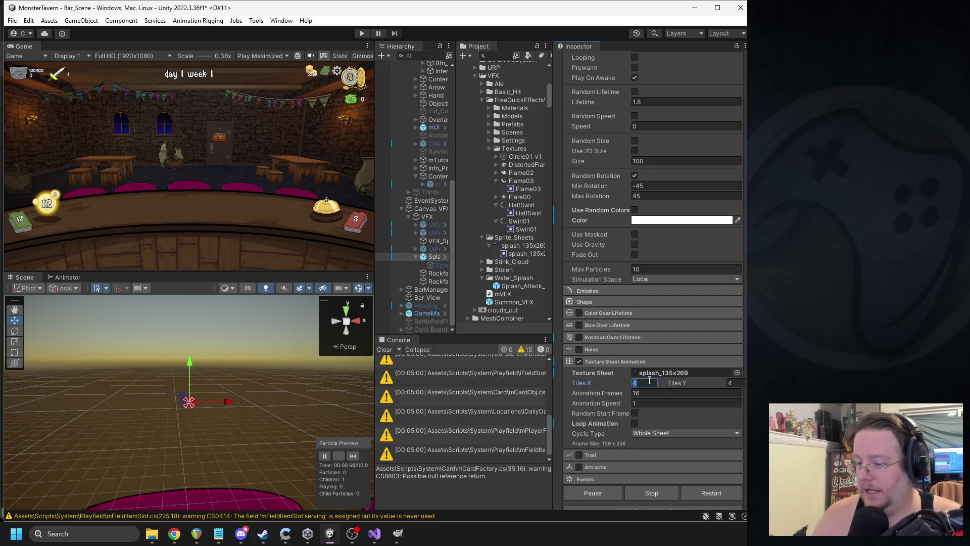
pyautogui.write('20')
pyautogui.press('Tab')
pyautogui.write('2')
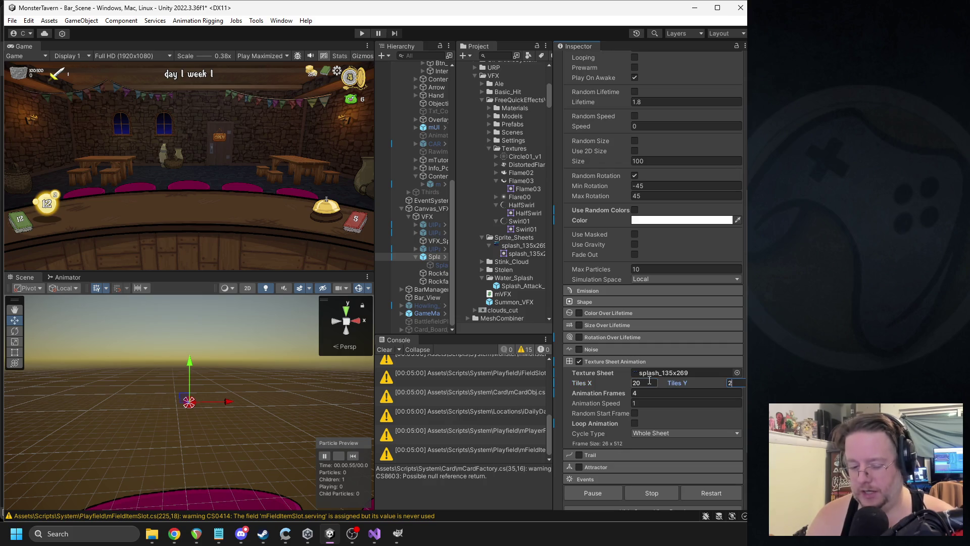
pyautogui.write('69')
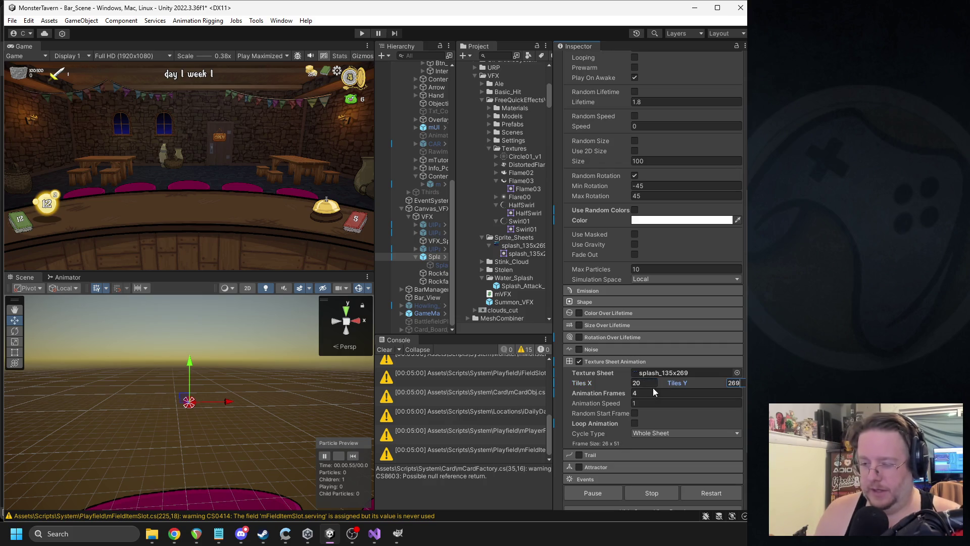
pyautogui.press('Tab')
pyautogui.write('73')
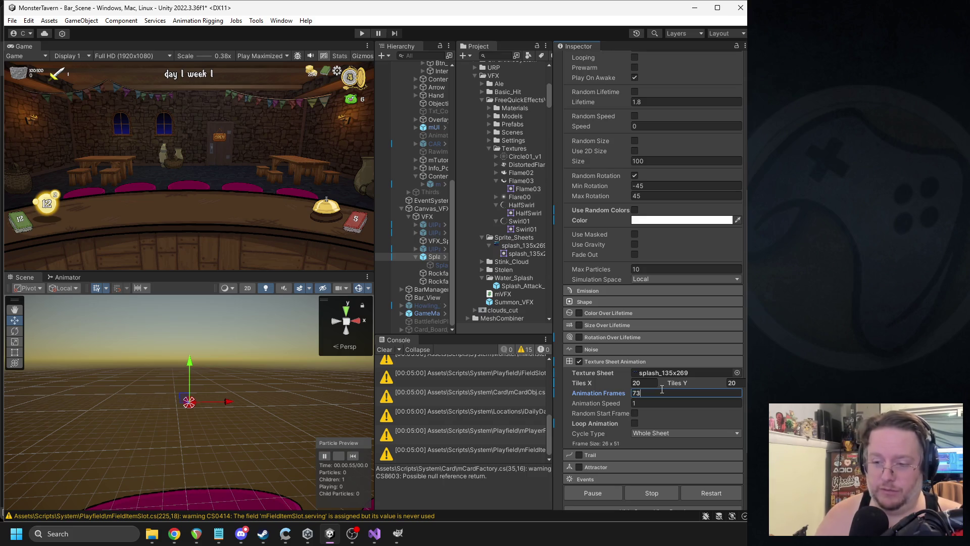
pyautogui.press('Return')
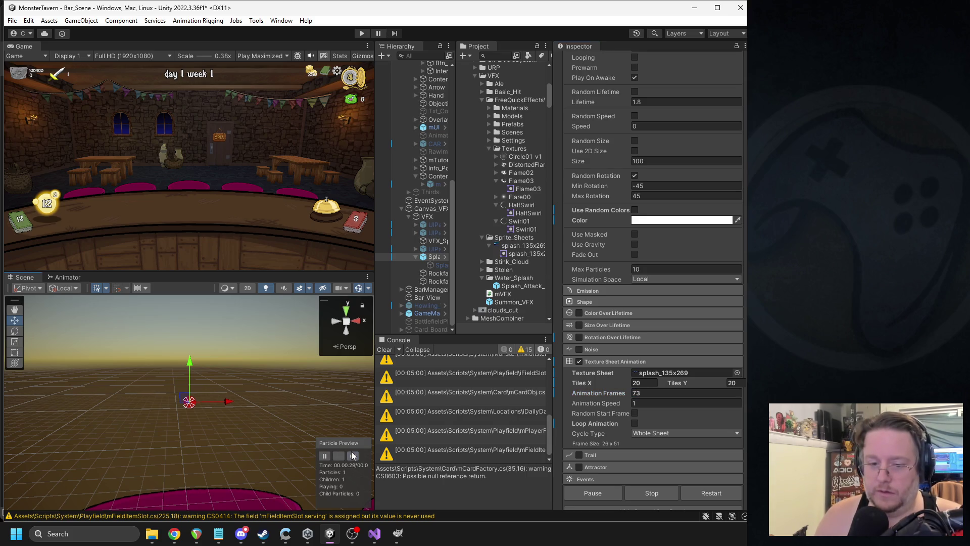
pyautogui.click(340, 456)
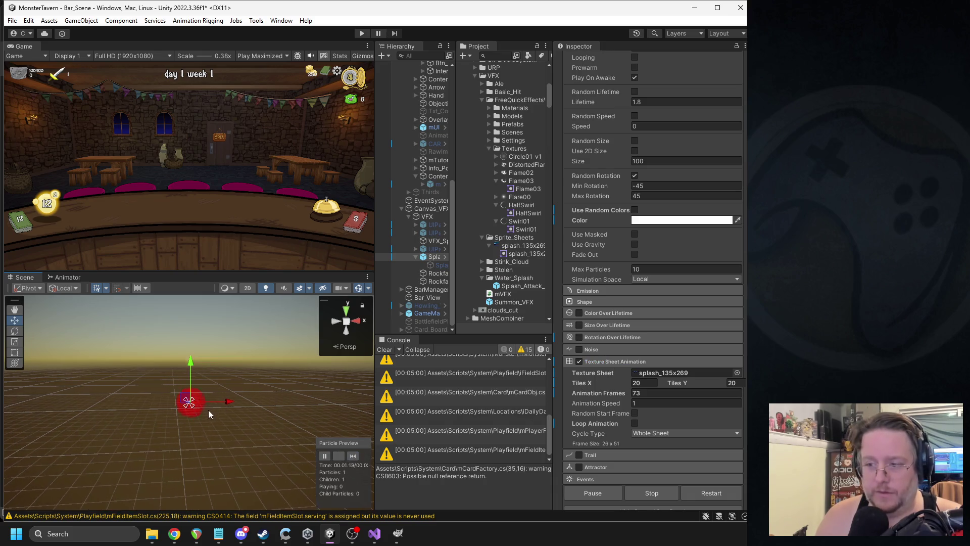
pyautogui.scroll(5, 746, 231)
pyautogui.scroll(1, 729, 255)
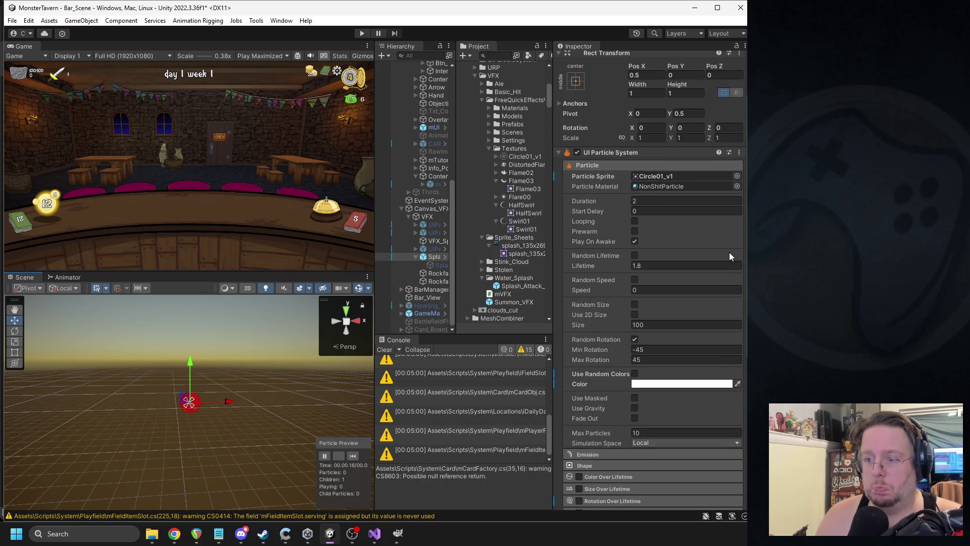
# - Set the particle Lifetime to 25 and Size to 109.75
pyautogui.click(641, 265)
pyautogui.write('25')
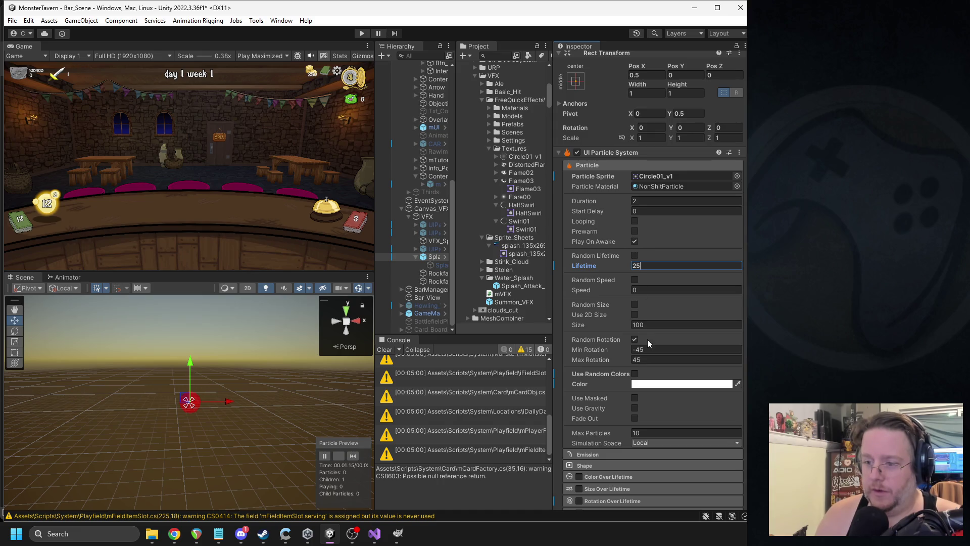
pyautogui.click(657, 325)
pyautogui.write('109.75')
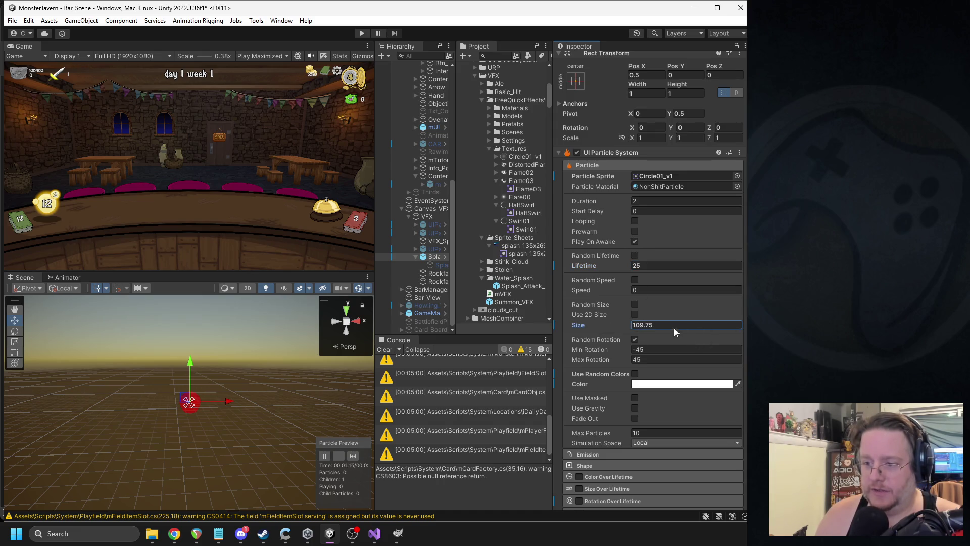
pyautogui.scroll(-3, 678, 329)
pyautogui.click(589, 319)
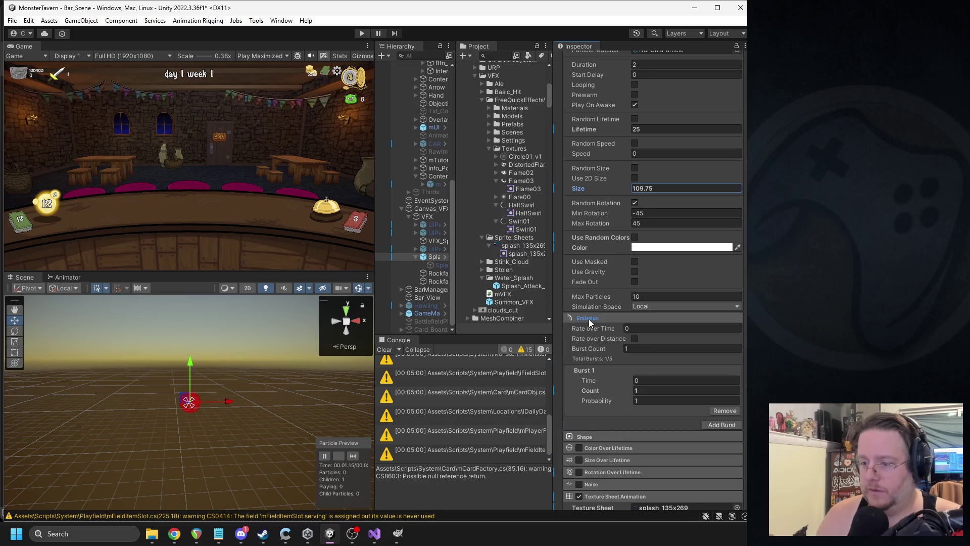
pyautogui.click(588, 318)
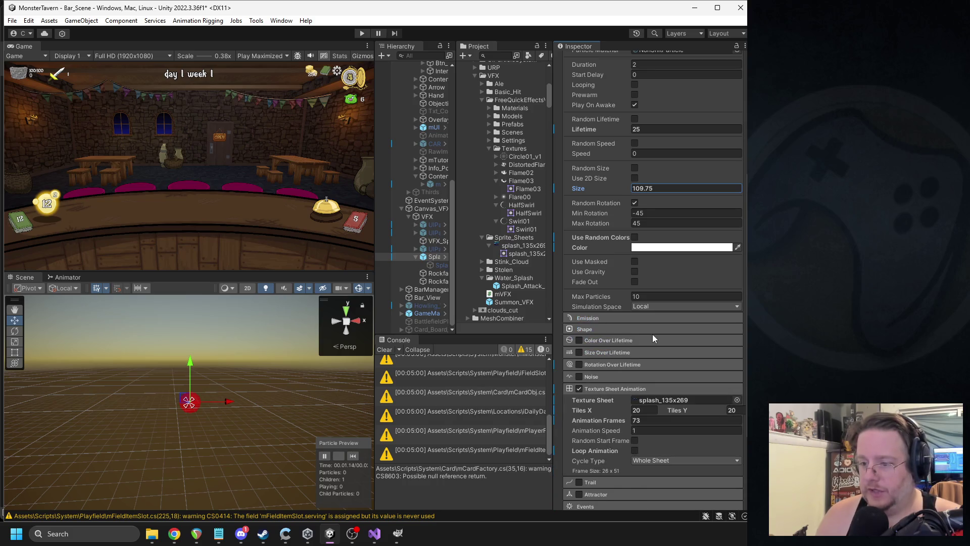
pyautogui.scroll(-2, 652, 344)
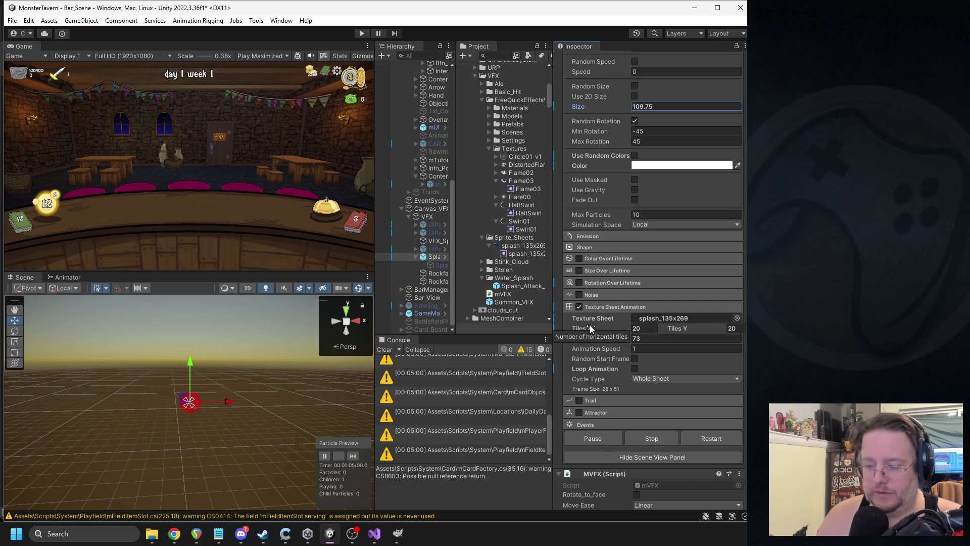
# - Open the splash_135x269 sprite sheet in Paint
pyautogui.click(641, 330)
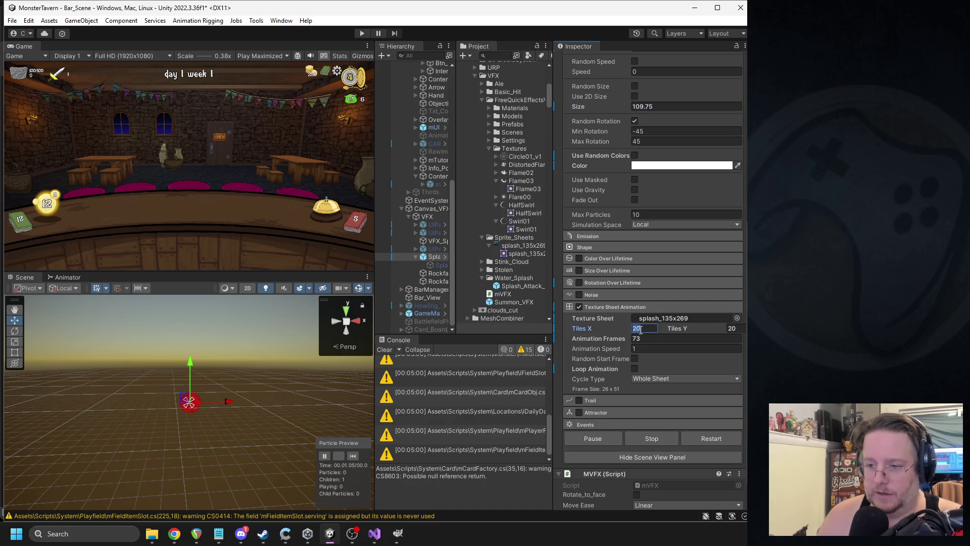
pyautogui.scroll(-3, 510, 173)
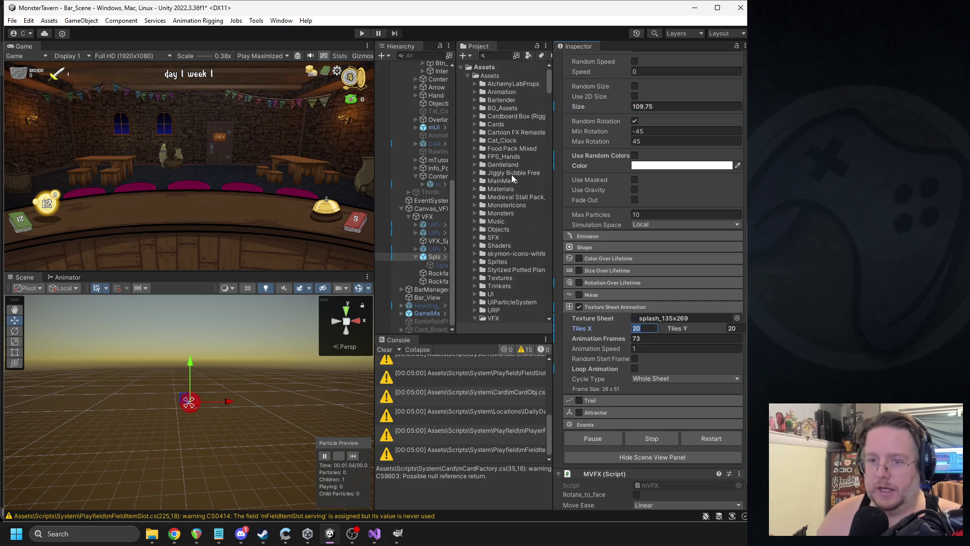
pyautogui.doubleClick(523, 185)
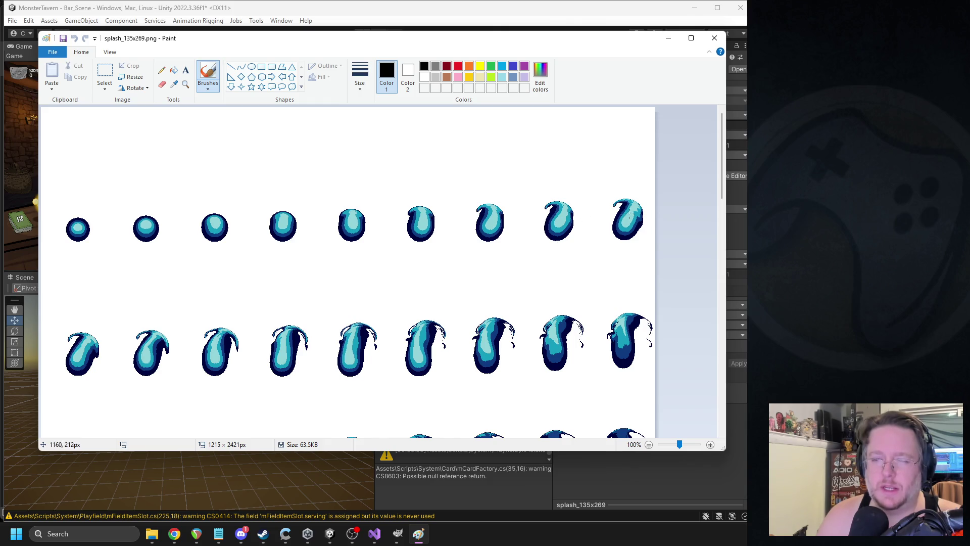
# - Maximize Paint and mark the first frames of the top rows of the sheet
pyautogui.scroll(-3, 80, 264)
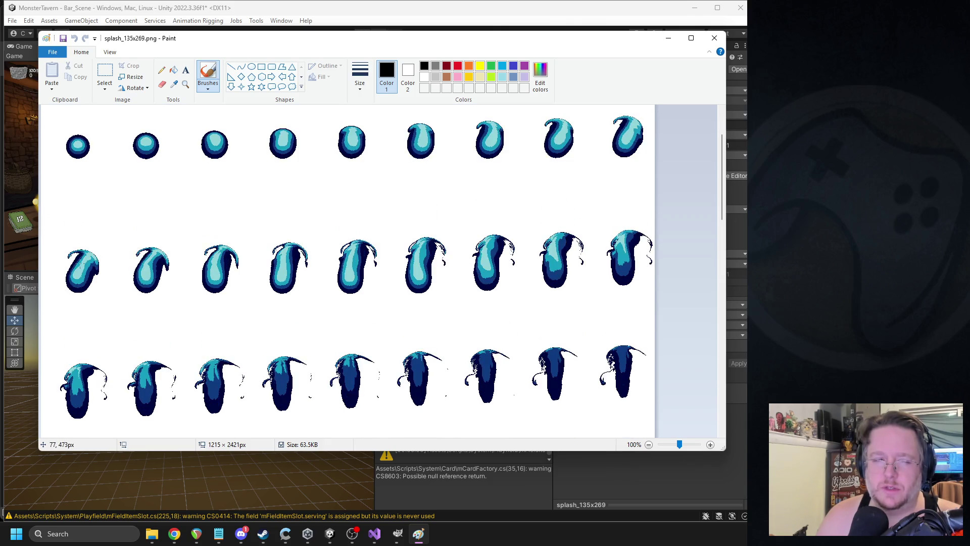
pyautogui.scroll(-6, 80, 264)
pyautogui.scroll(9, 80, 264)
pyautogui.doubleClick(240, 43)
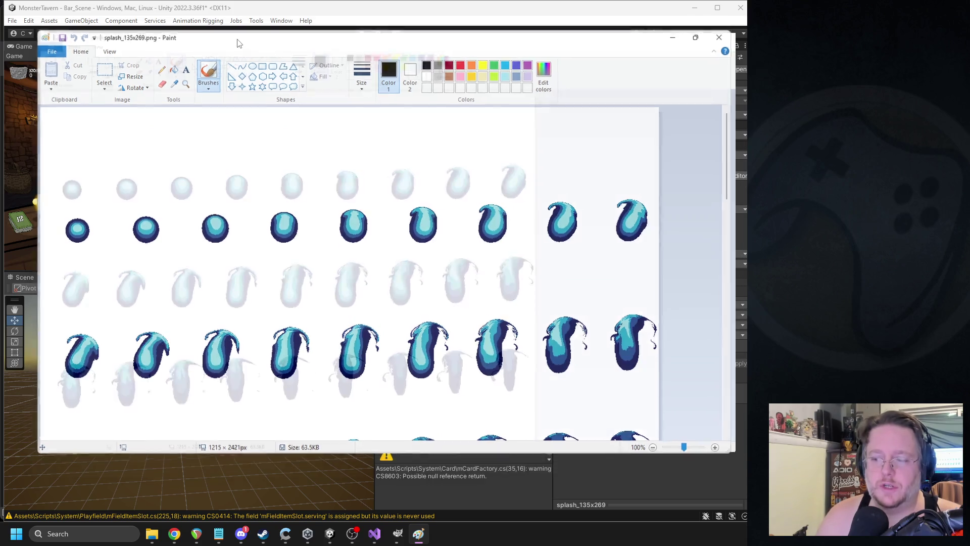
pyautogui.scroll(-8, 39, 297)
pyautogui.scroll(8, 39, 297)
pyautogui.moveTo(4, 171); pyautogui.dragTo(10, 206)
pyautogui.moveTo(19, 303)
pyautogui.mouseDown()
pyautogui.moveTo(44, 300)
pyautogui.moveTo(35, 320)
pyautogui.mouseUp()
# - Mark the remaining rows down to the bottom, then close Paint without saving
pyautogui.scroll(-5, 36, 320)
pyautogui.moveTo(35, 207); pyautogui.dragTo(24, 256)
pyautogui.moveTo(28, 321)
pyautogui.mouseDown()
pyautogui.moveTo(46, 356)
pyautogui.moveTo(27, 367)
pyautogui.mouseUp()
pyautogui.scroll(-5, 46, 356)
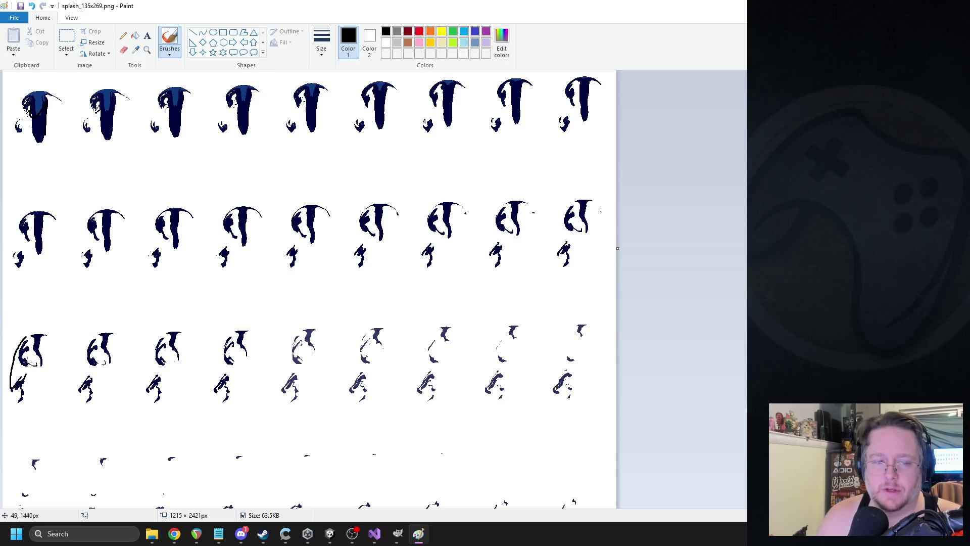
pyautogui.scroll(-5, 24, 368)
pyautogui.moveTo(16, 248); pyautogui.dragTo(8, 310)
pyautogui.scroll(-3, 24, 328)
pyautogui.moveTo(29, 273)
pyautogui.mouseDown()
pyautogui.moveTo(3, 321)
pyautogui.moveTo(4, 313)
pyautogui.mouseUp()
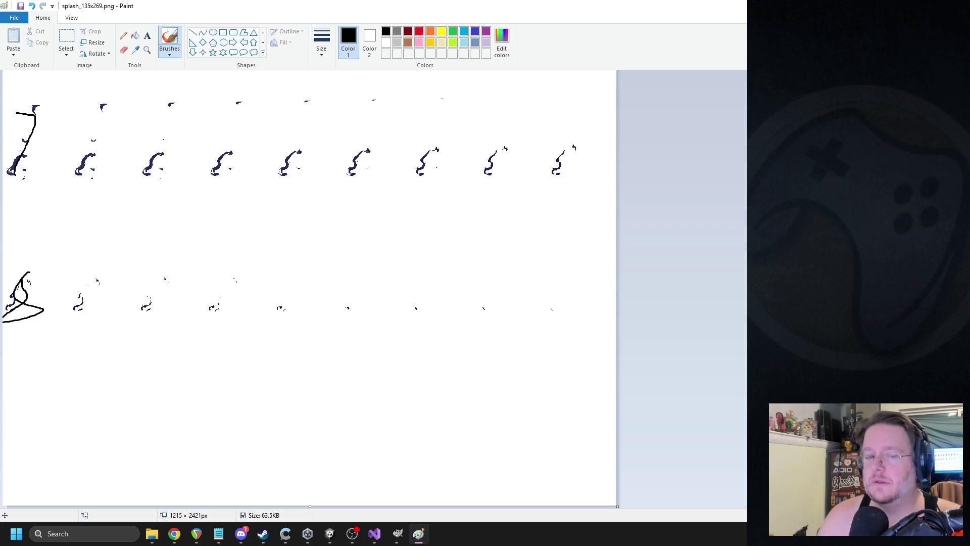
pyautogui.hotkey('alt', 'F4')
pyautogui.click(502, 271)
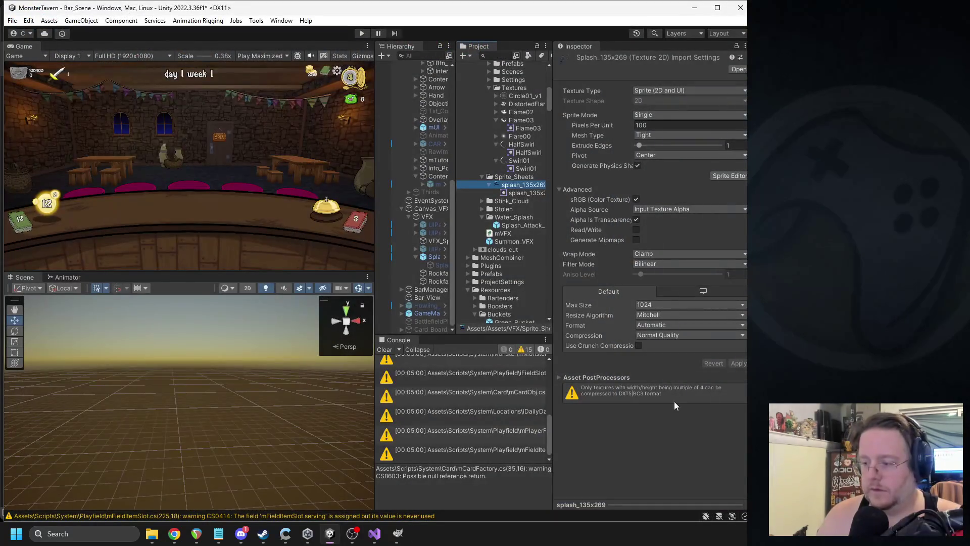
# - Select Splash_Attack_Under and set the sheet animation tiles to 9 by 8
pyautogui.scroll(-5, 526, 278)
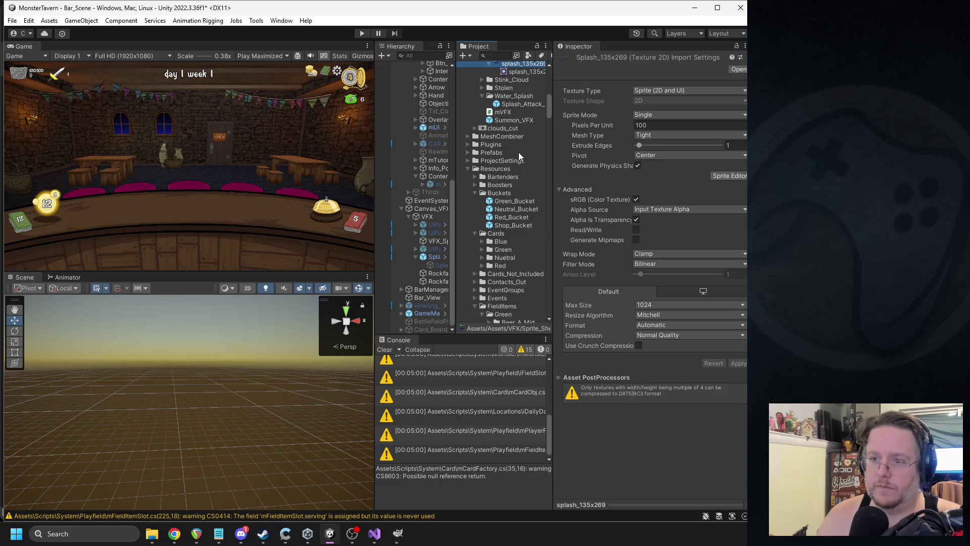
pyautogui.click(434, 257)
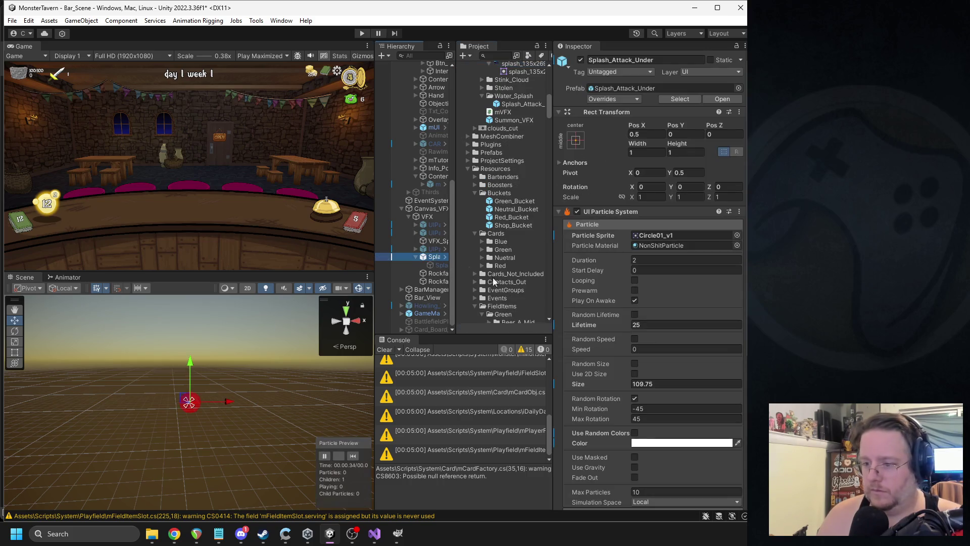
pyautogui.scroll(-5, 659, 349)
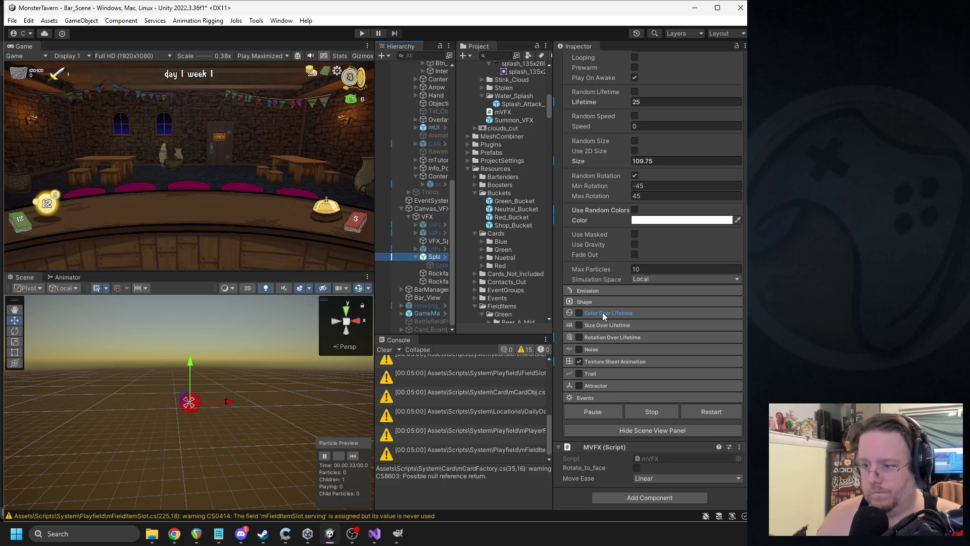
pyautogui.click(609, 360)
pyautogui.click(649, 383)
pyautogui.write('9')
pyautogui.press('Tab')
pyautogui.write('8')
pyautogui.press('Tab')
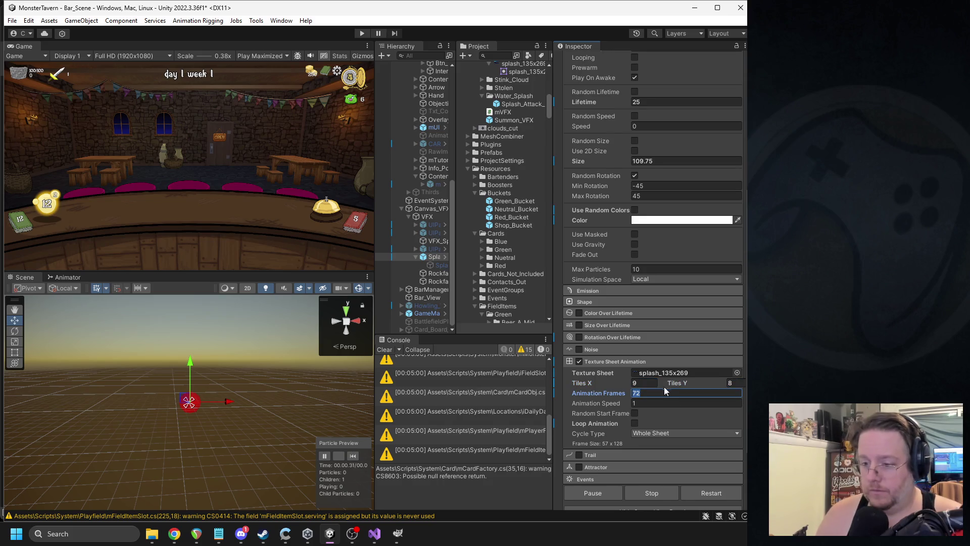
# - Turn on Loop Animation and restart the particle preview to check the result
pyautogui.click(353, 456)
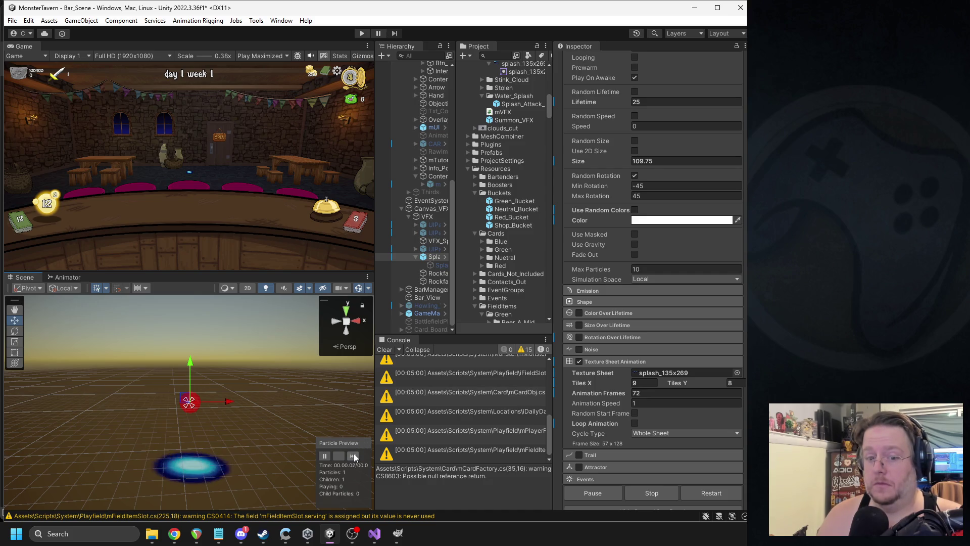
pyautogui.click(354, 456)
pyautogui.click(353, 456)
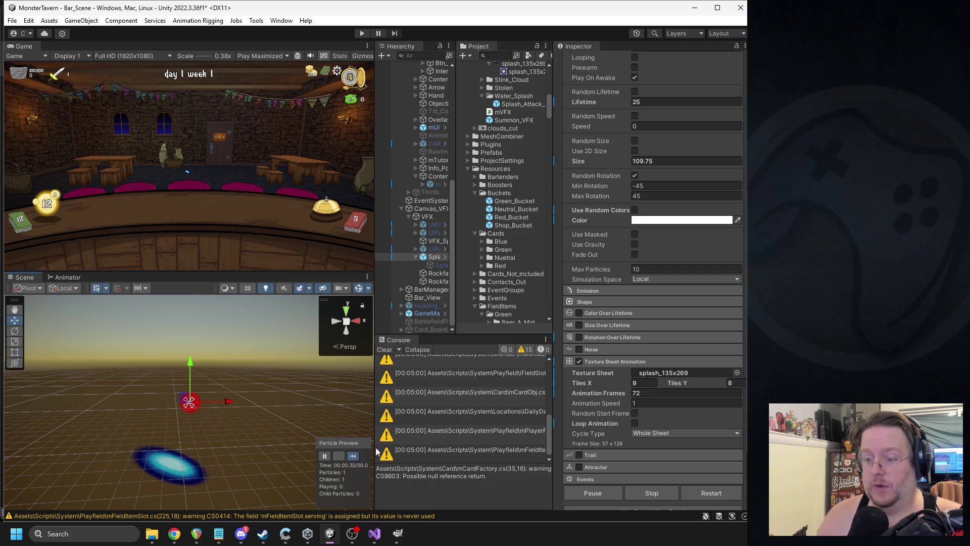
pyautogui.click(635, 423)
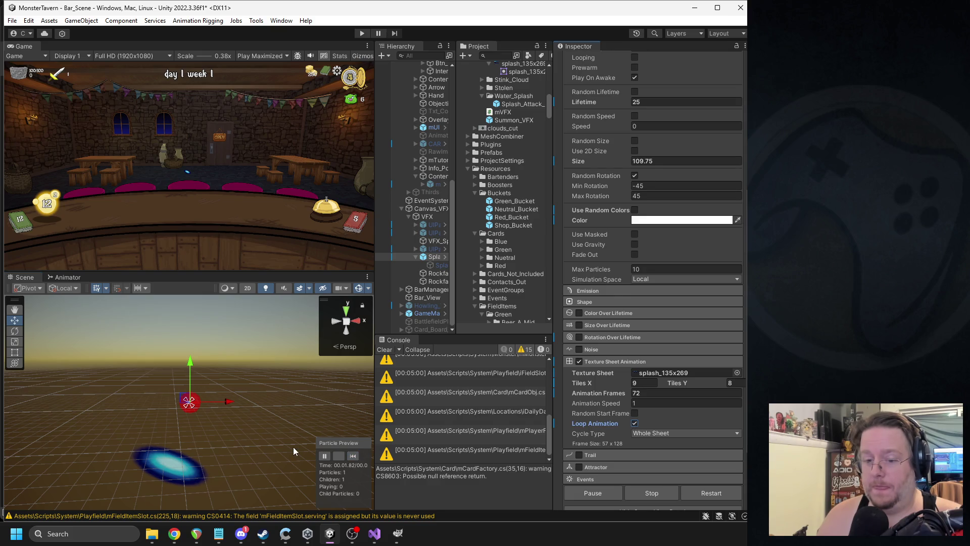
pyautogui.click(353, 457)
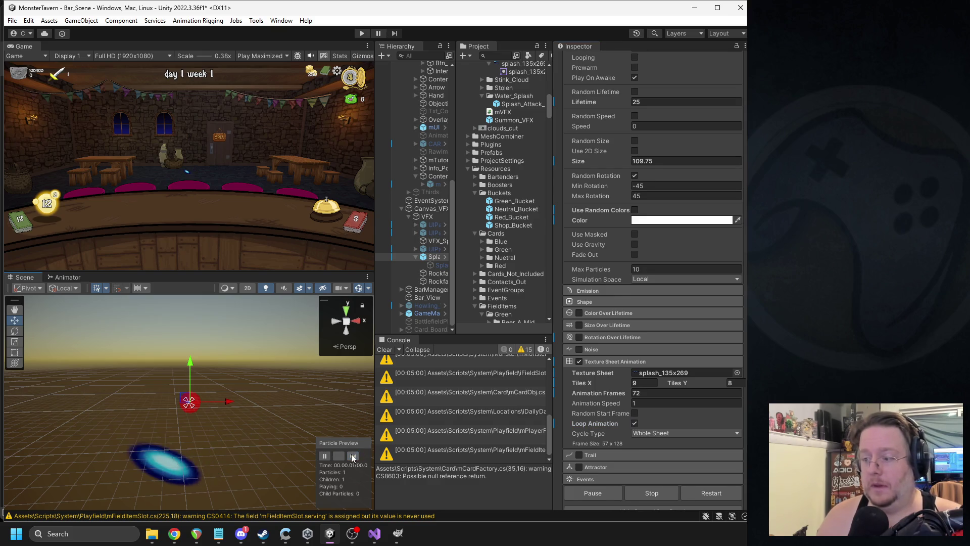
pyautogui.click(353, 456)
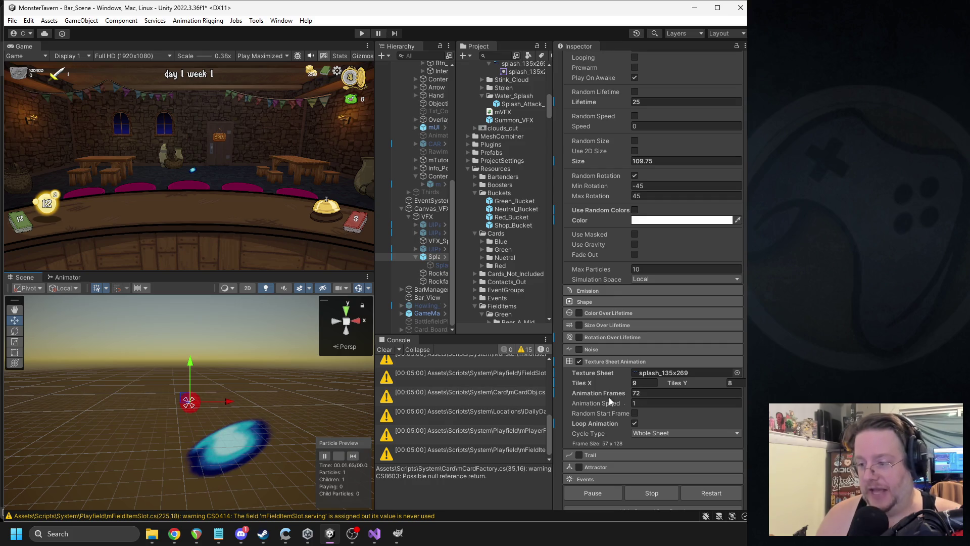
pyautogui.click(637, 403)
pyautogui.write('.1')
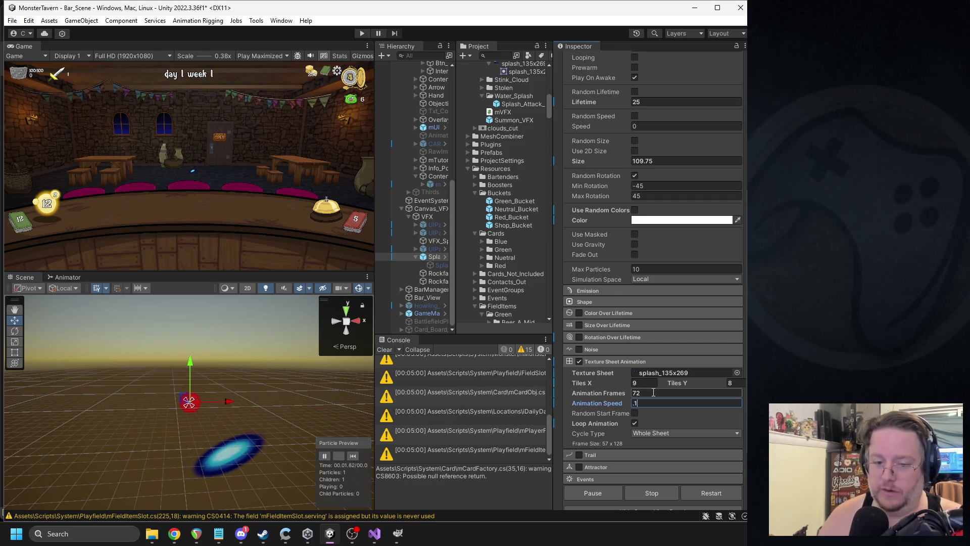
pyautogui.click(353, 455)
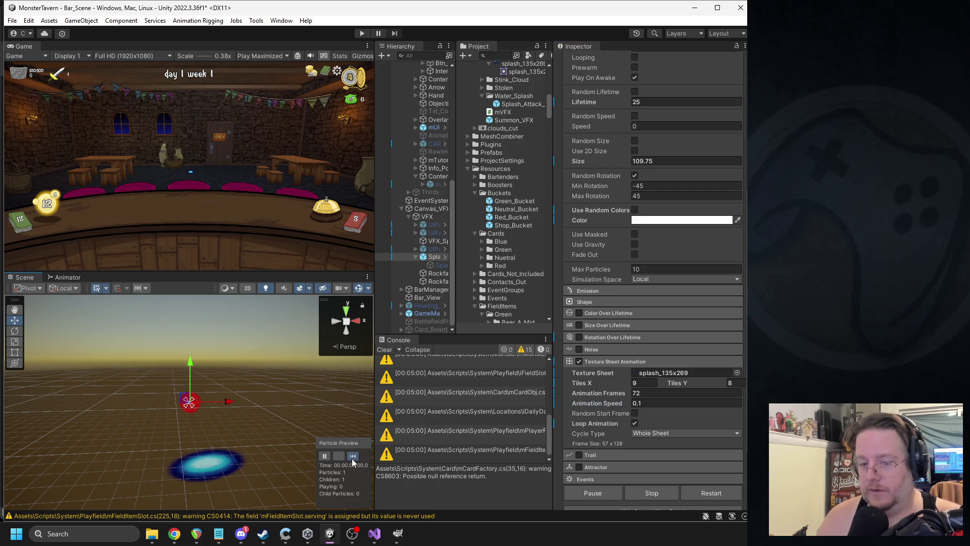
pyautogui.click(352, 456)
pyautogui.click(353, 457)
pyautogui.click(353, 457)
pyautogui.click(354, 456)
pyautogui.click(355, 460)
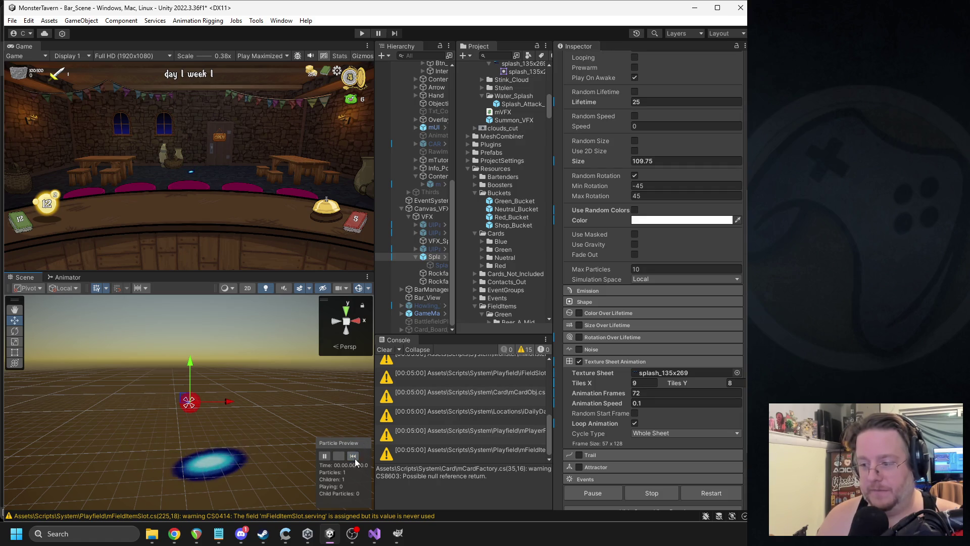
pyautogui.click(355, 460)
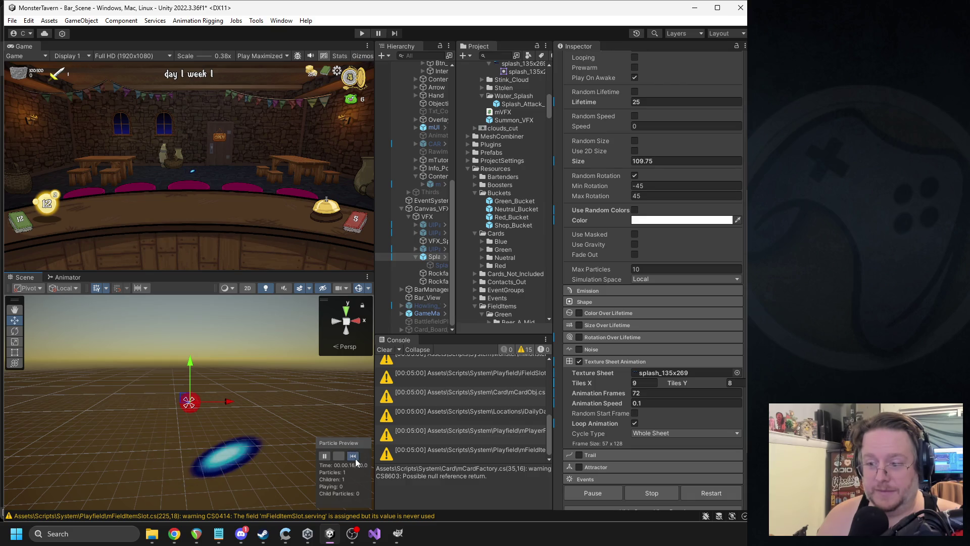
pyautogui.click(355, 460)
pyautogui.click(635, 404)
pyautogui.press('Return')
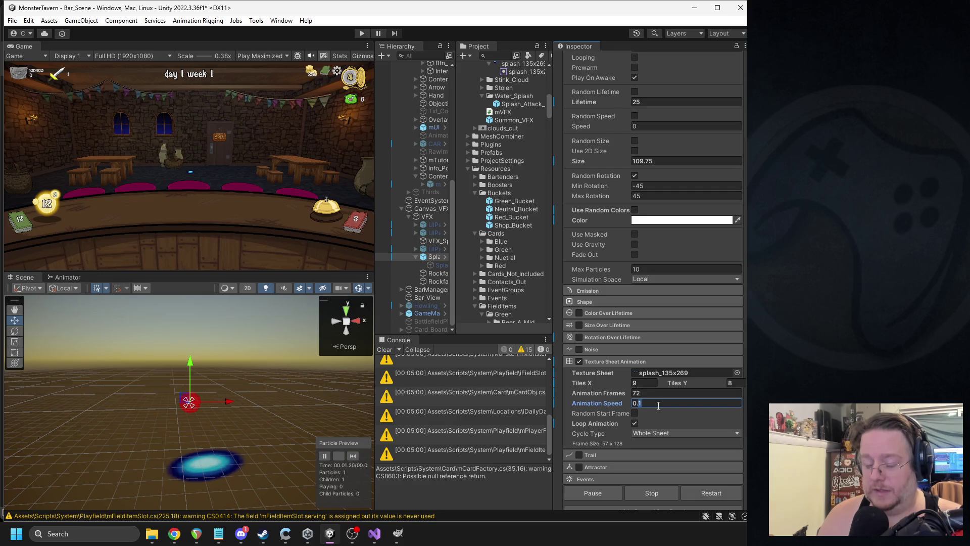
pyautogui.moveTo(657, 404); pyautogui.dragTo(633, 404)
pyautogui.write('1')
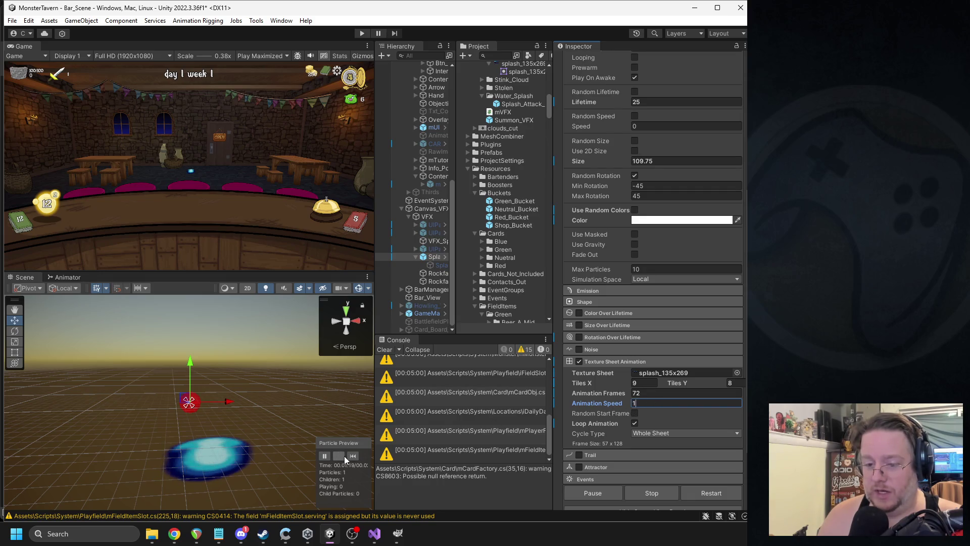
pyautogui.click(352, 456)
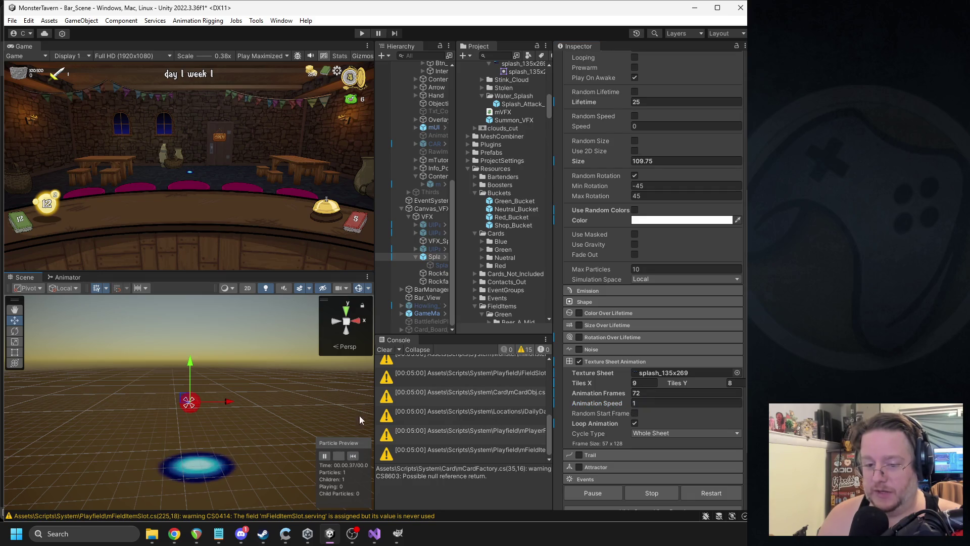
pyautogui.click(359, 322)
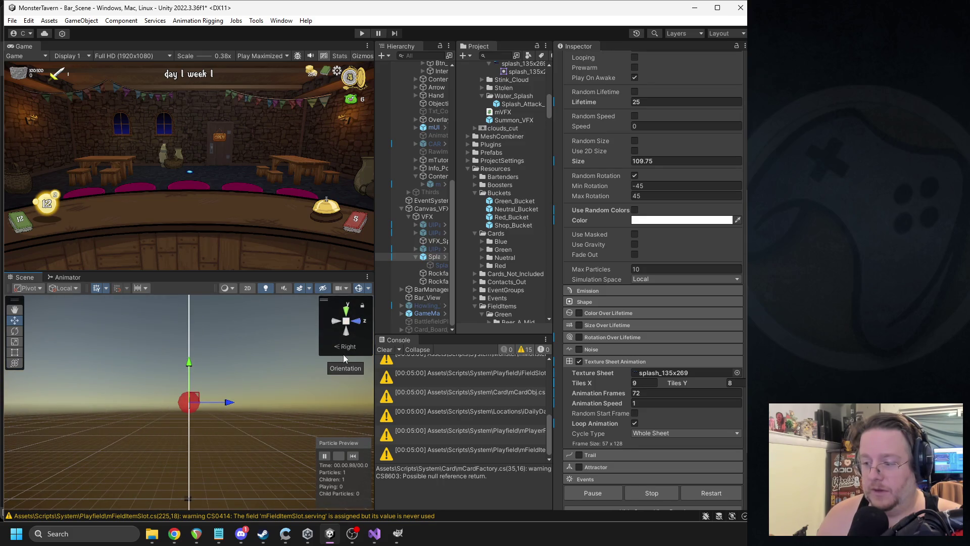
# - Set the sheet Animation Speed to 0.1 and replay the particle preview
pyautogui.moveTo(338, 347)
pyautogui.mouseDown()
pyautogui.moveTo(271, 433)
pyautogui.moveTo(256, 402)
pyautogui.moveTo(259, 377)
pyautogui.mouseUp()
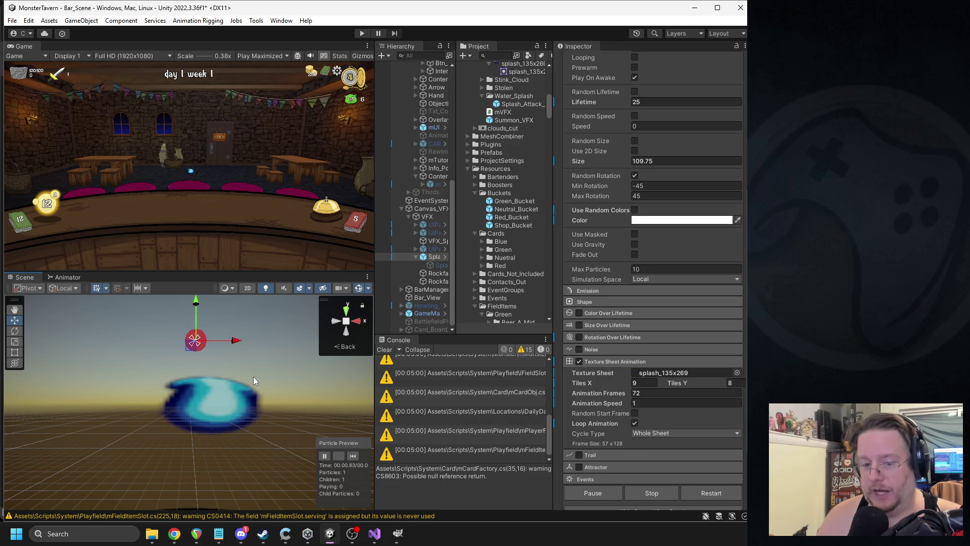
pyautogui.moveTo(245, 372); pyautogui.dragTo(243, 408)
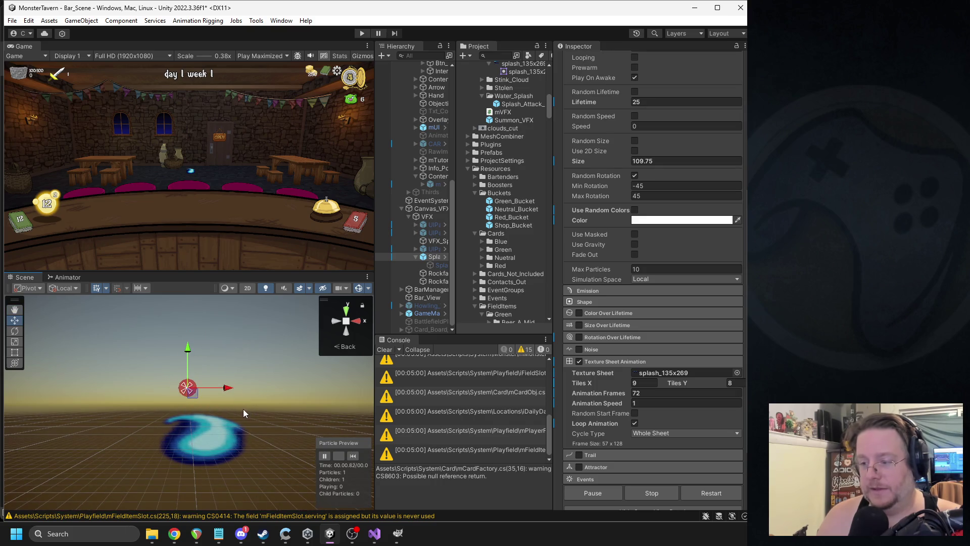
pyautogui.click(647, 401)
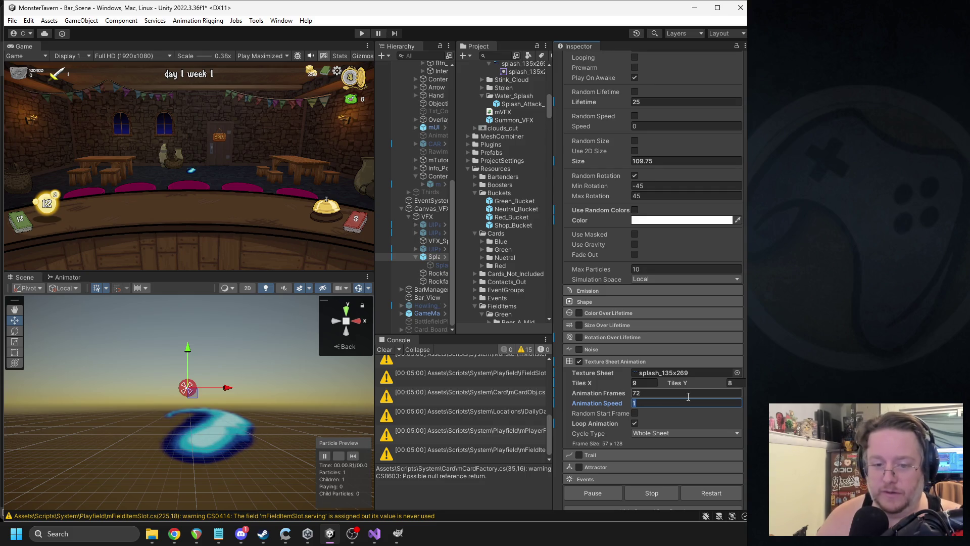
pyautogui.write('0.1')
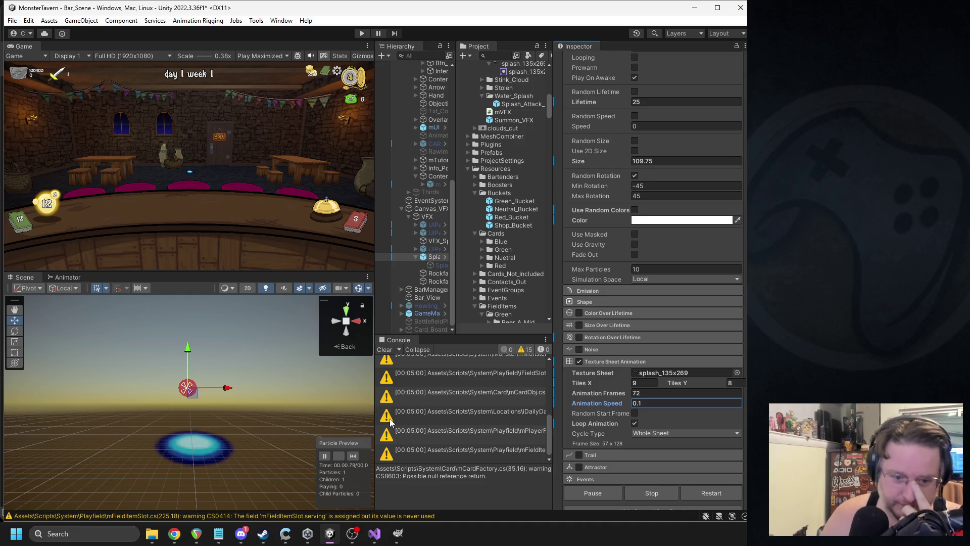
pyautogui.click(354, 456)
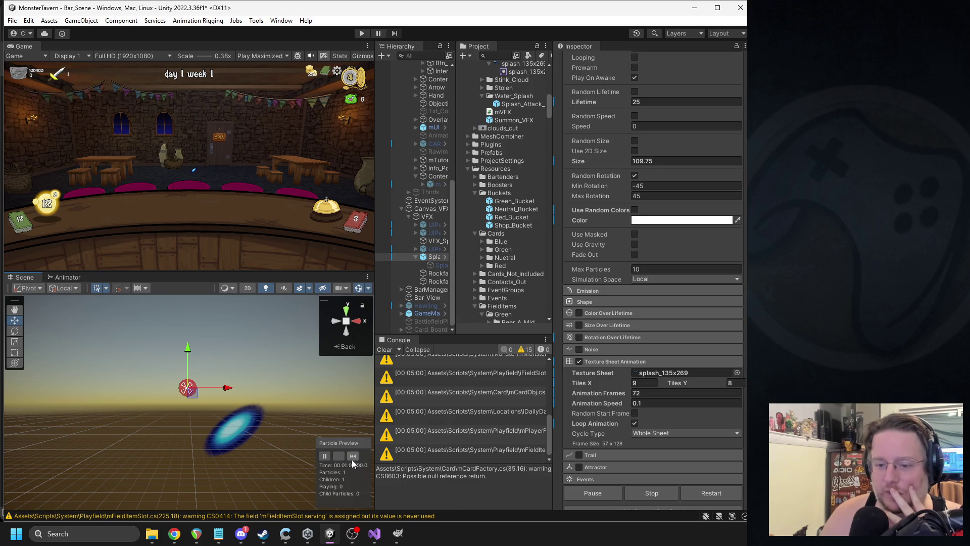
pyautogui.click(354, 457)
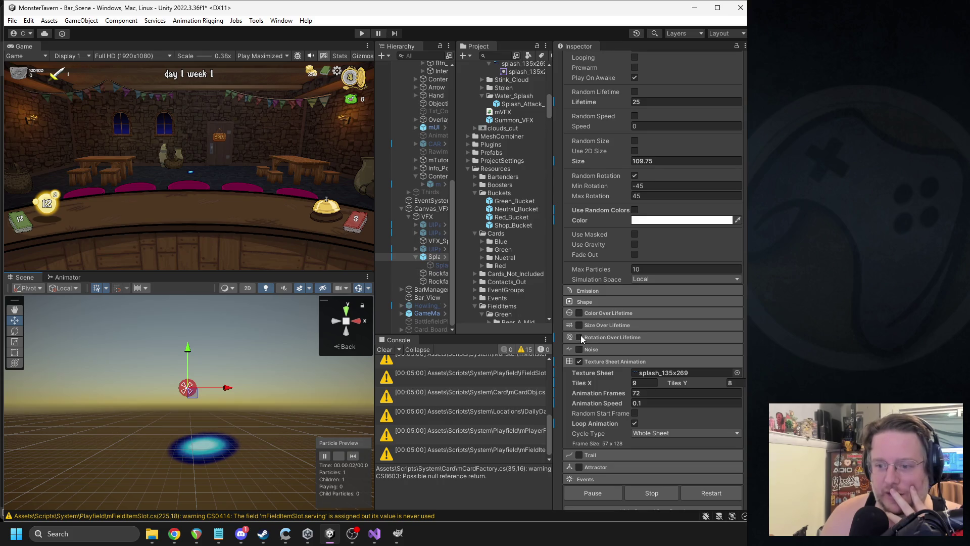
pyautogui.click(579, 362)
# - Rearrange the Game, Inspector and Hierarchy panels, then switch to the 'unity store' search results
pyautogui.click(617, 361)
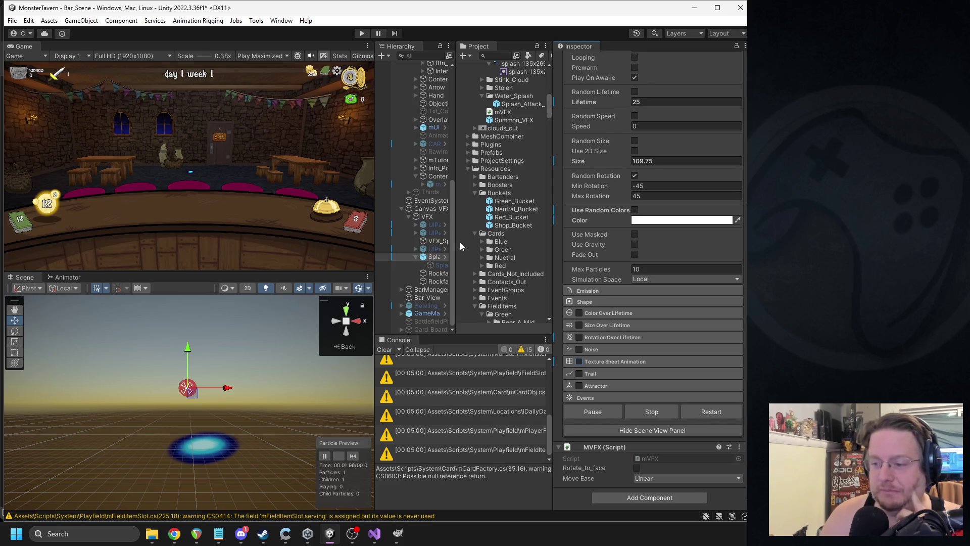
pyautogui.moveTo(375, 260); pyautogui.dragTo(354, 260)
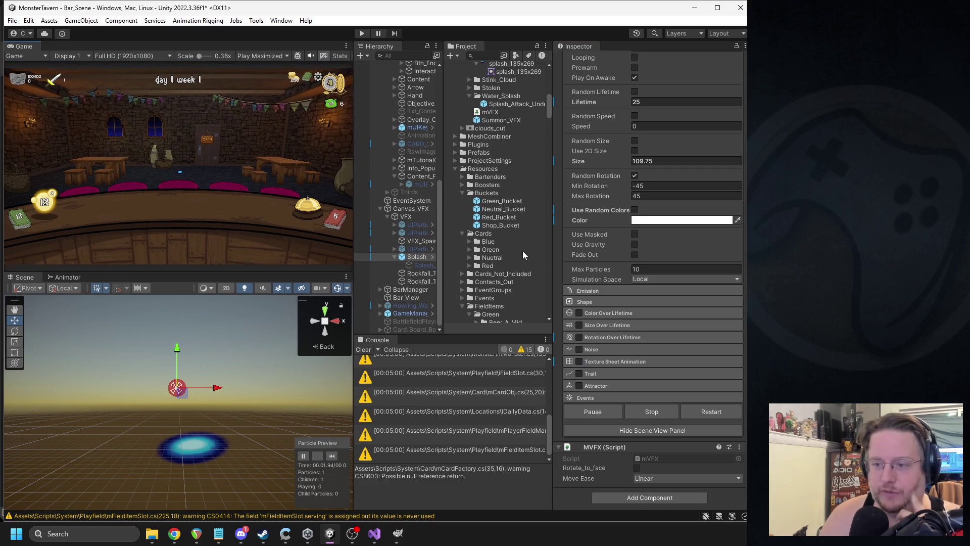
pyautogui.moveTo(553, 250); pyautogui.dragTo(573, 243)
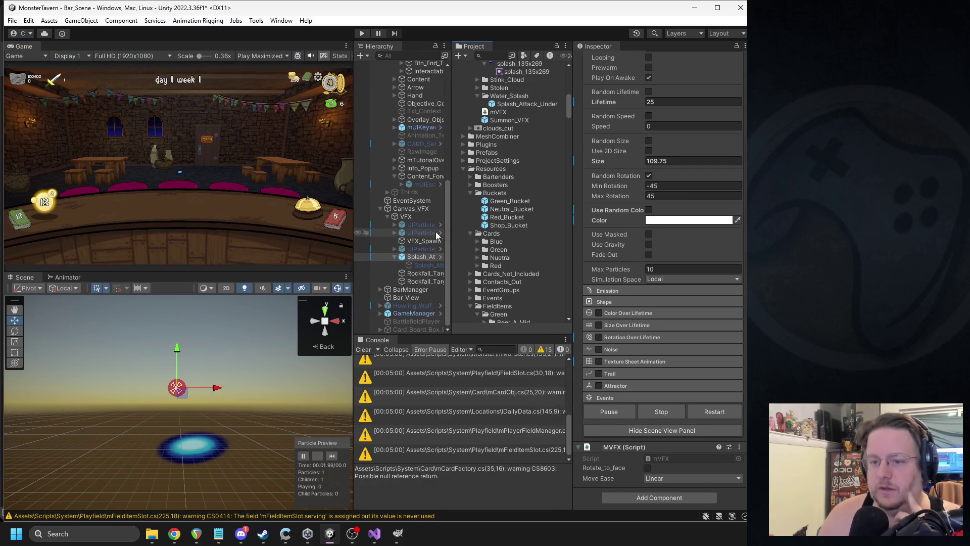
pyautogui.moveTo(452, 228); pyautogui.dragTo(472, 236)
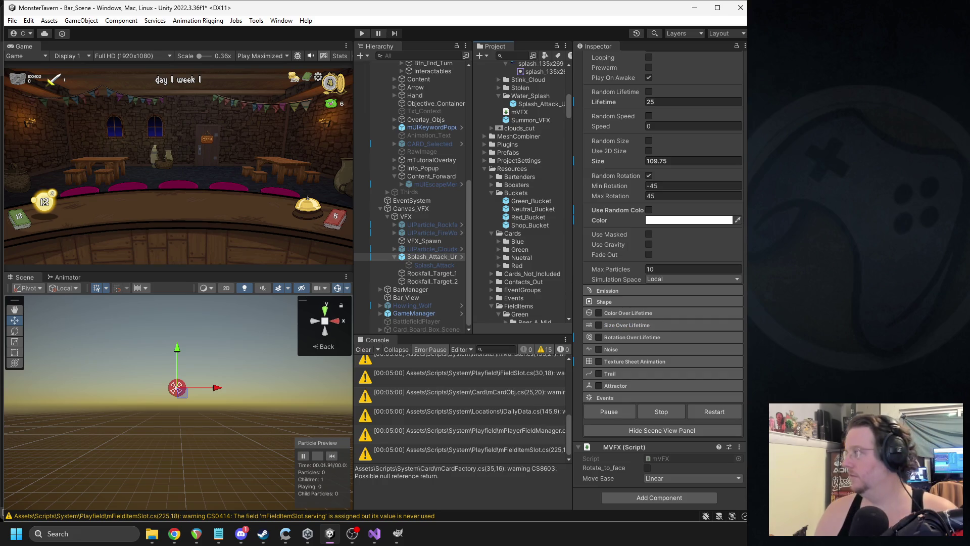
pyautogui.hotkey('alt', 'Tab')
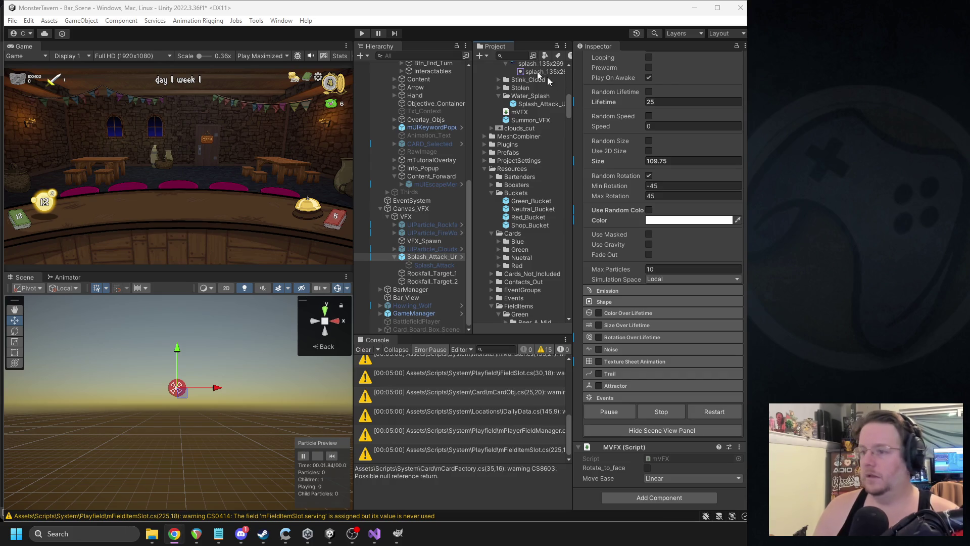
pyautogui.hotkey('alt', 'Tab')
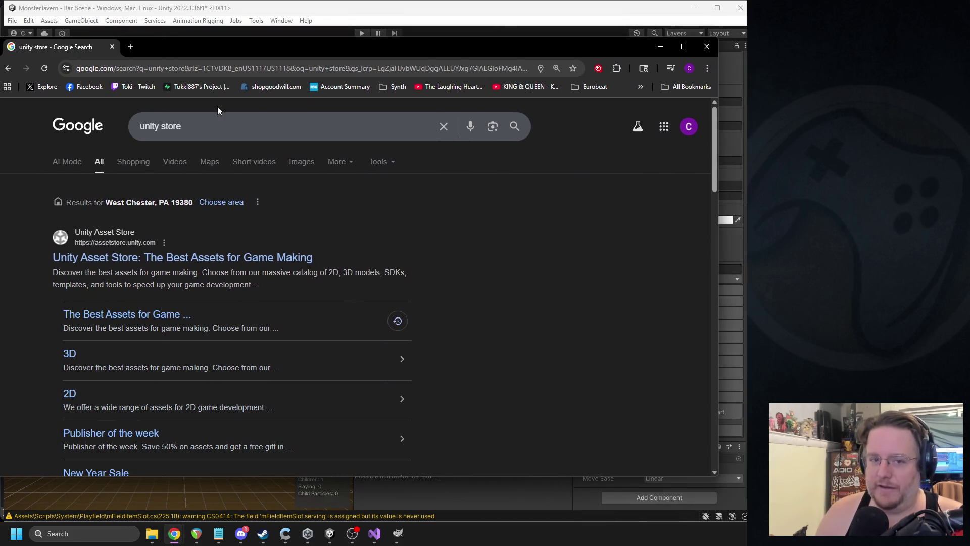
# - Go to the Unity Asset Store and search for 'vfx'
pyautogui.click(140, 259)
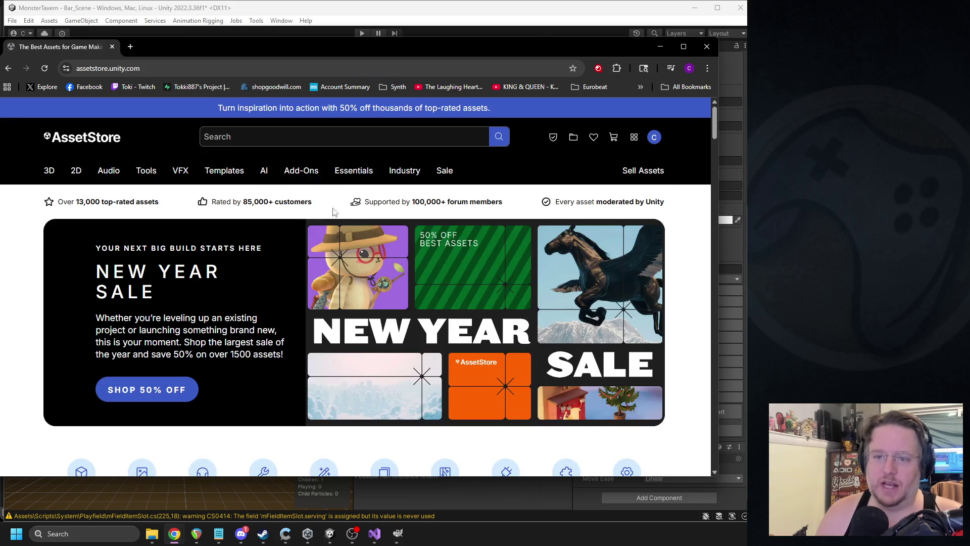
pyautogui.click(262, 137)
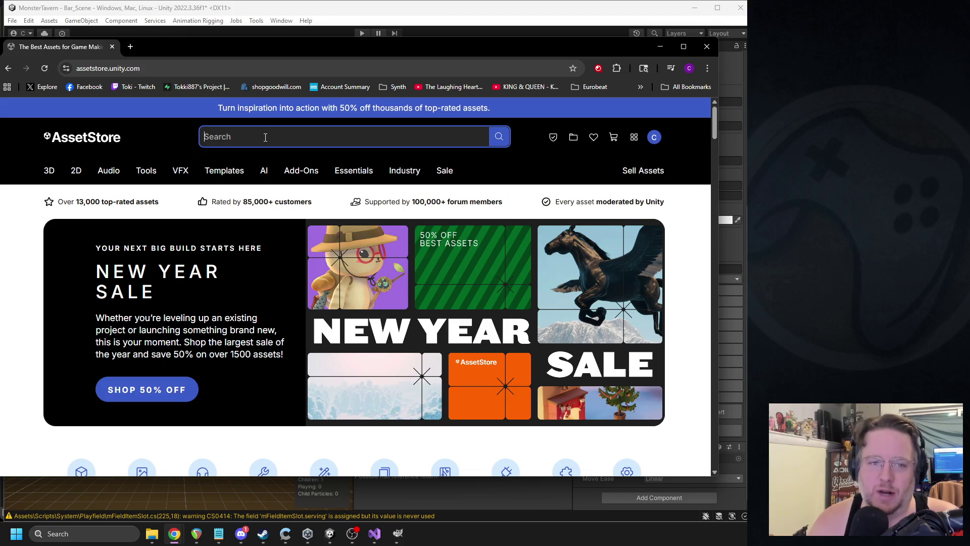
pyautogui.write('vfx')
pyautogui.press('Return')
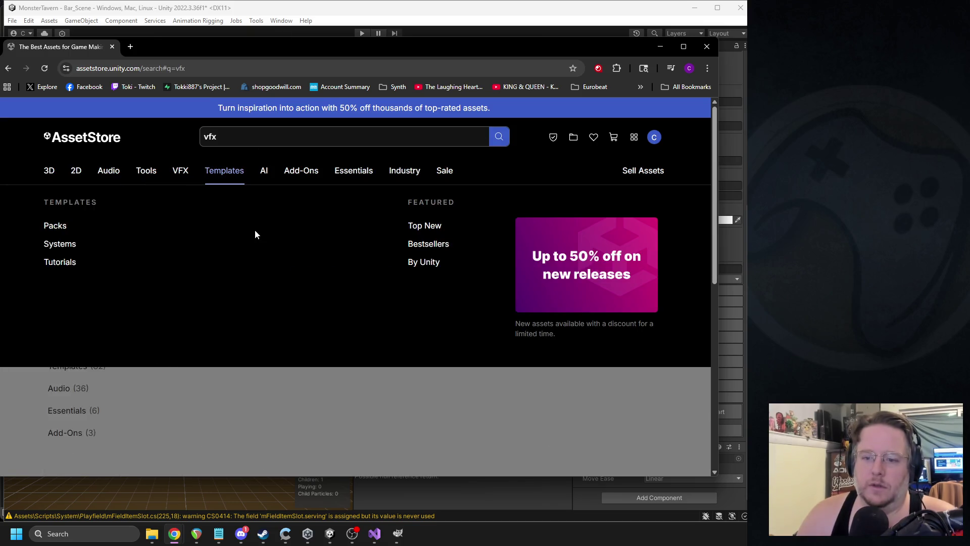
pyautogui.scroll(-3, 247, 322)
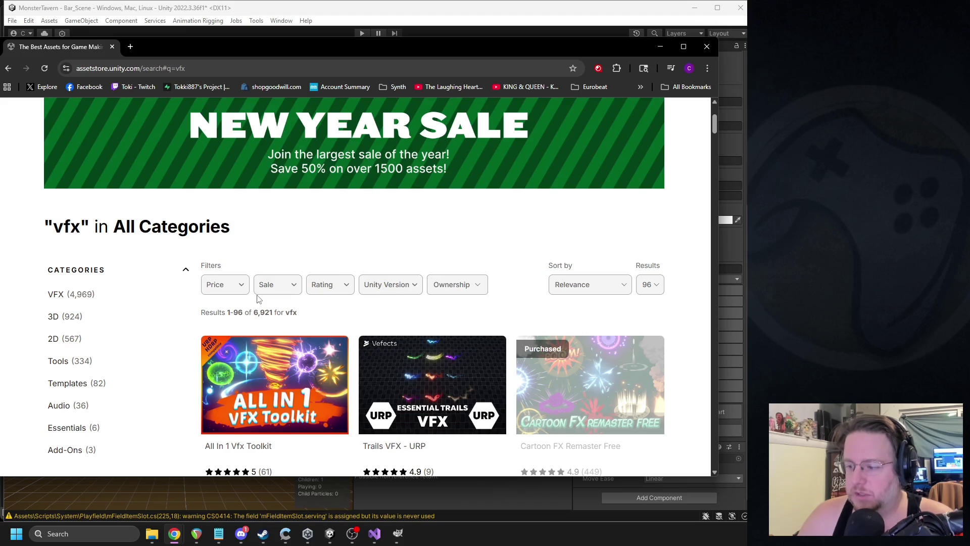
pyautogui.scroll(-3, 311, 336)
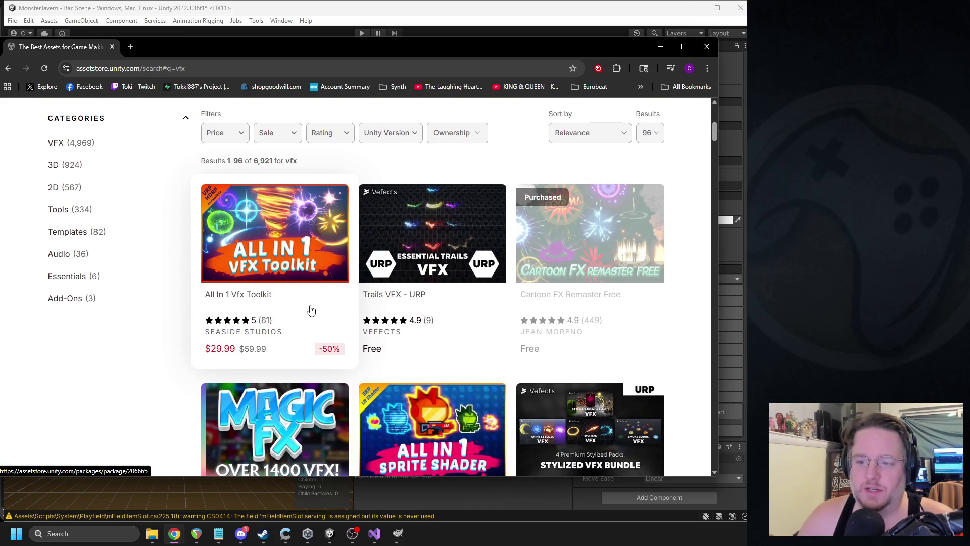
pyautogui.scroll(4, 179, 289)
# - Filter the vfx results to free assets only
pyautogui.click(220, 337)
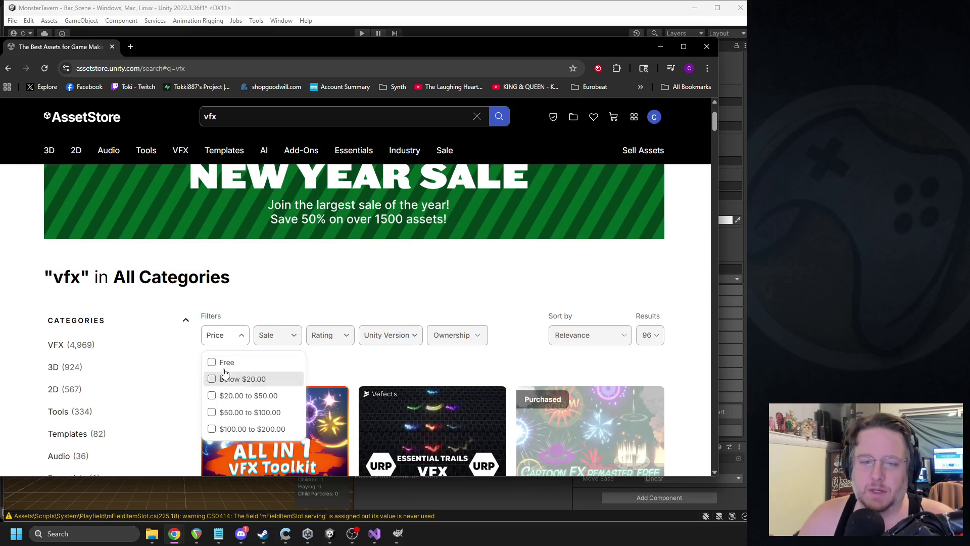
pyautogui.click(224, 368)
pyautogui.scroll(-3, 154, 399)
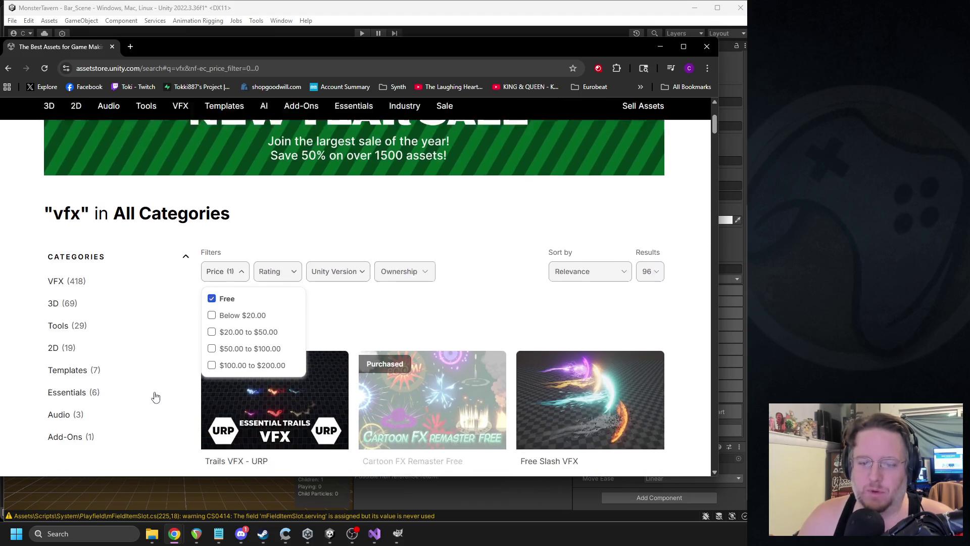
pyautogui.click(100, 418)
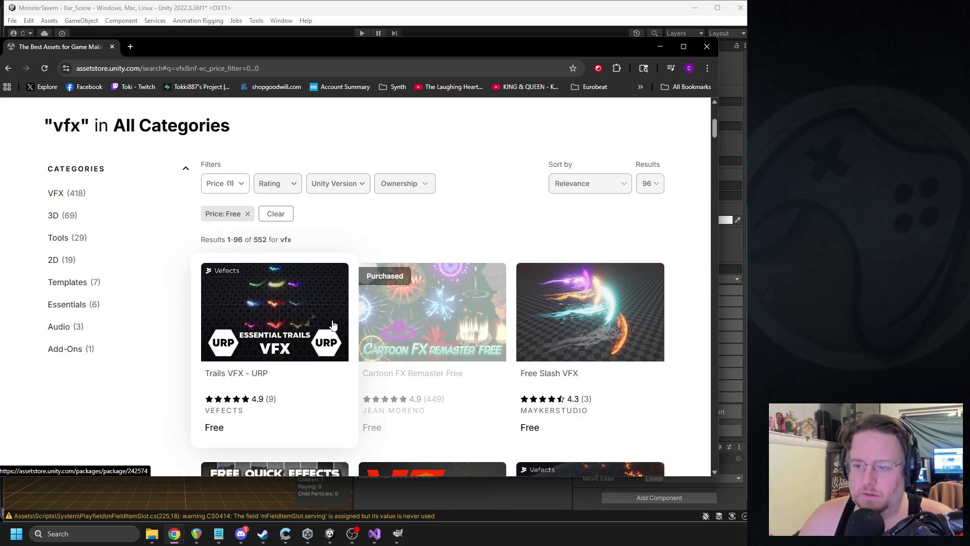
# - Browse the free results and open Pixel Art RPG VFX Lite in a new tab
pyautogui.scroll(-3, 506, 299)
pyautogui.scroll(-2, 502, 298)
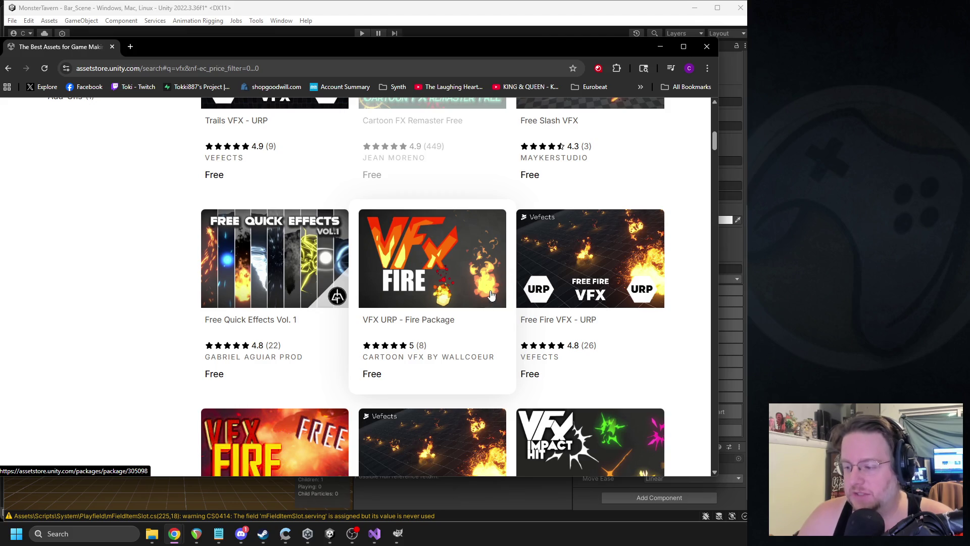
pyautogui.scroll(-4, 379, 346)
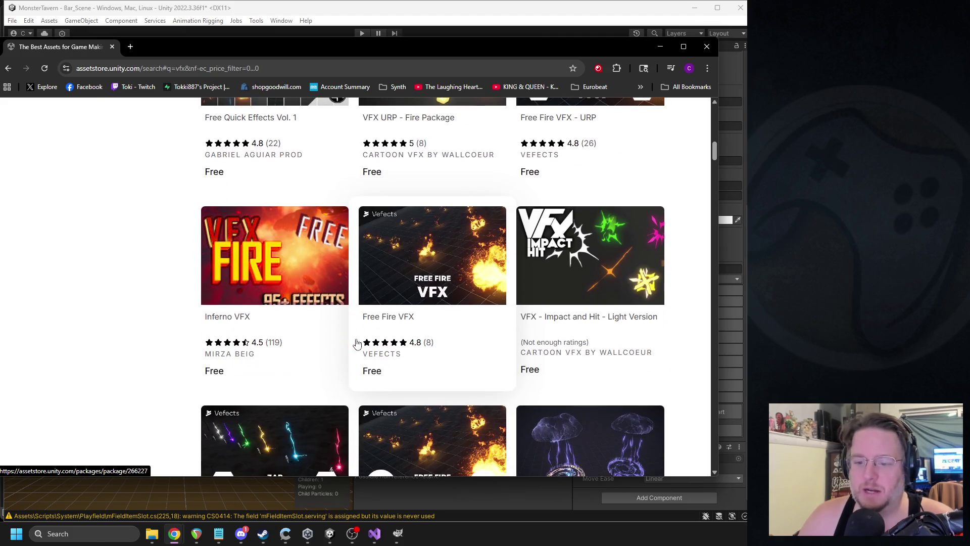
pyautogui.scroll(-2, 357, 342)
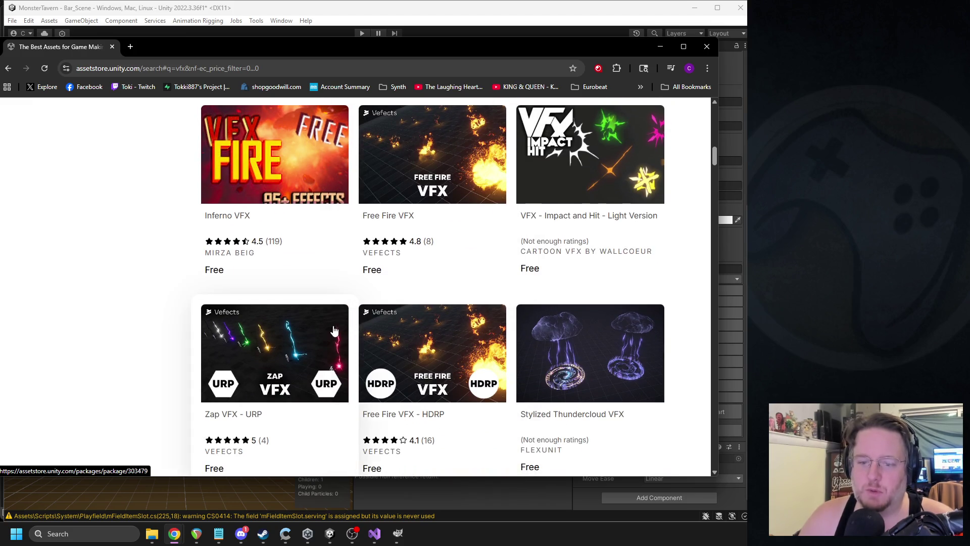
pyautogui.scroll(-4, 353, 344)
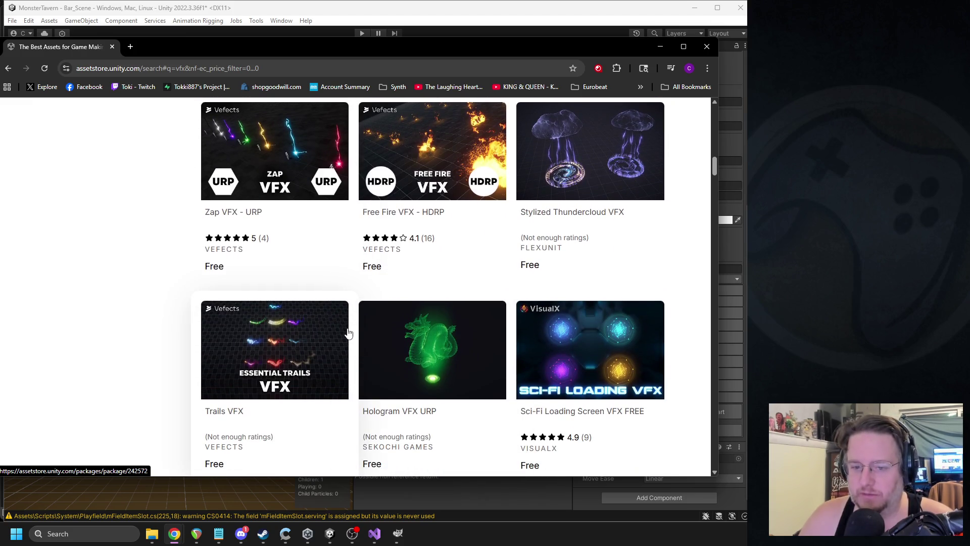
pyautogui.scroll(-4, 346, 329)
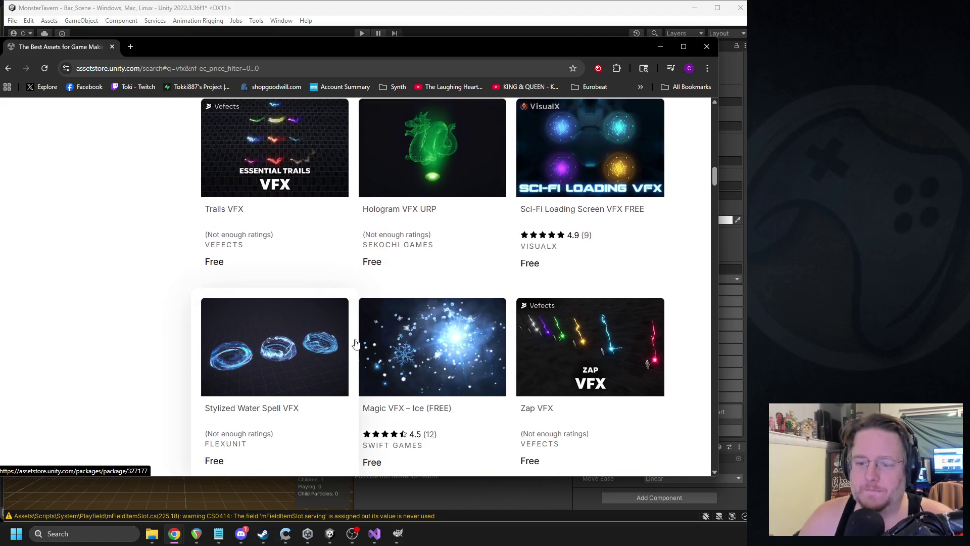
pyautogui.scroll(-5, 342, 315)
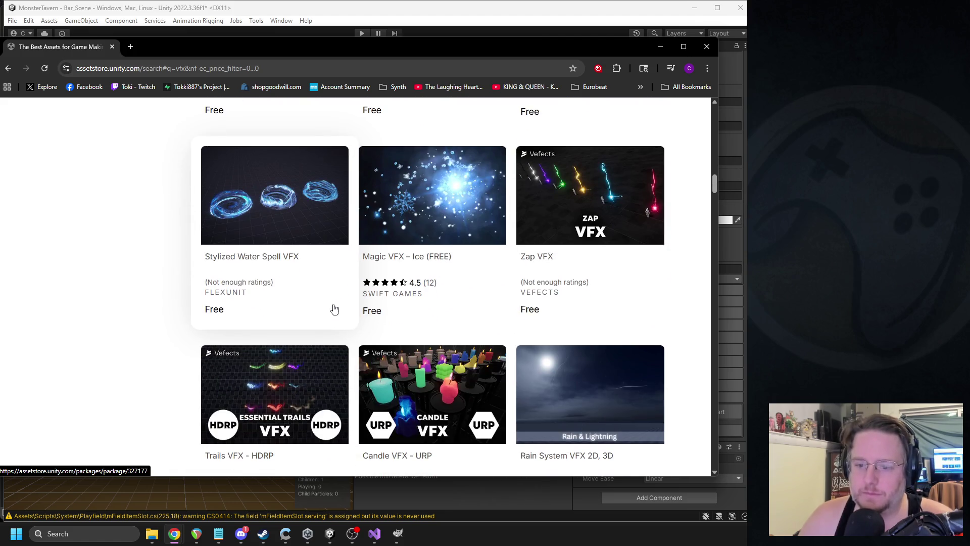
pyautogui.scroll(-2, 339, 300)
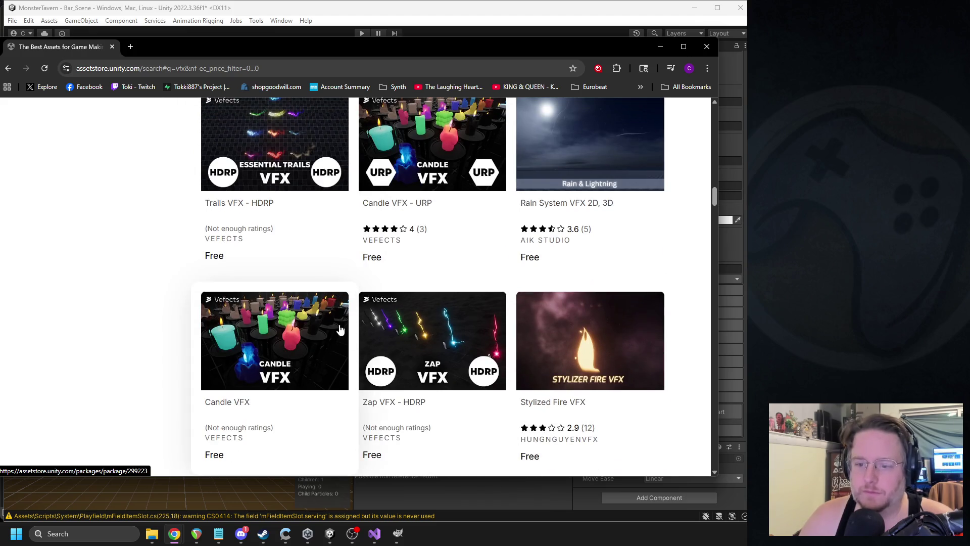
pyautogui.scroll(-5, 304, 302)
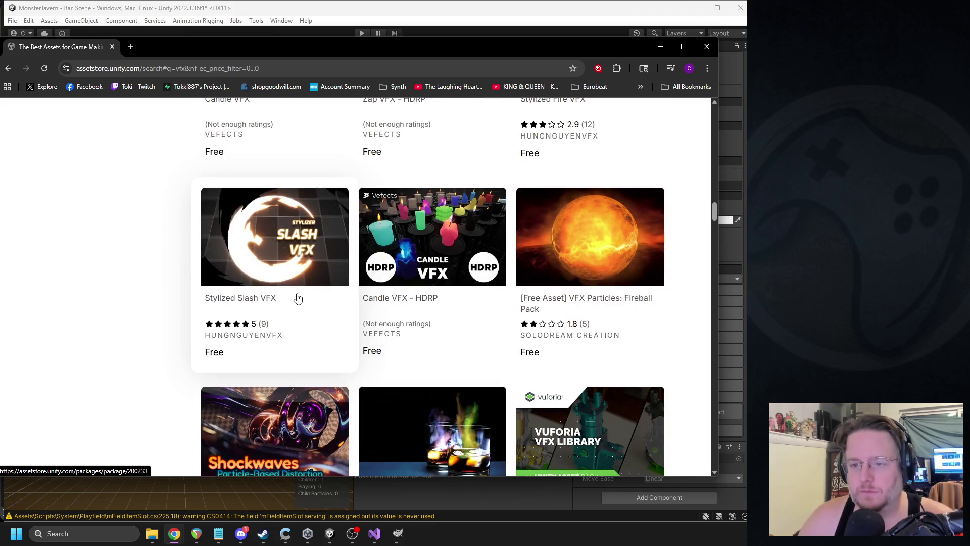
pyautogui.scroll(-7, 301, 295)
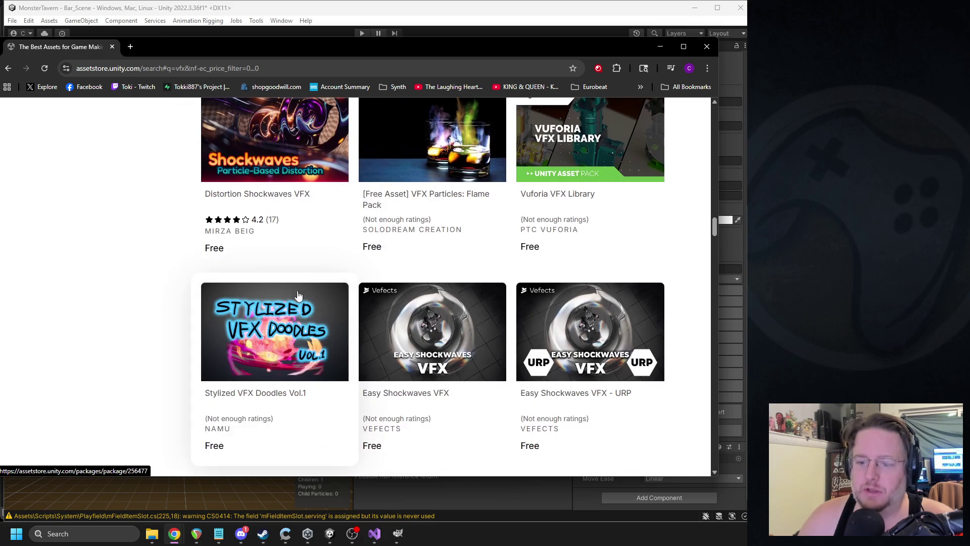
pyautogui.scroll(-3, 307, 294)
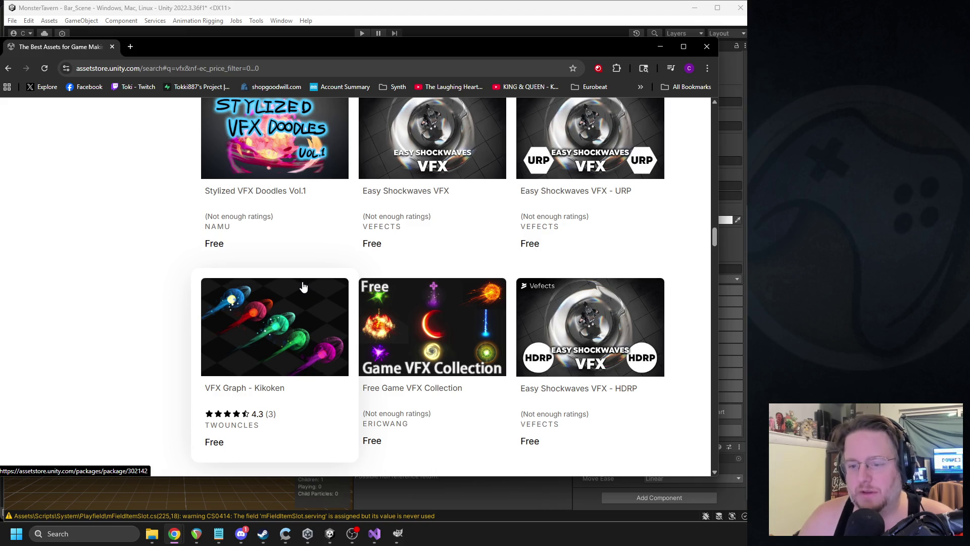
pyautogui.scroll(-5, 303, 286)
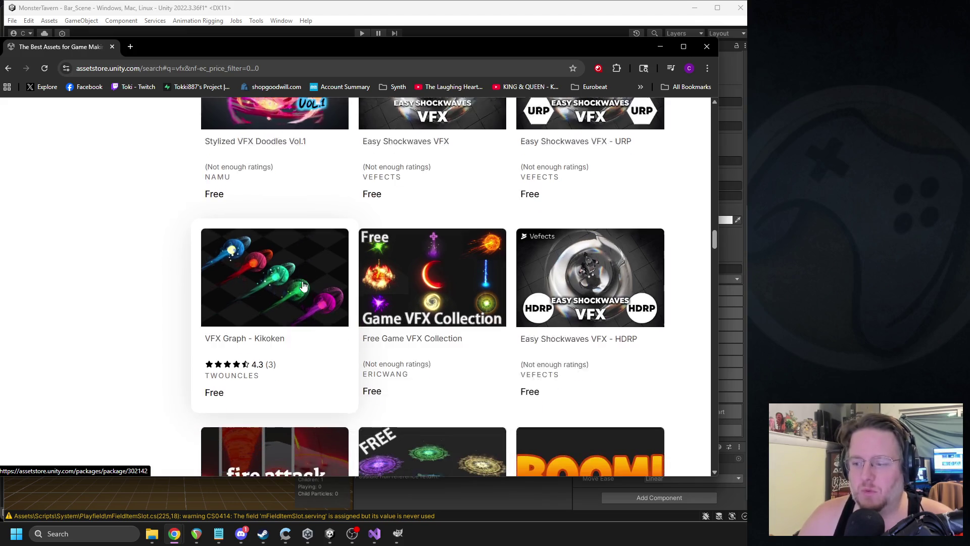
pyautogui.scroll(-4, 305, 299)
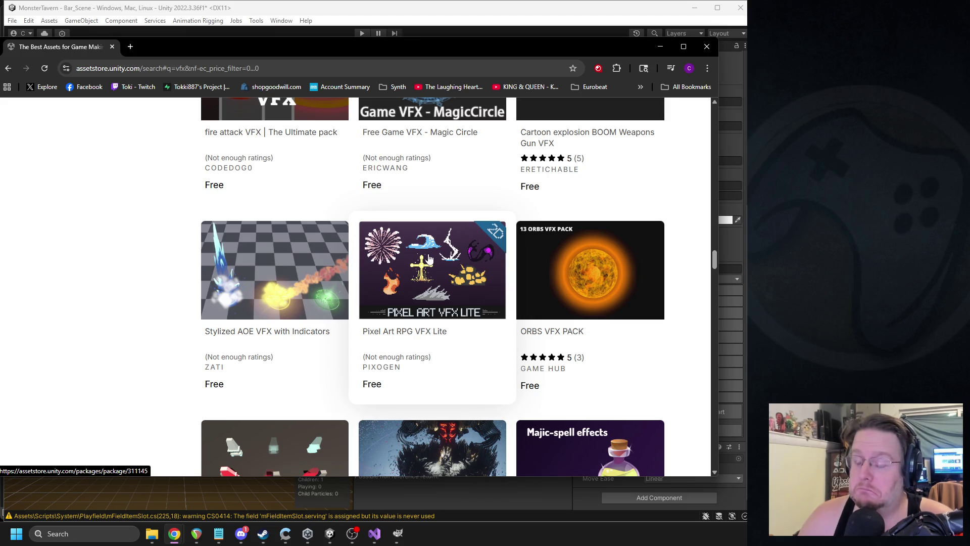
pyautogui.rightClick(427, 259)
pyautogui.click(454, 271)
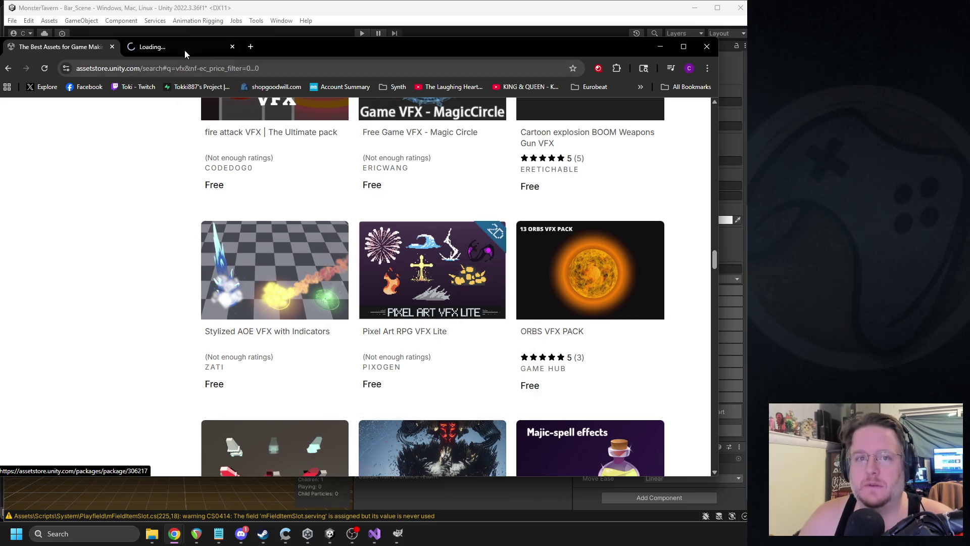
# - Switch to the Pixel Art RPG VFX Lite page and view its second preview image
pyautogui.click(187, 50)
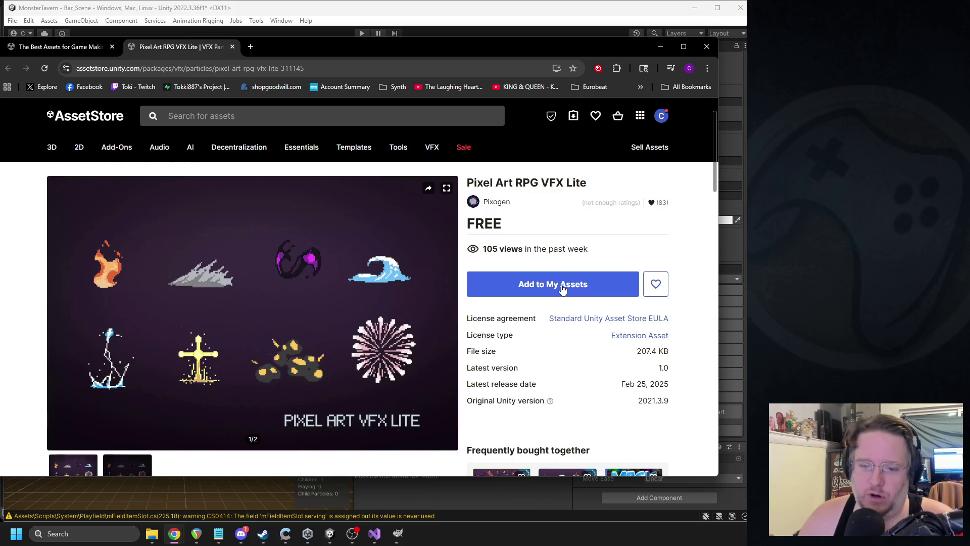
pyautogui.scroll(-2, 344, 324)
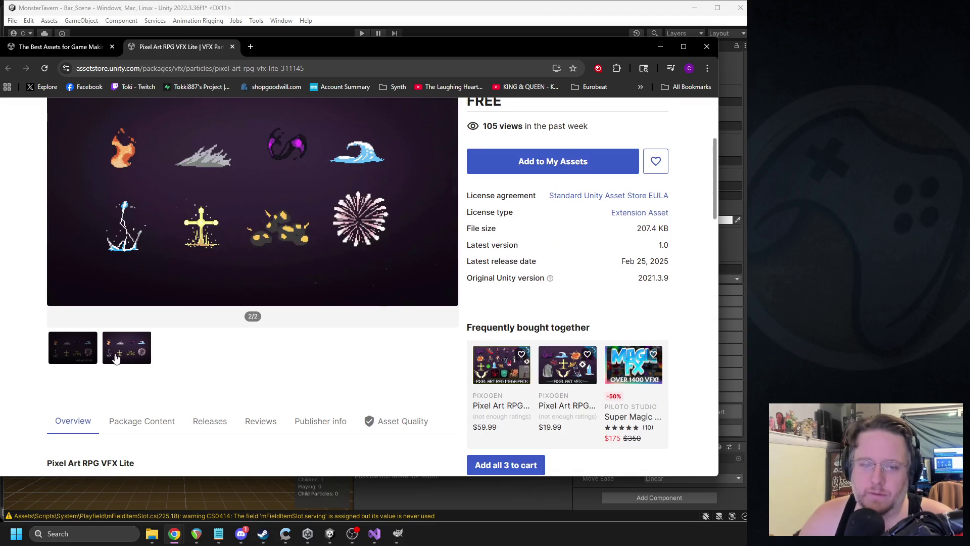
pyautogui.click(127, 368)
# - Add the pack to My Assets, accept the terms, and launch it in the Unity Editor
pyautogui.click(538, 218)
pyautogui.click(431, 343)
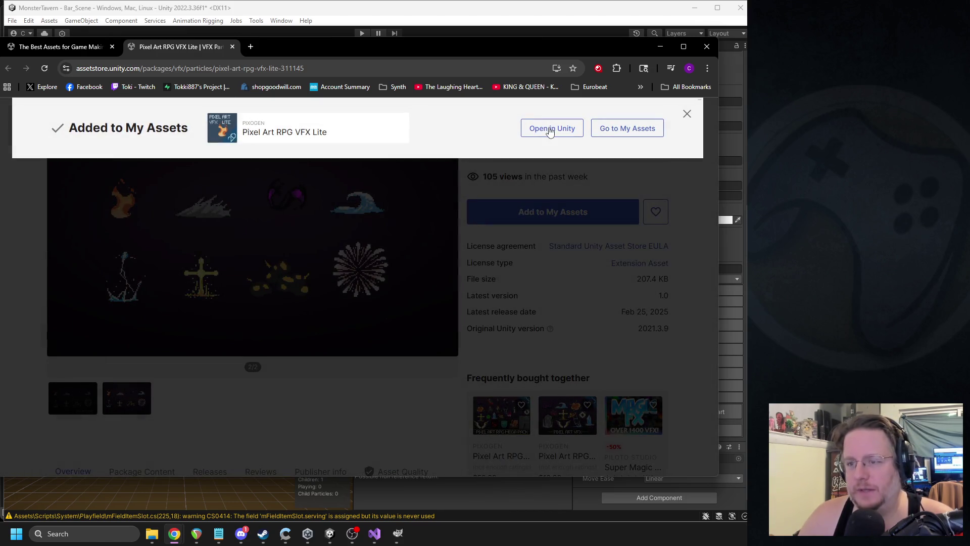
pyautogui.click(546, 135)
pyautogui.click(387, 166)
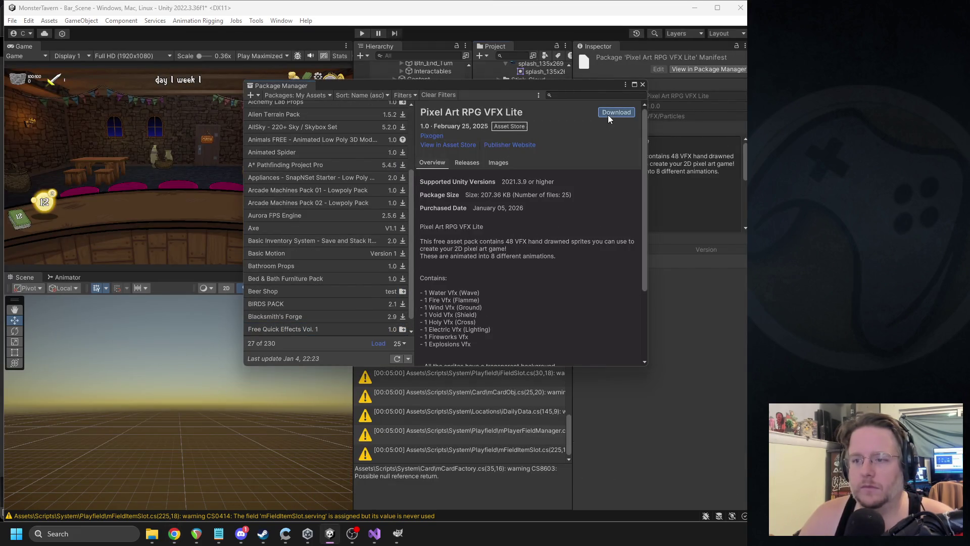
# - Download Pixel Art RPG VFX Lite and inspect its import file tree, then cancel the import
pyautogui.click(608, 114)
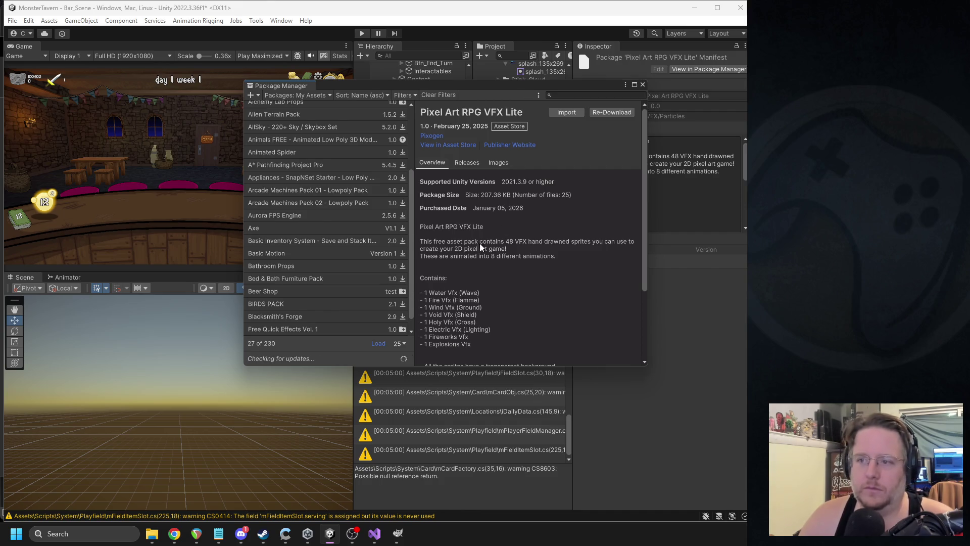
pyautogui.click(574, 112)
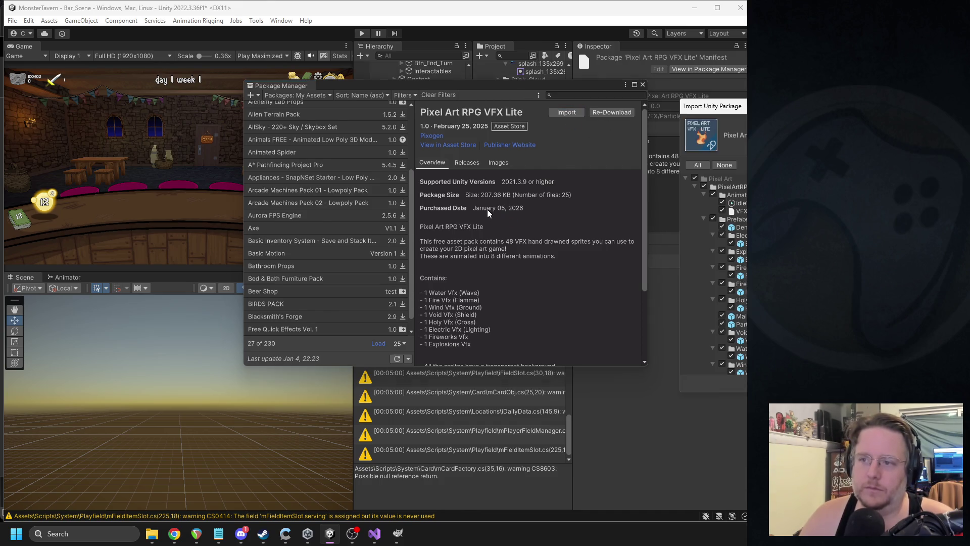
pyautogui.click(694, 178)
pyautogui.click(695, 187)
pyautogui.click(696, 187)
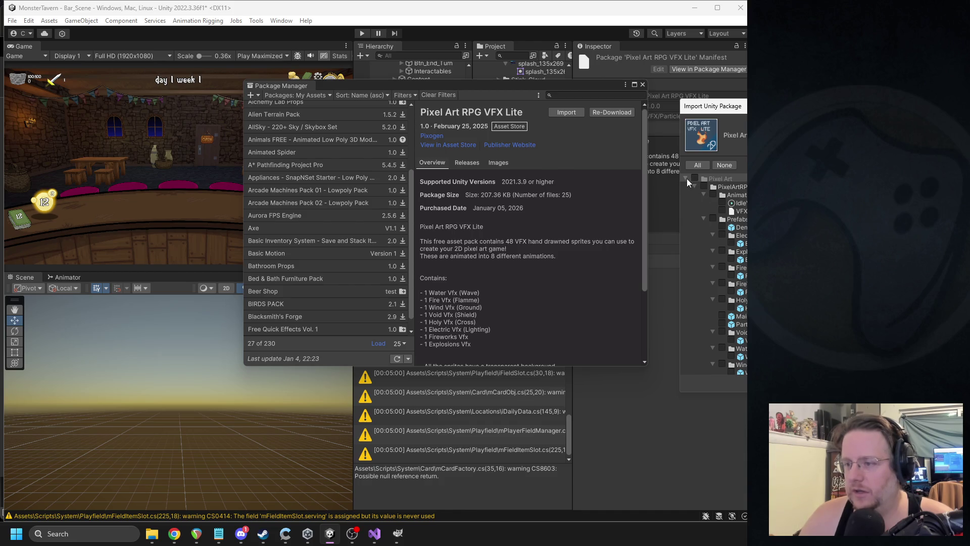
pyautogui.click(686, 179)
pyautogui.click(696, 187)
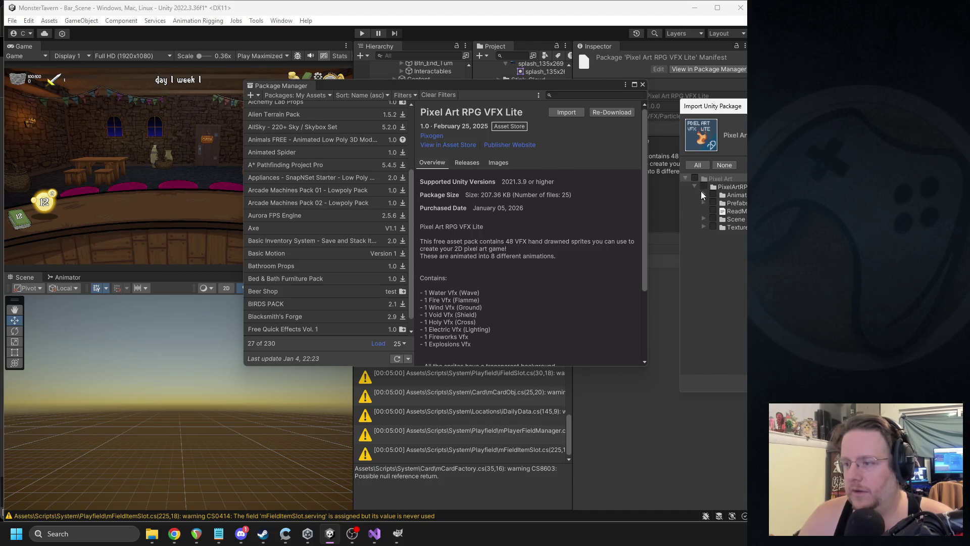
pyautogui.click(705, 224)
pyautogui.click(714, 226)
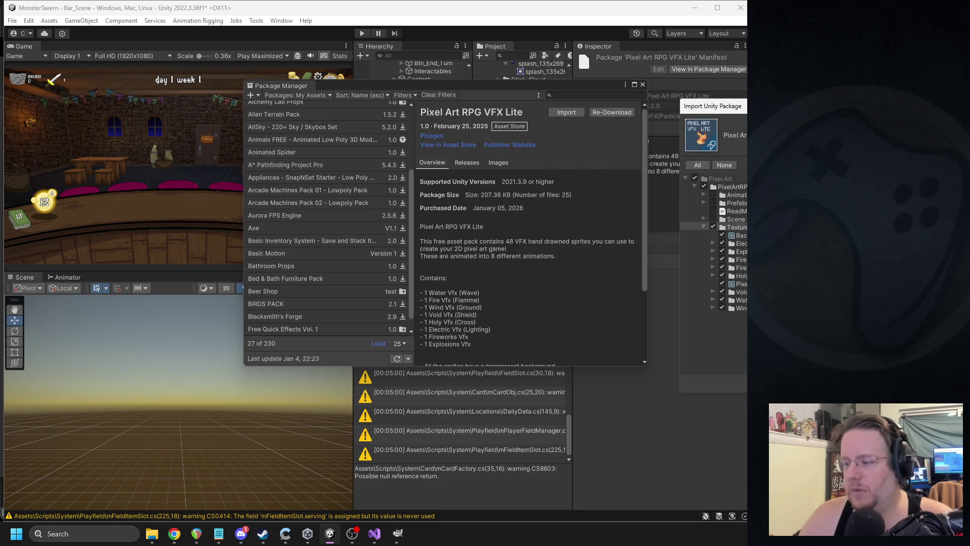
pyautogui.press('Escape')
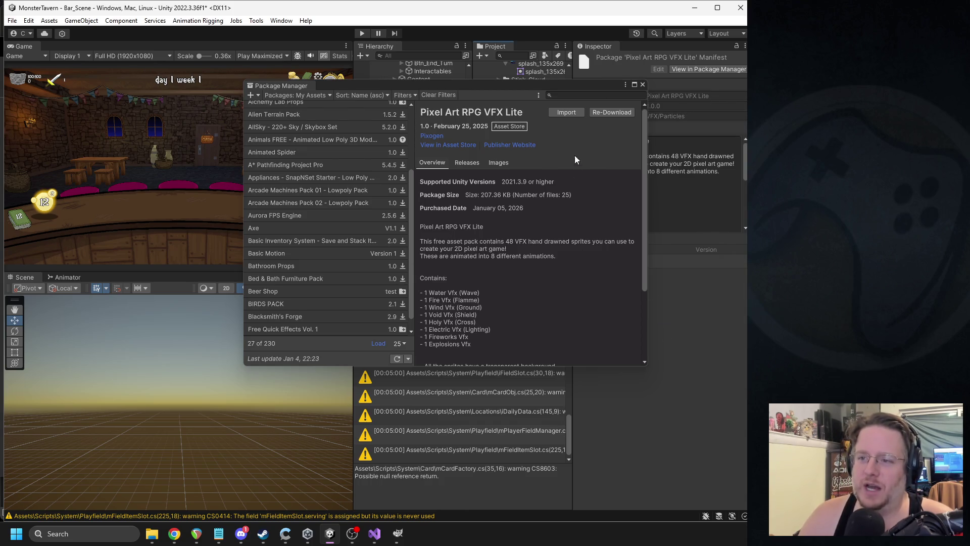
# - Import all of the package's files and close the Package Manager
pyautogui.click(565, 113)
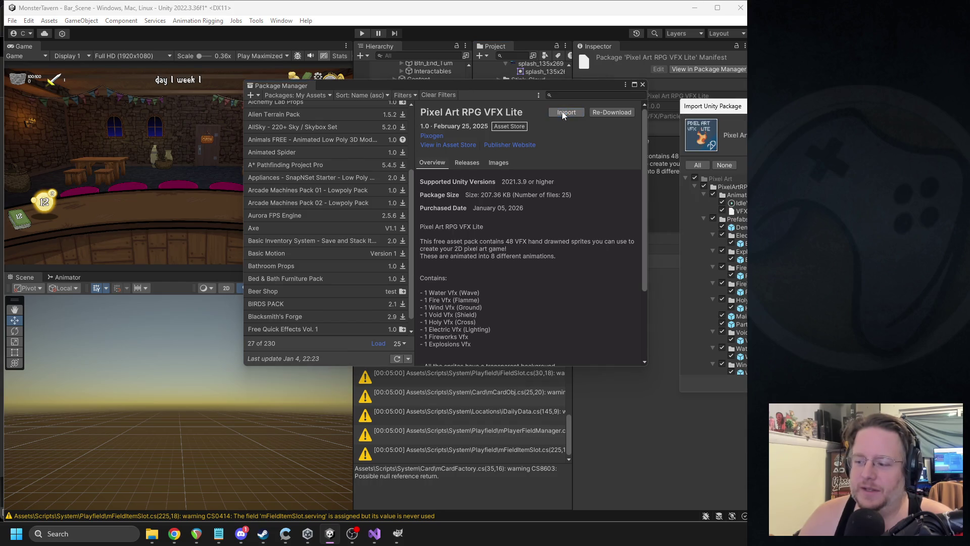
pyautogui.press('Escape')
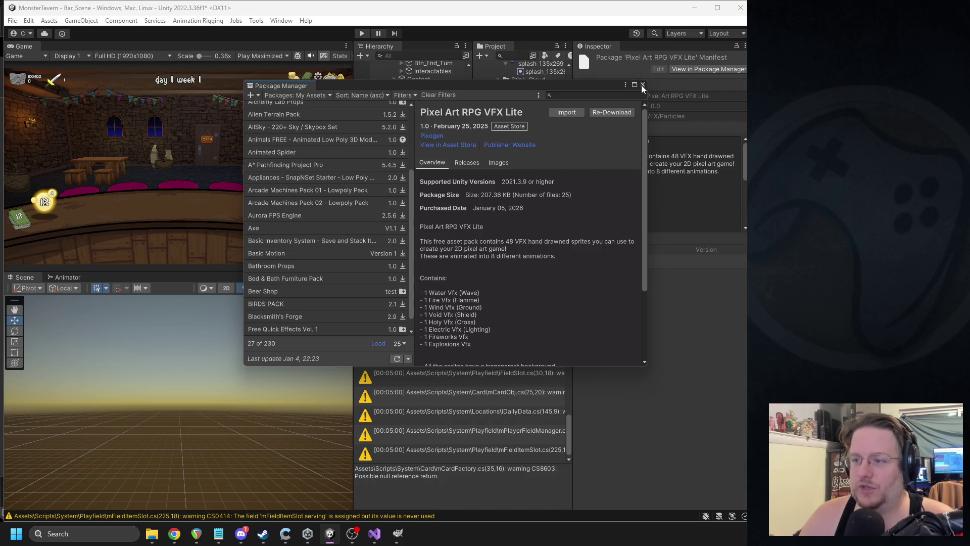
pyautogui.click(643, 84)
# - Collapse the FreeQuickEffects subfolders in the Project panel
pyautogui.scroll(9, 527, 161)
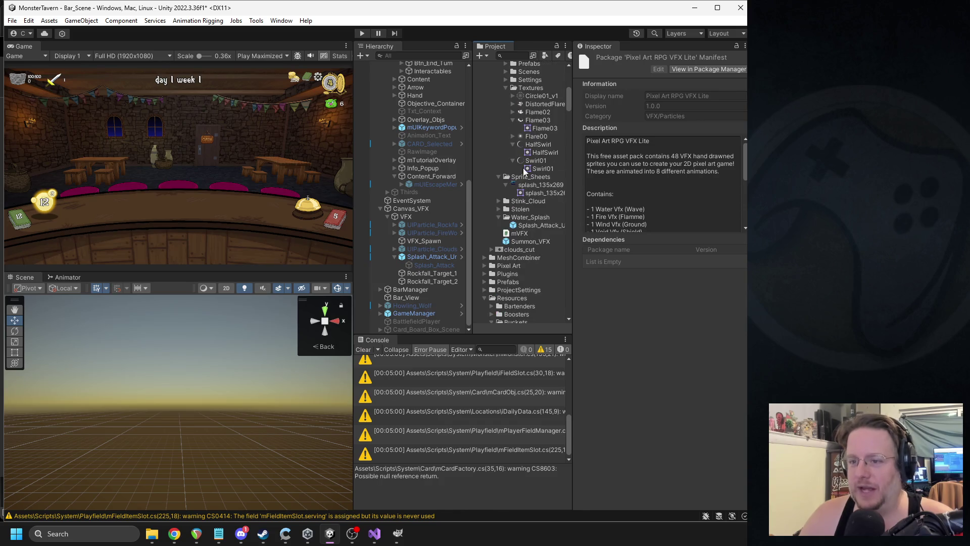
pyautogui.click(507, 179)
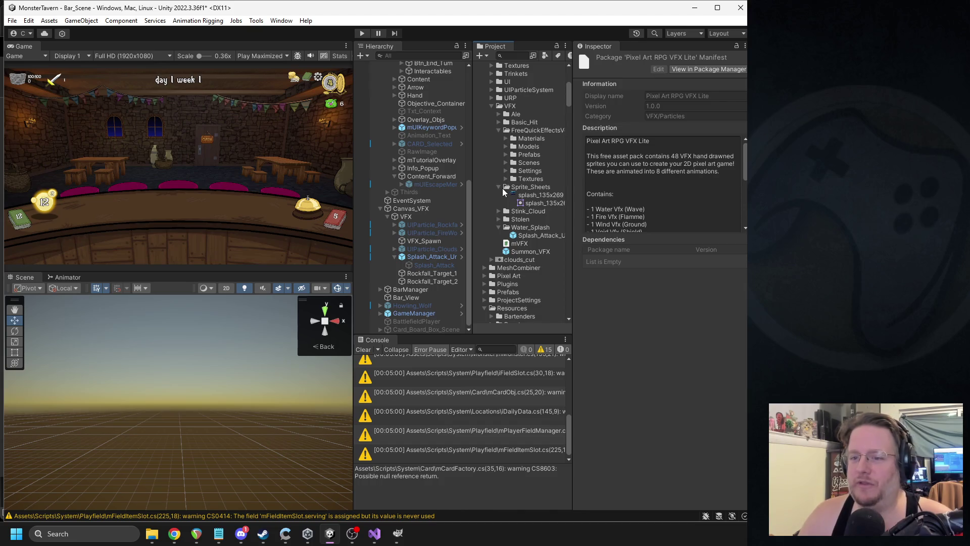
pyautogui.click(502, 188)
pyautogui.click(499, 187)
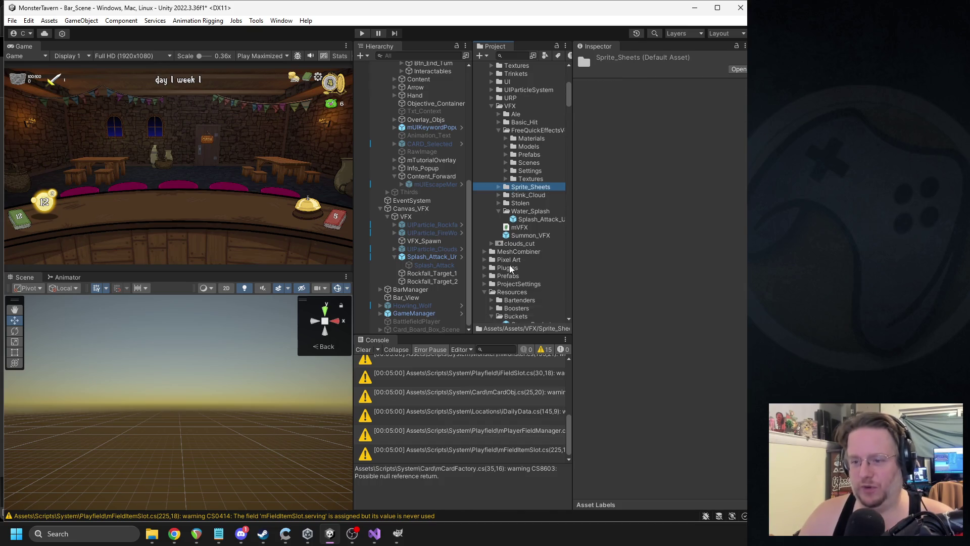
pyautogui.click(492, 292)
pyautogui.scroll(-5, 486, 294)
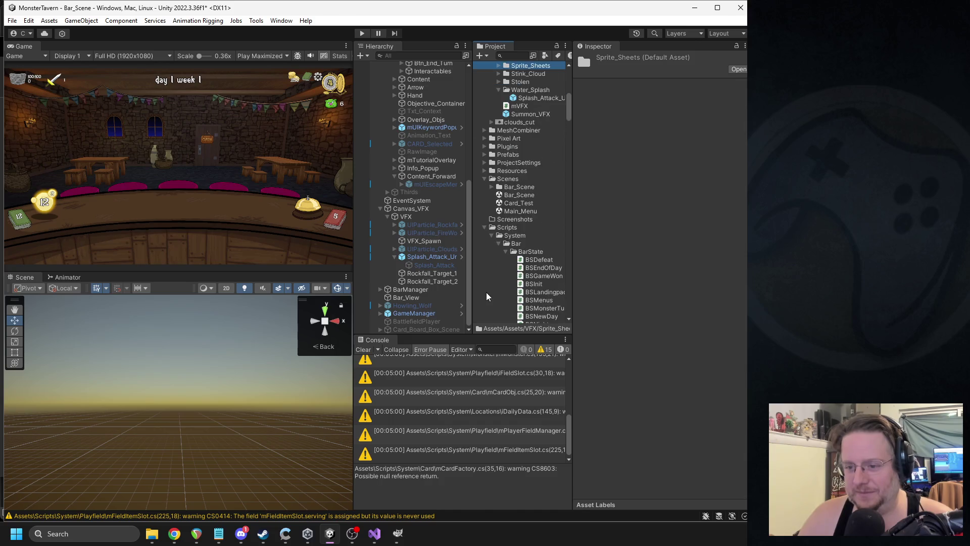
pyautogui.click(485, 227)
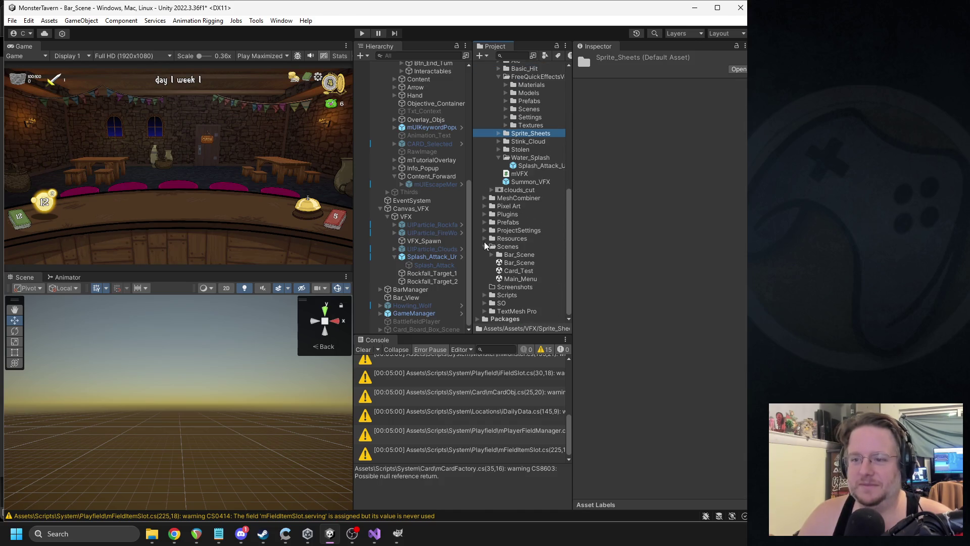
pyautogui.click(485, 246)
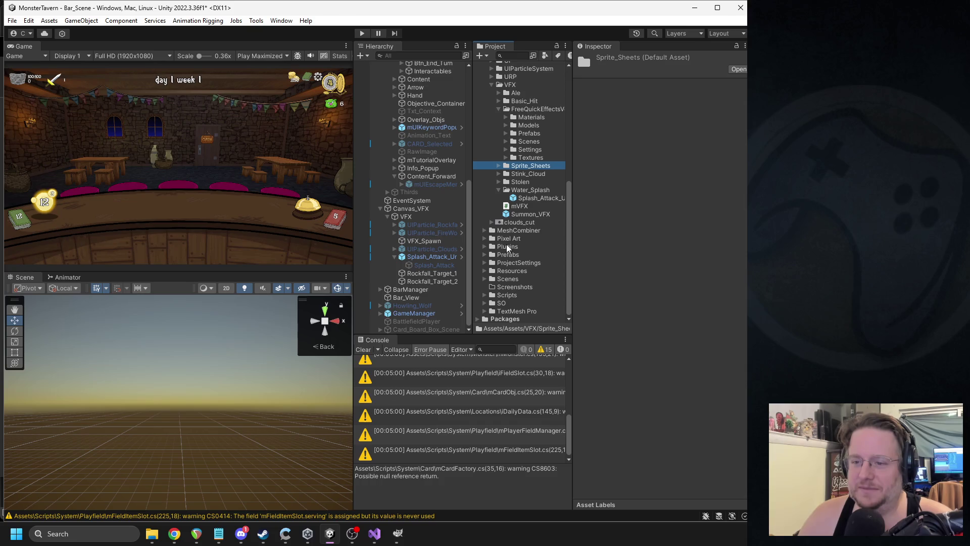
pyautogui.scroll(5, 504, 237)
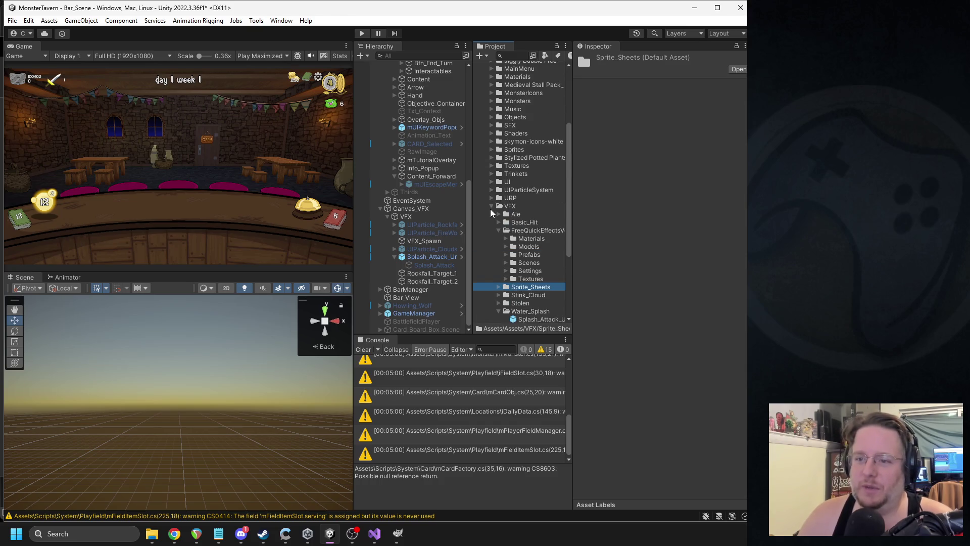
pyautogui.scroll(-3, 493, 210)
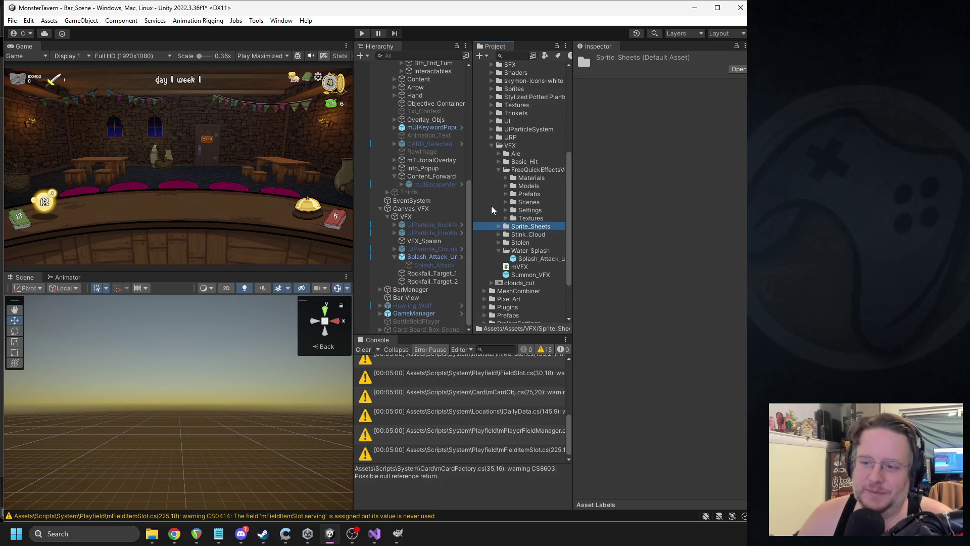
pyautogui.click(499, 170)
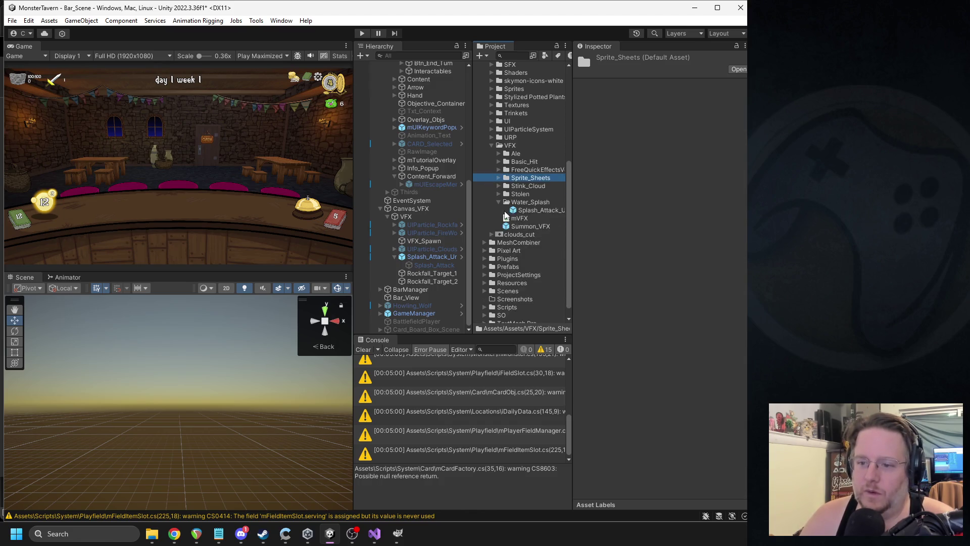
pyautogui.scroll(-1, 505, 215)
pyautogui.scroll(9, 513, 230)
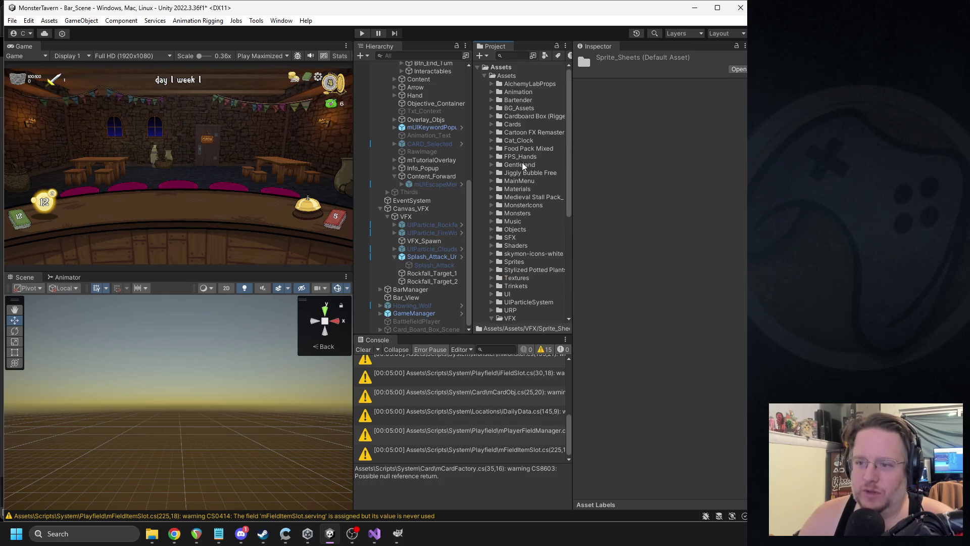
# - Delete the leftover Pixel Art folder from the project
pyautogui.click(484, 76)
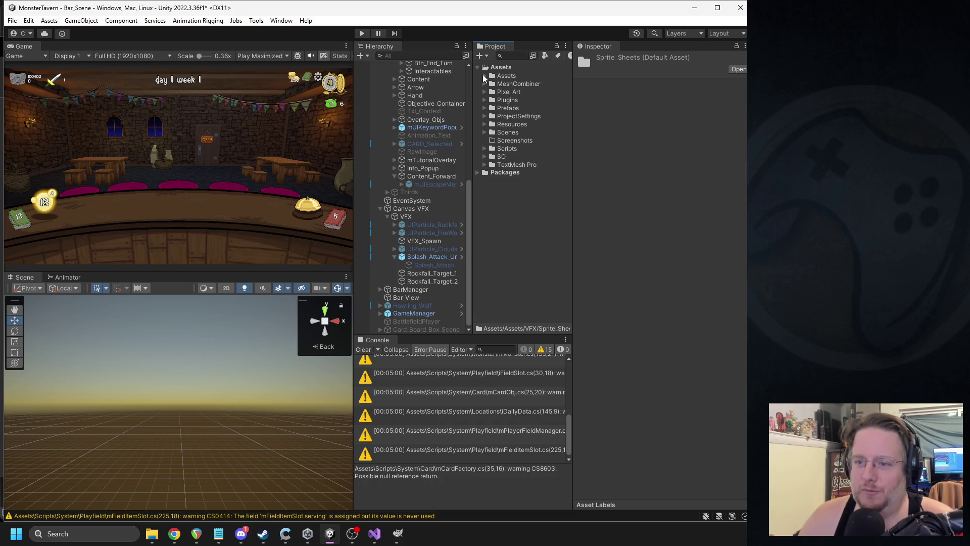
pyautogui.click(485, 76)
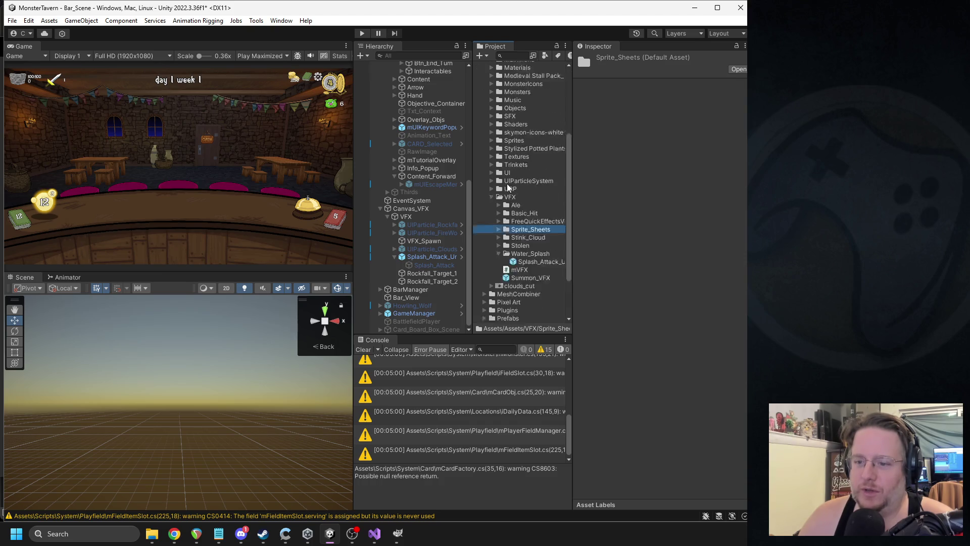
pyautogui.scroll(-3, 486, 238)
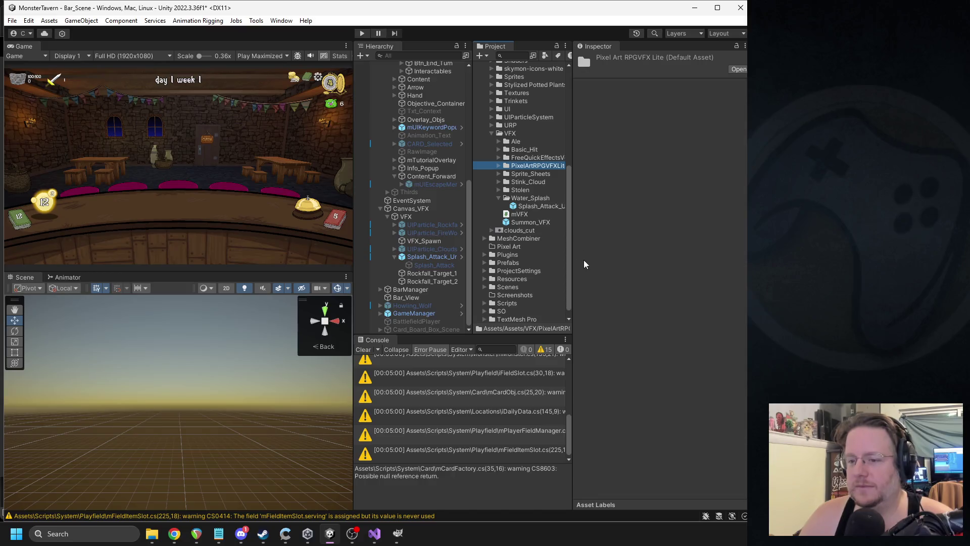
pyautogui.click(506, 247)
pyautogui.press('Delete')
pyautogui.press('Return')
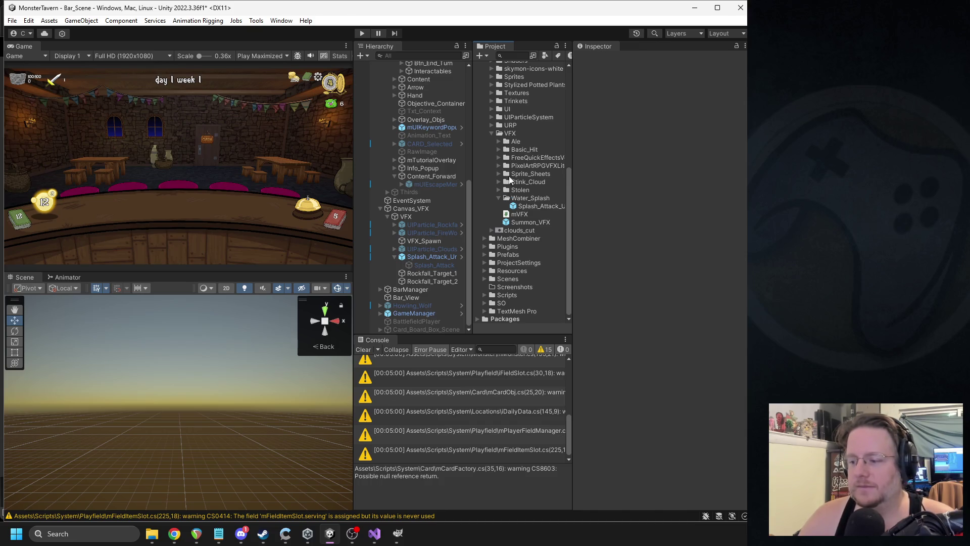
# - Expand PixelArtRPGVFXLit, its Textures, and the Water effects folder
pyautogui.click(499, 166)
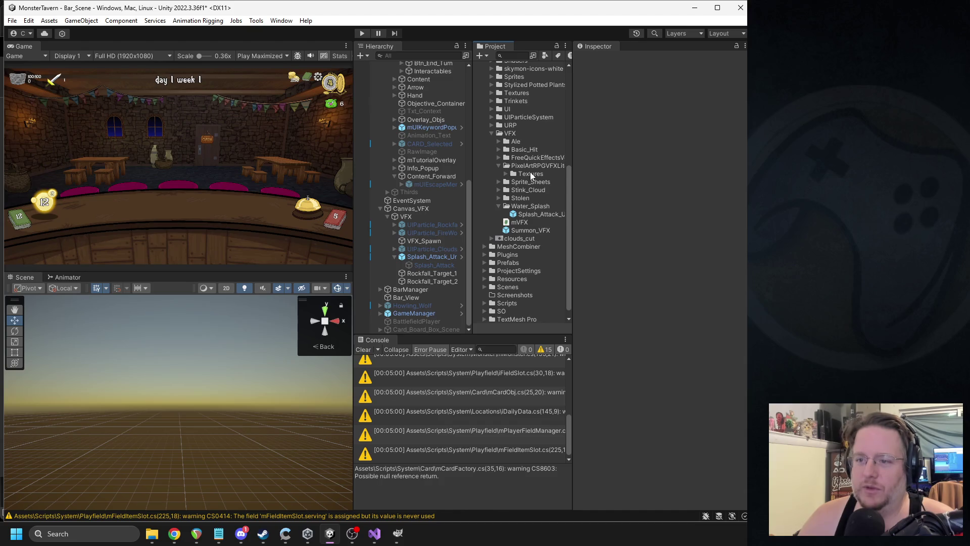
pyautogui.click(506, 174)
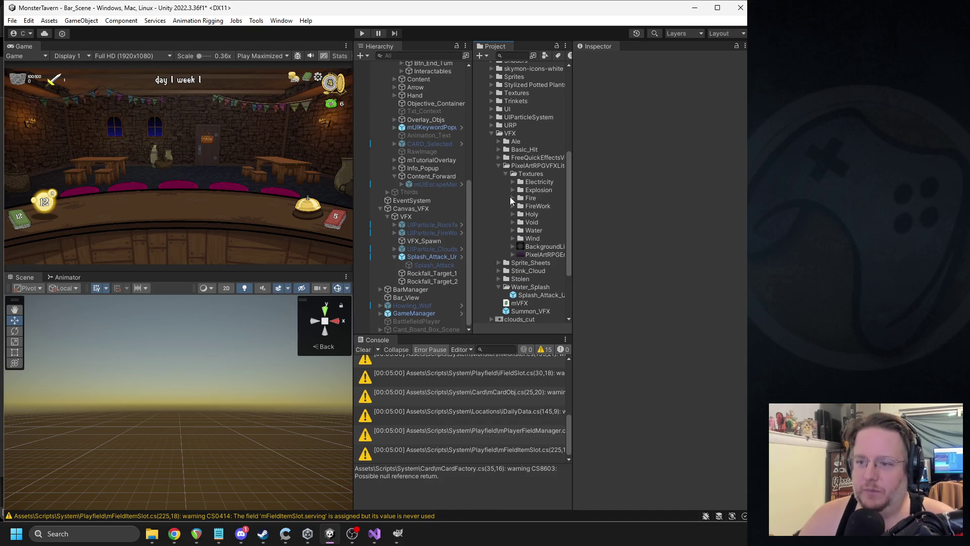
pyautogui.click(513, 230)
# - Assign the WaterWave texture as Splash_Attack_Under's particle sprite and preview it
pyautogui.click(521, 238)
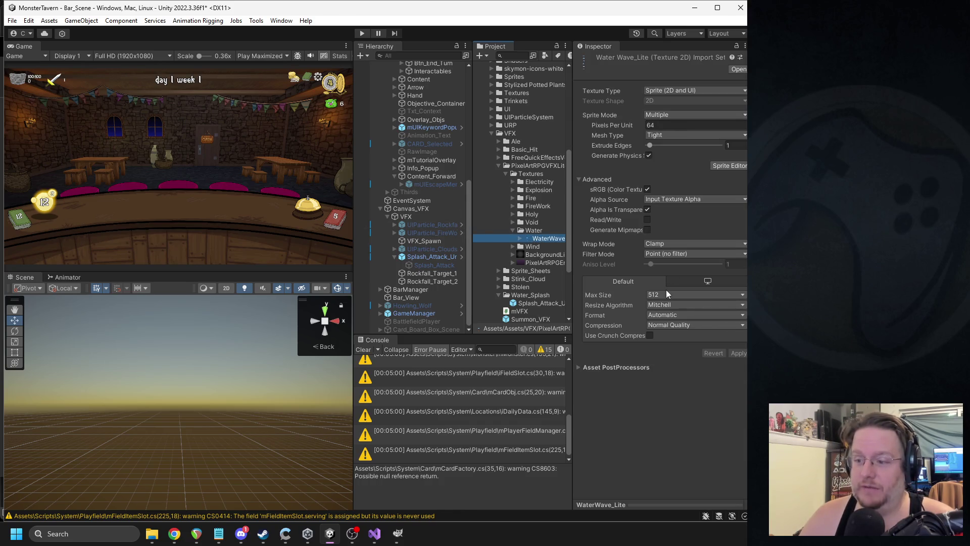
pyautogui.click(432, 258)
pyautogui.moveTo(534, 240); pyautogui.dragTo(677, 235)
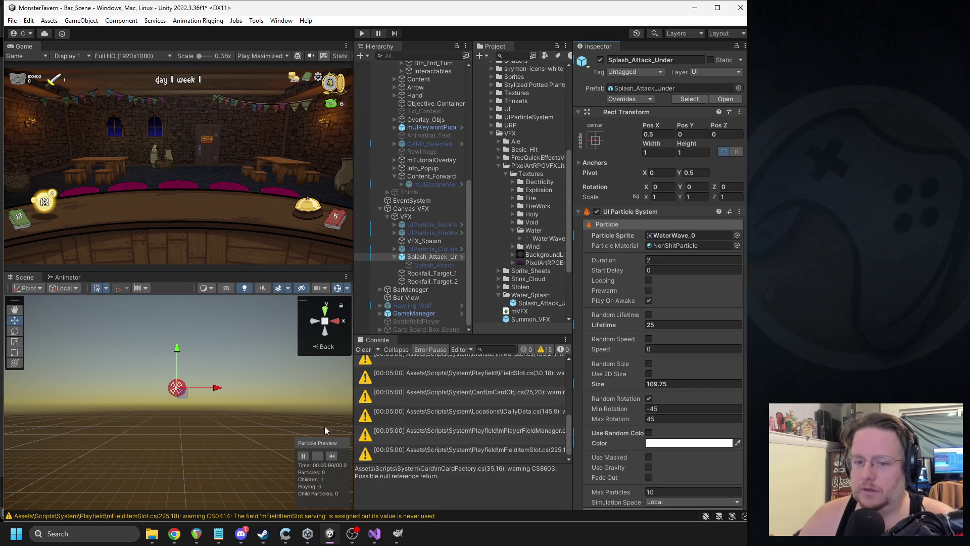
pyautogui.click(332, 456)
pyautogui.click(334, 407)
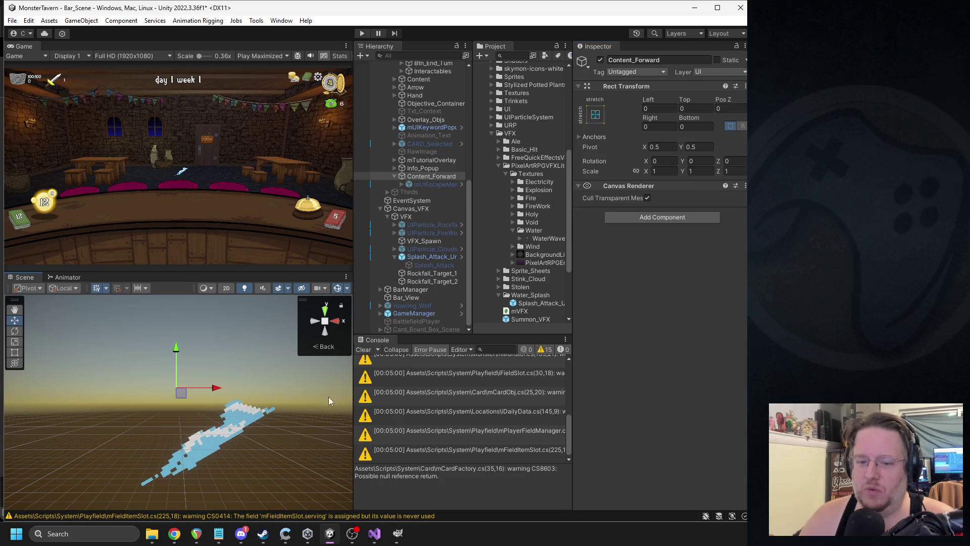
pyautogui.click(278, 371)
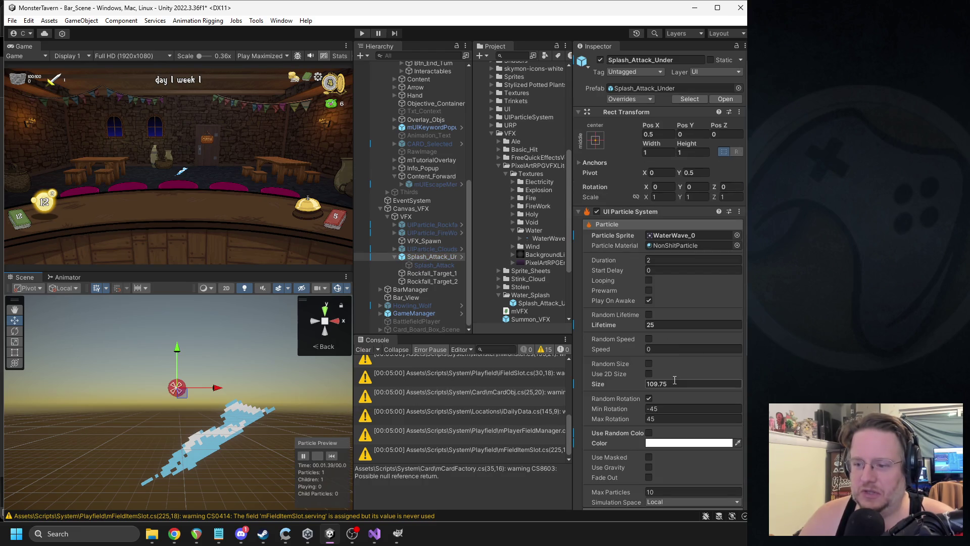
# - Turn off random rotation and set lifetime 0.7, duration 1, and rotation 0
pyautogui.click(649, 399)
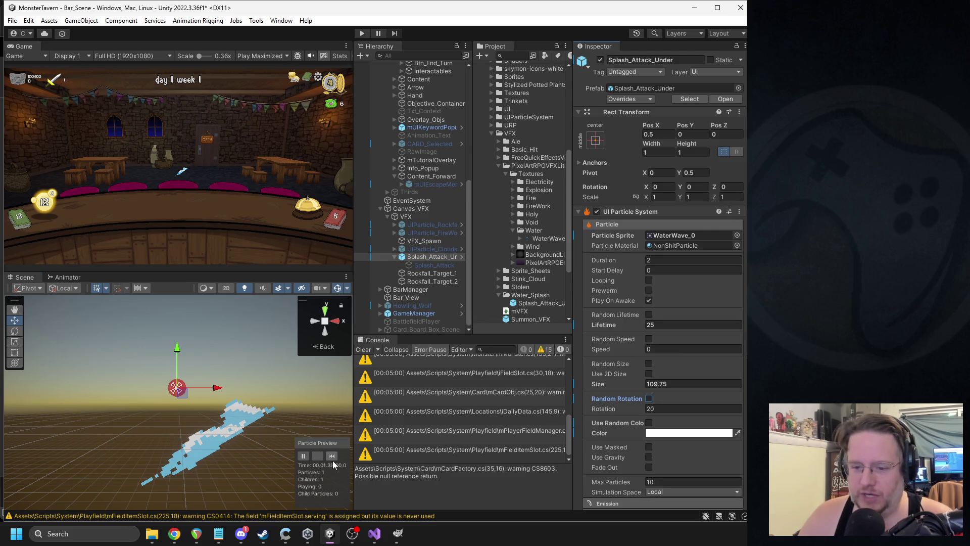
pyautogui.click(701, 324)
pyautogui.write('.')
pyautogui.write('0.7')
pyautogui.click(702, 260)
pyautogui.write('1')
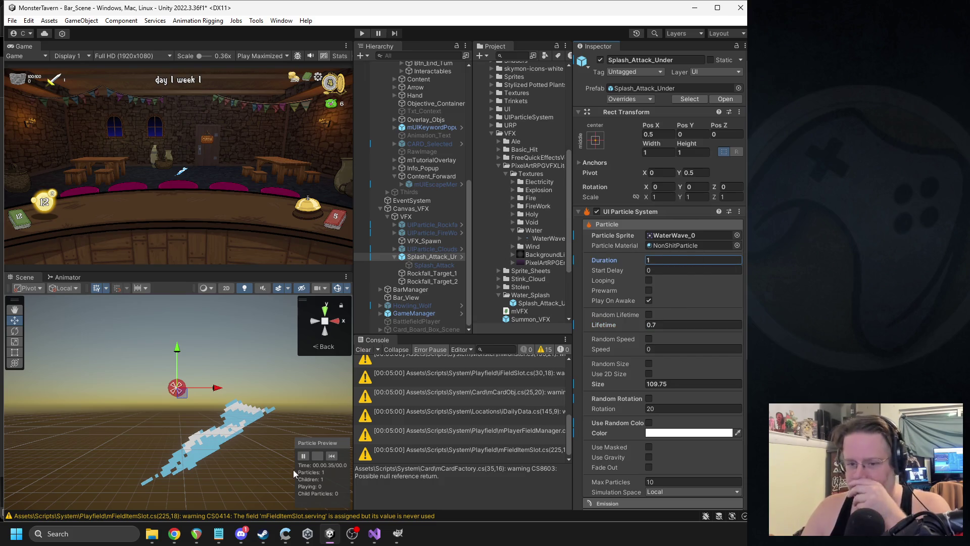
pyautogui.click(332, 456)
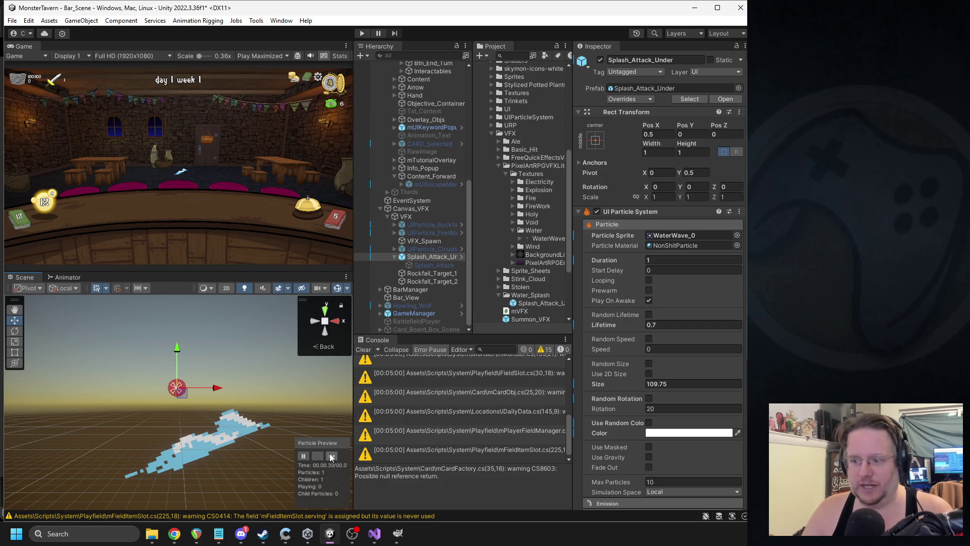
pyautogui.click(661, 410)
pyautogui.write('0')
pyautogui.click(332, 456)
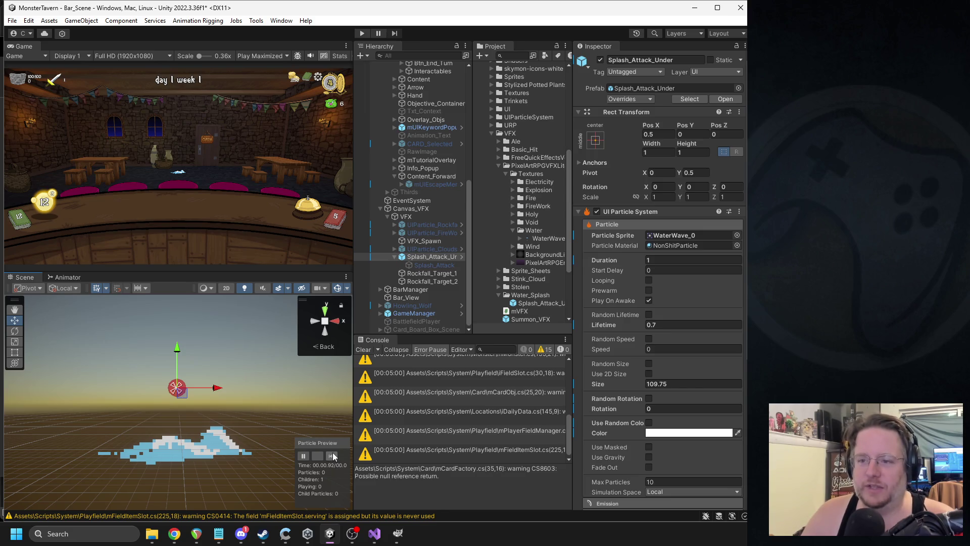
# - Dismiss the Asset Store's added-to-assets notice and locate the particle sprite in the project
pyautogui.moveTo(174, 533)
pyautogui.click(210, 490)
pyautogui.click(338, 386)
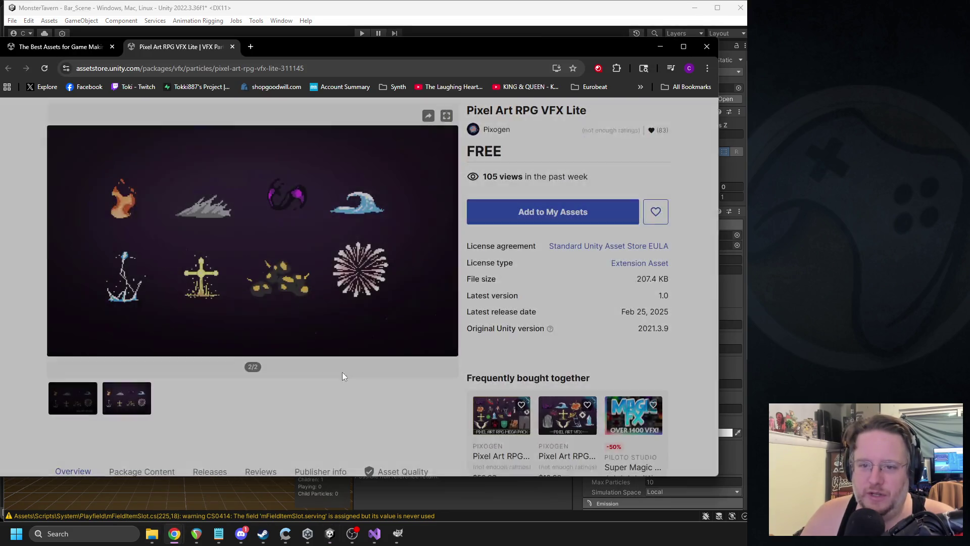
pyautogui.click(660, 47)
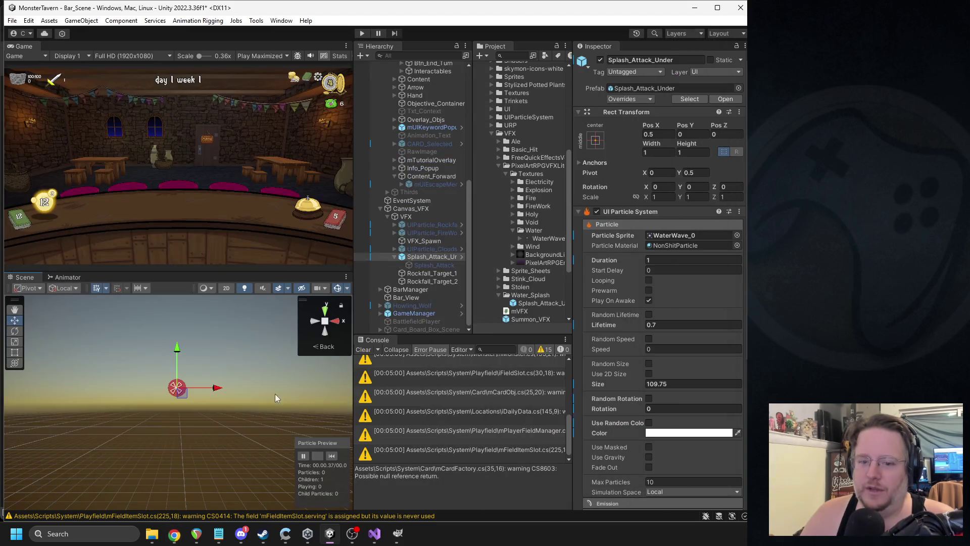
pyautogui.click(667, 235)
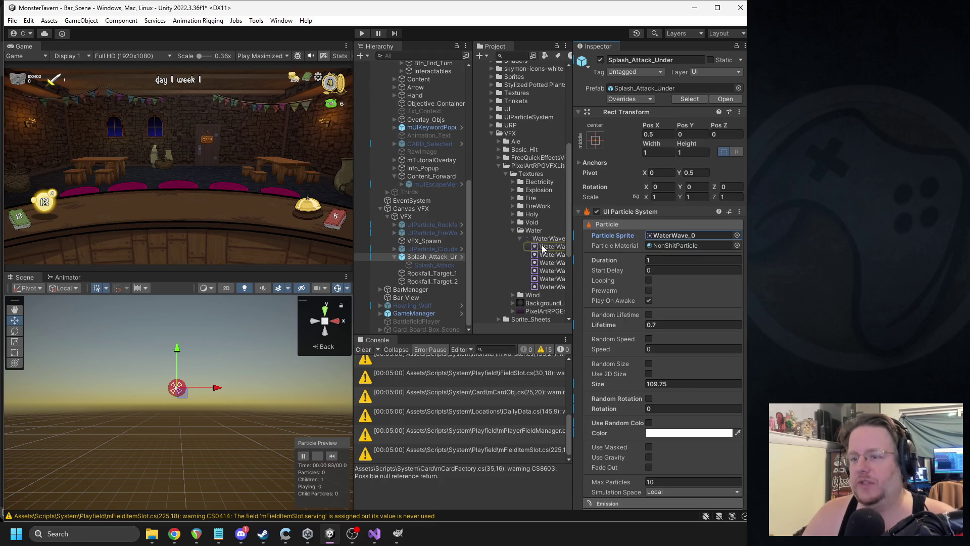
# - Enable texture sheet animation, then check the WaterWave sheet in Paint and close it
pyautogui.scroll(-5, 661, 279)
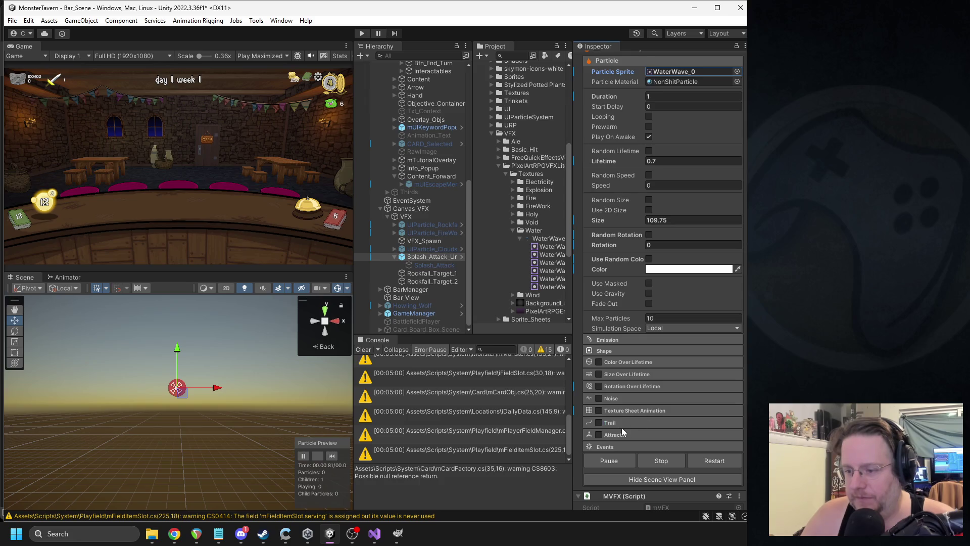
pyautogui.click(599, 410)
pyautogui.click(623, 410)
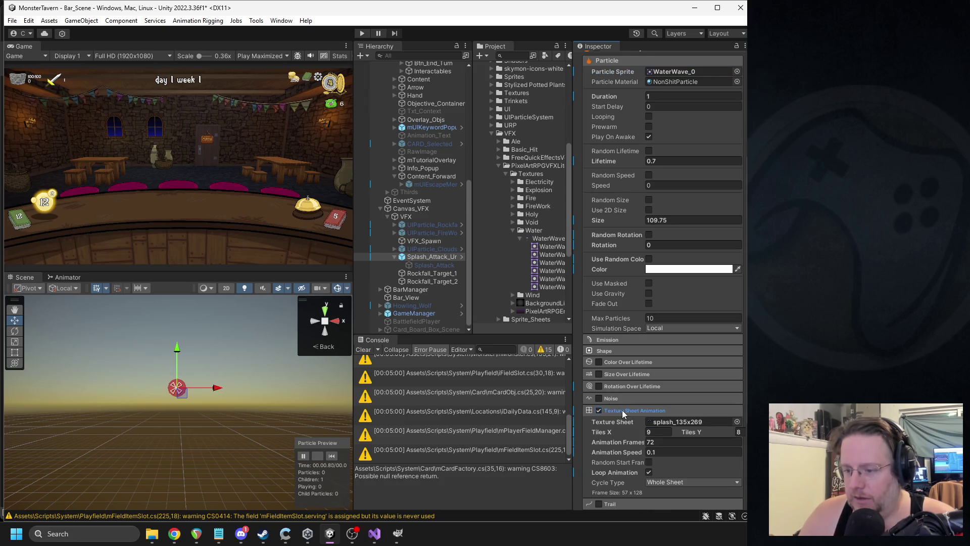
pyautogui.click(672, 422)
pyautogui.doubleClick(551, 238)
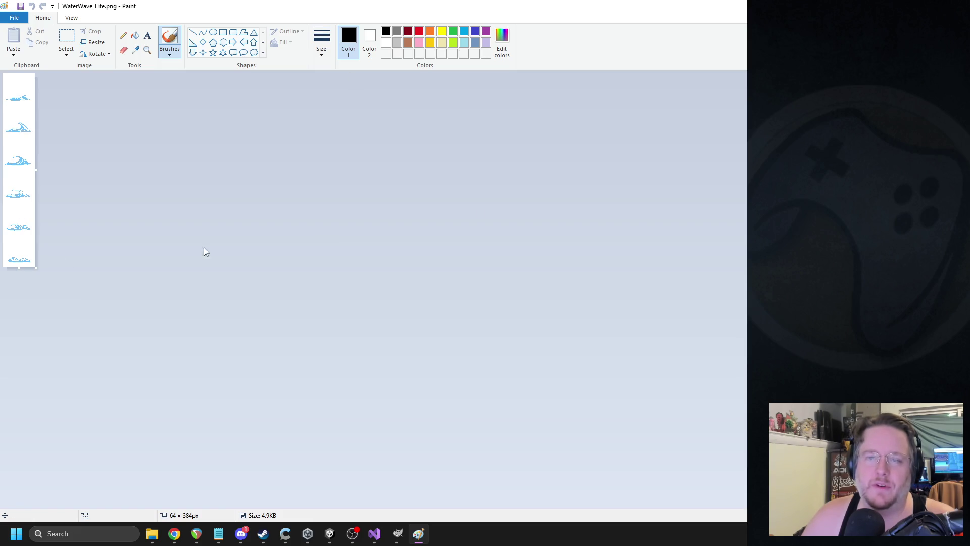
pyautogui.hotkey('alt', 'F4')
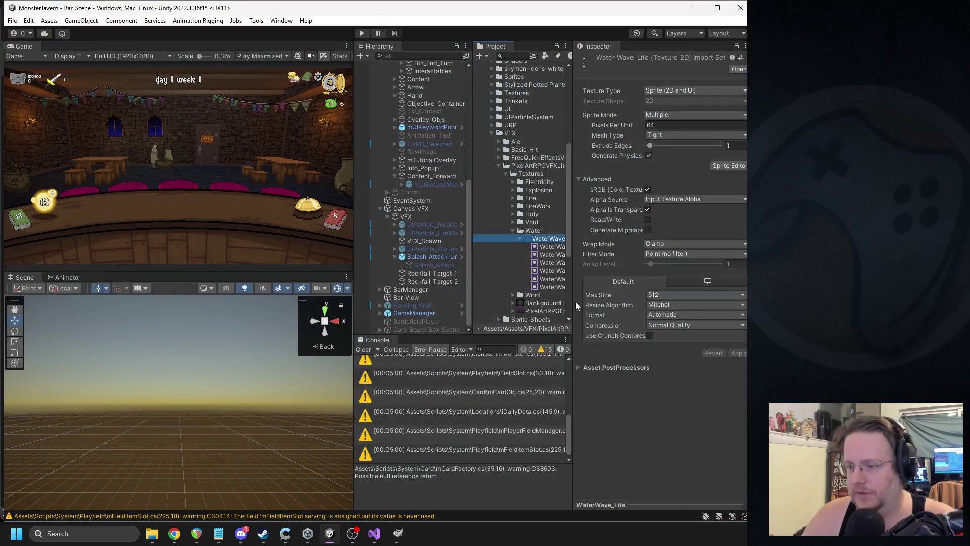
# - Set Splash_Attack_Under's texture sheet animation tiles to X 1 and Y 6
pyautogui.click(433, 261)
pyautogui.scroll(-3, 673, 376)
pyautogui.scroll(-4, 666, 262)
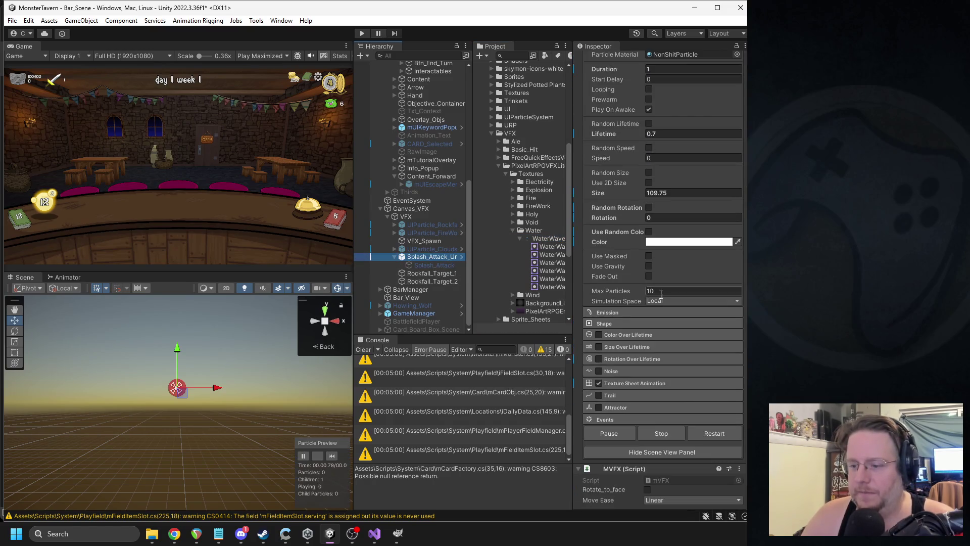
pyautogui.click(657, 384)
pyautogui.scroll(-2, 686, 339)
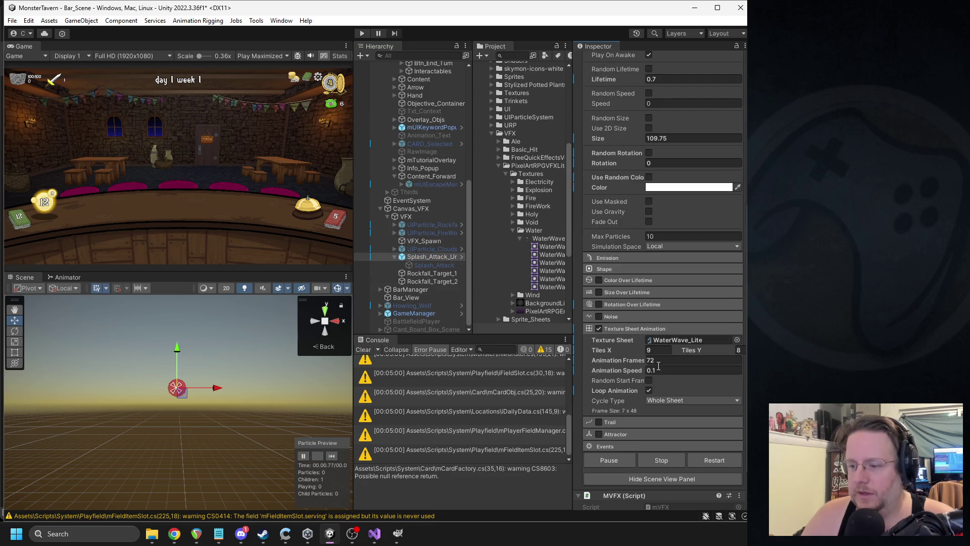
pyautogui.click(671, 360)
pyautogui.click(657, 350)
pyautogui.write('1')
pyautogui.click(739, 350)
pyautogui.write('6')
pyautogui.click(681, 370)
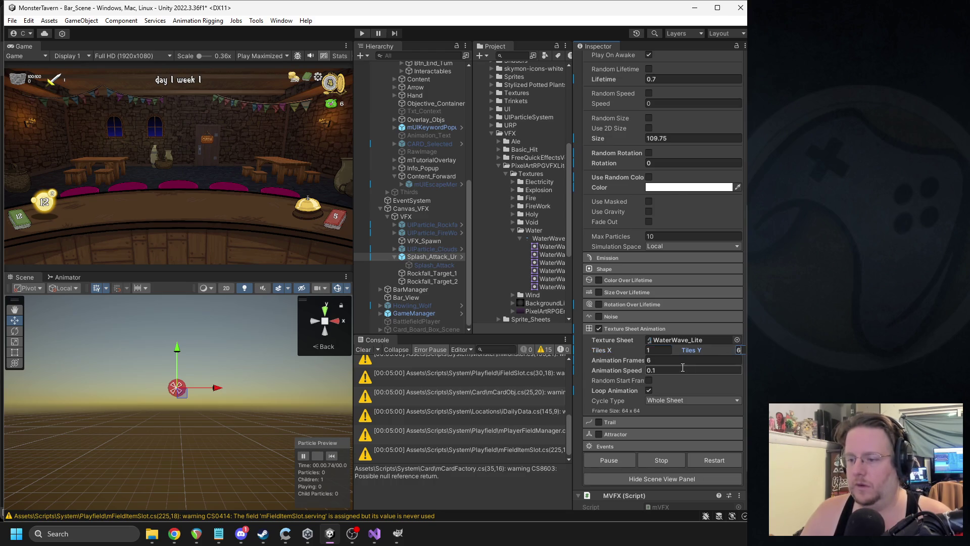
# - Replay the particle preview repeatedly to check the six-frame wave animation
pyautogui.click(332, 456)
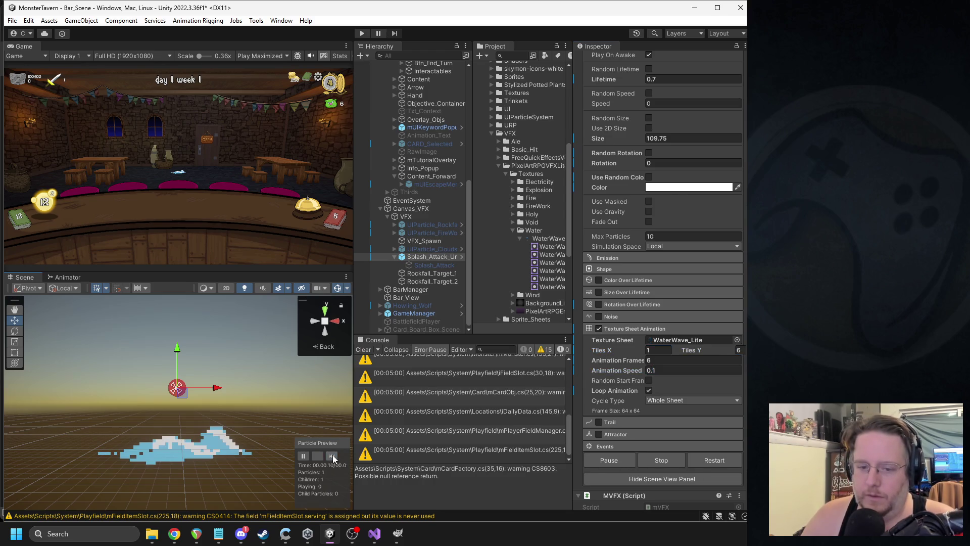
pyautogui.click(333, 457)
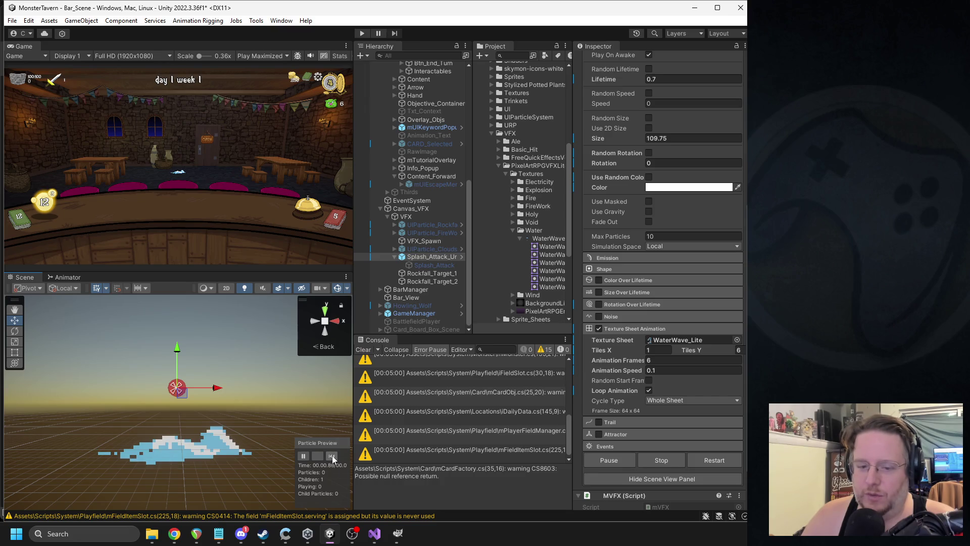
pyautogui.click(333, 457)
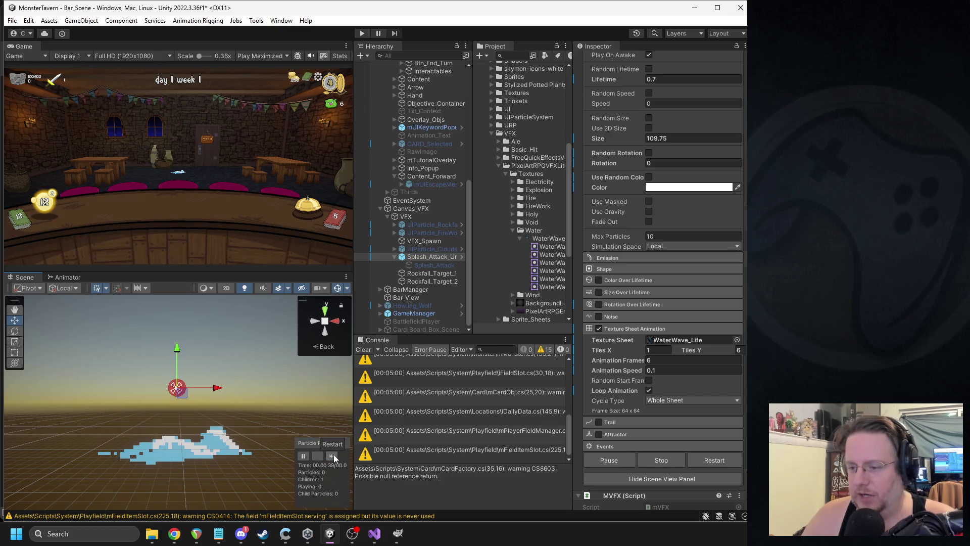
pyautogui.click(333, 457)
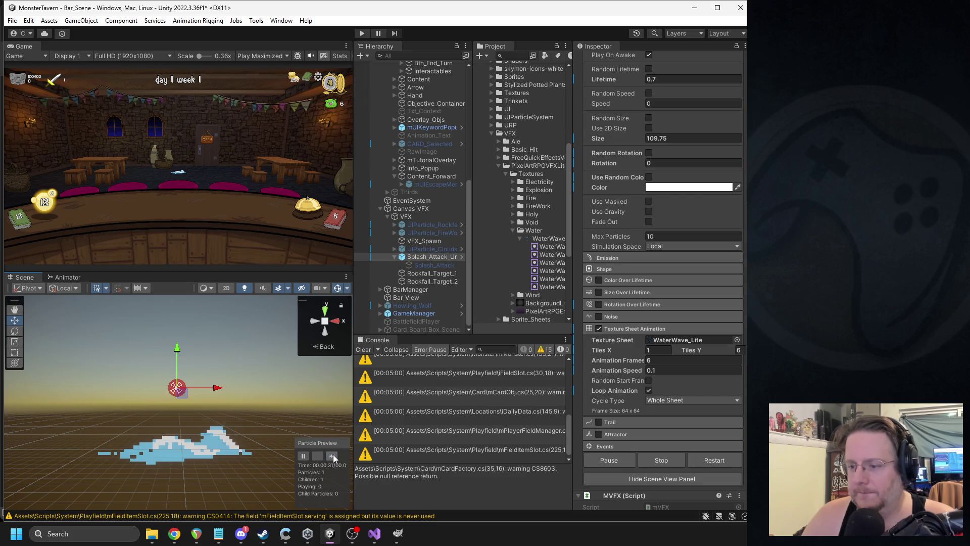
pyautogui.click(333, 457)
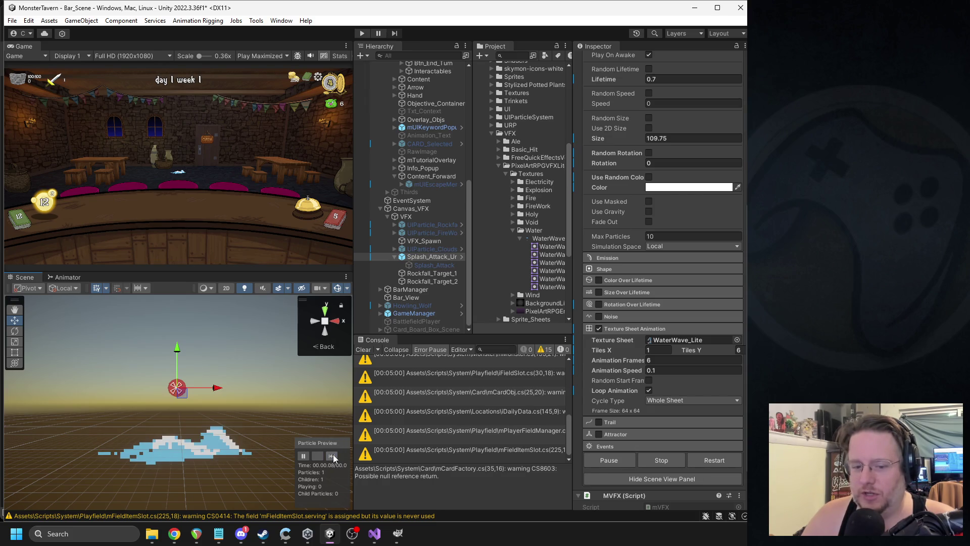
pyautogui.click(332, 457)
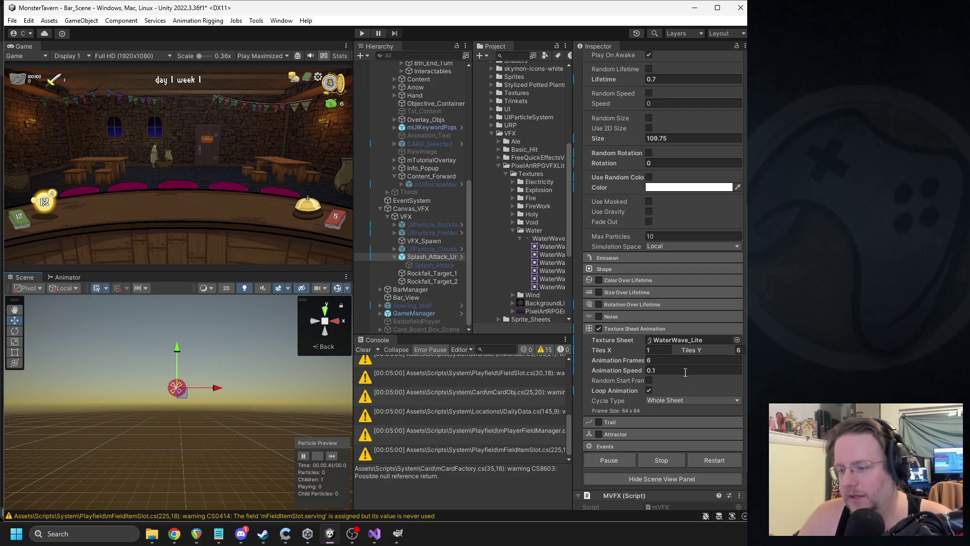
# - Inspect the WaterWave_Lite sheet's frame slices in the Sprite Editor, then reselect Splash_Attack_Under
pyautogui.click(677, 339)
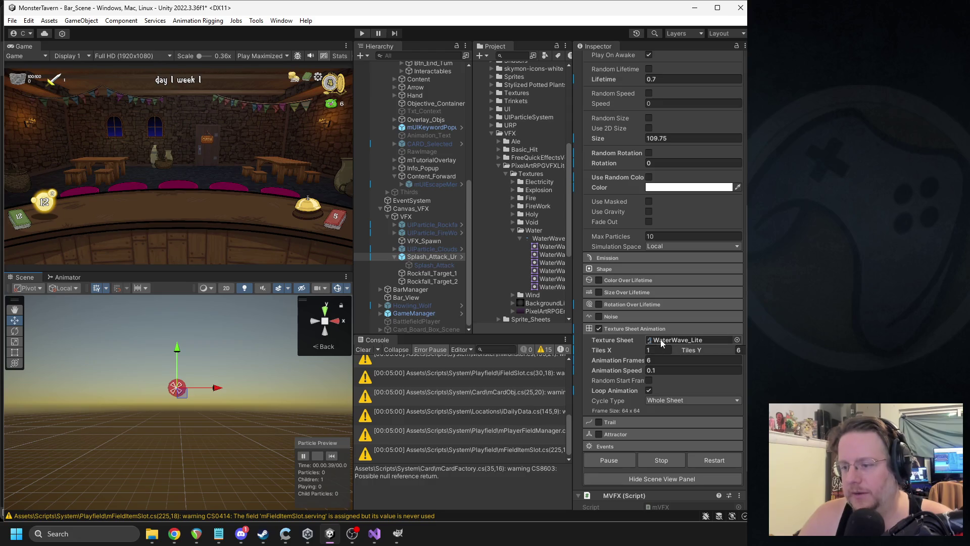
pyautogui.click(539, 241)
pyautogui.doubleClick(538, 242)
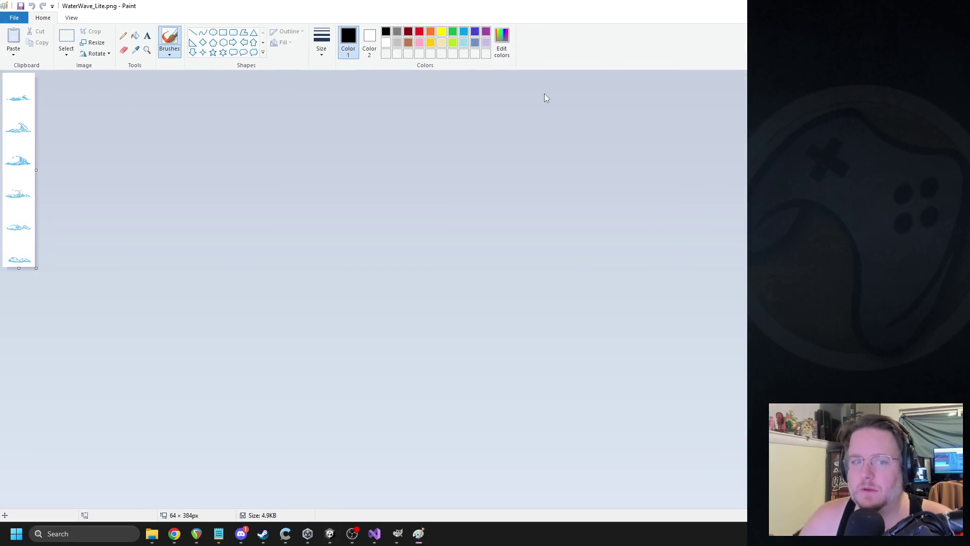
pyautogui.hotkey('alt', 'Tab')
pyautogui.click(729, 165)
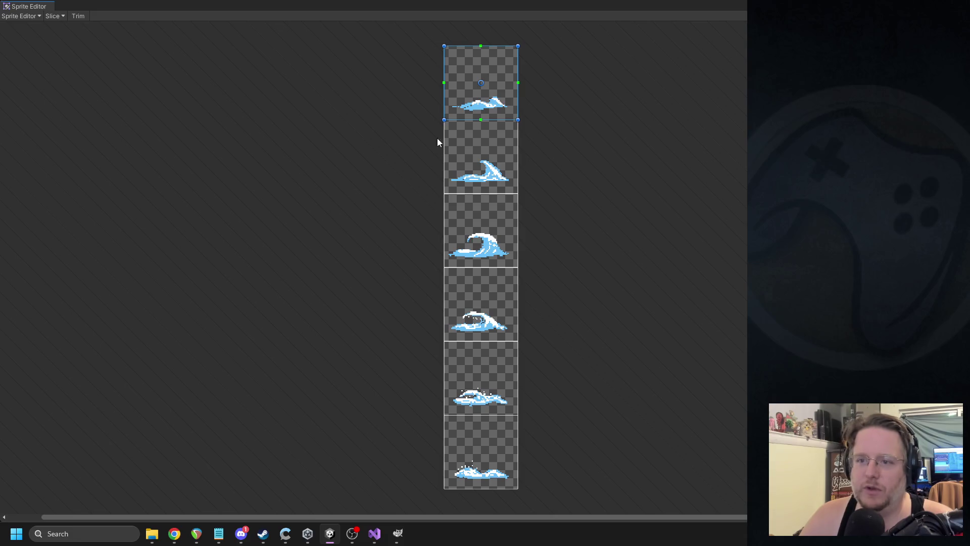
pyautogui.click(465, 208)
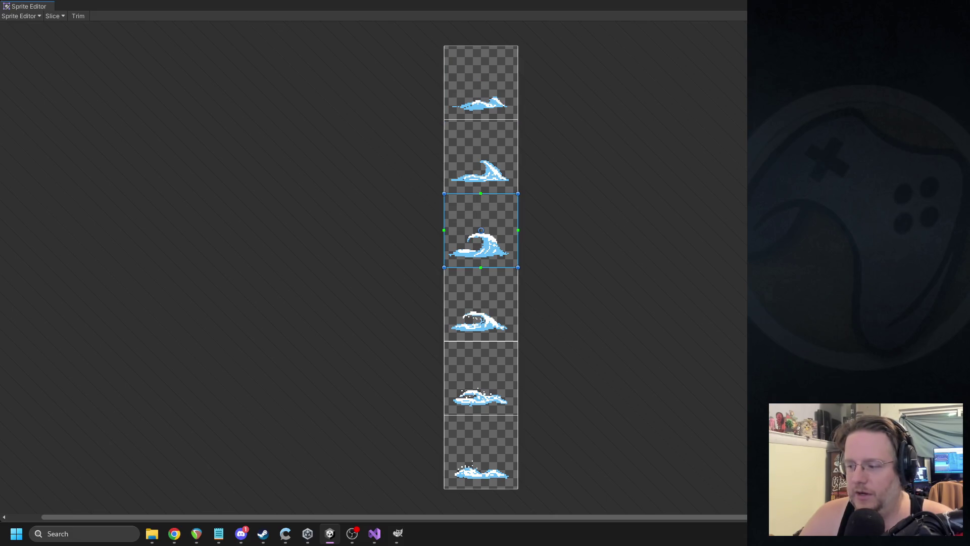
pyautogui.hotkey('alt', 'Tab')
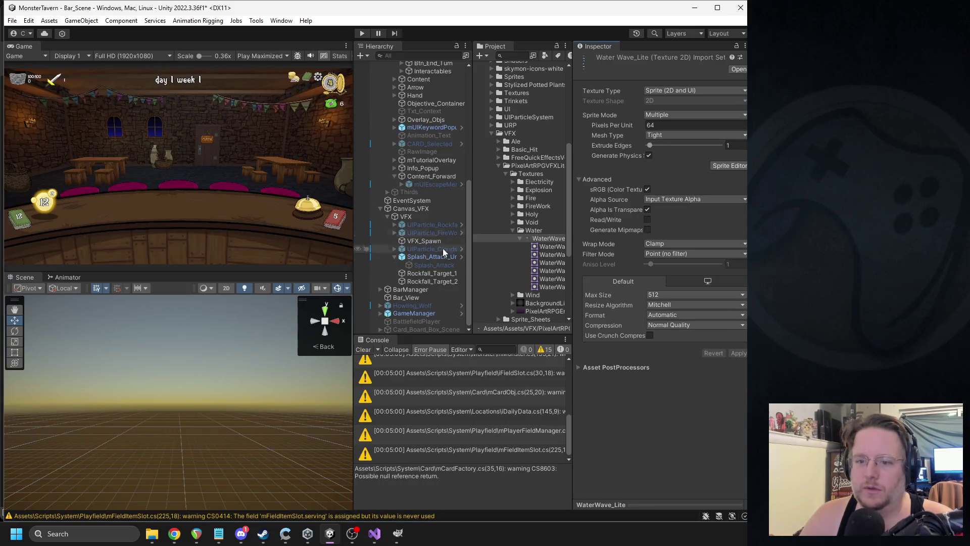
pyautogui.click(432, 256)
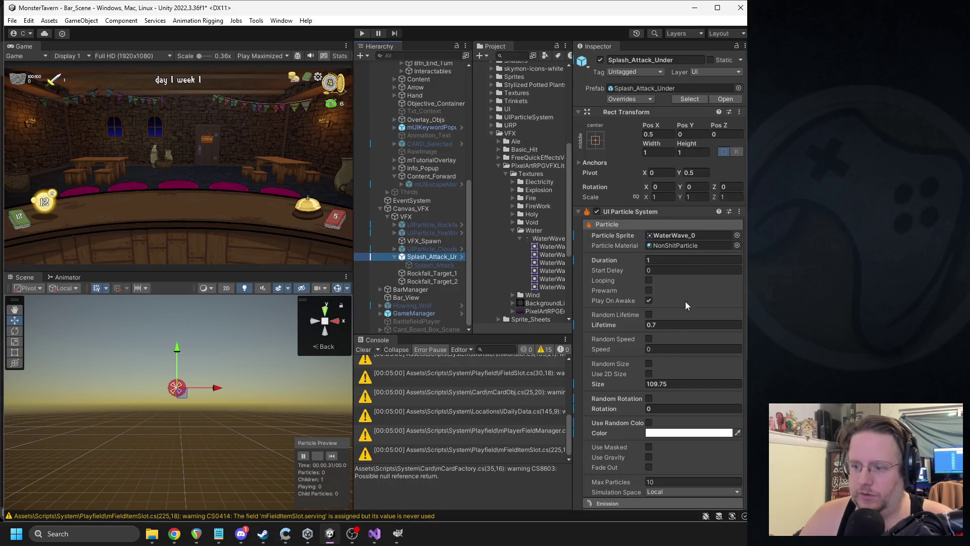
# - Try particle sizes 64 and 128, then settle on 256 and replay the preview
pyautogui.click(663, 383)
pyautogui.write('64')
pyautogui.click(331, 456)
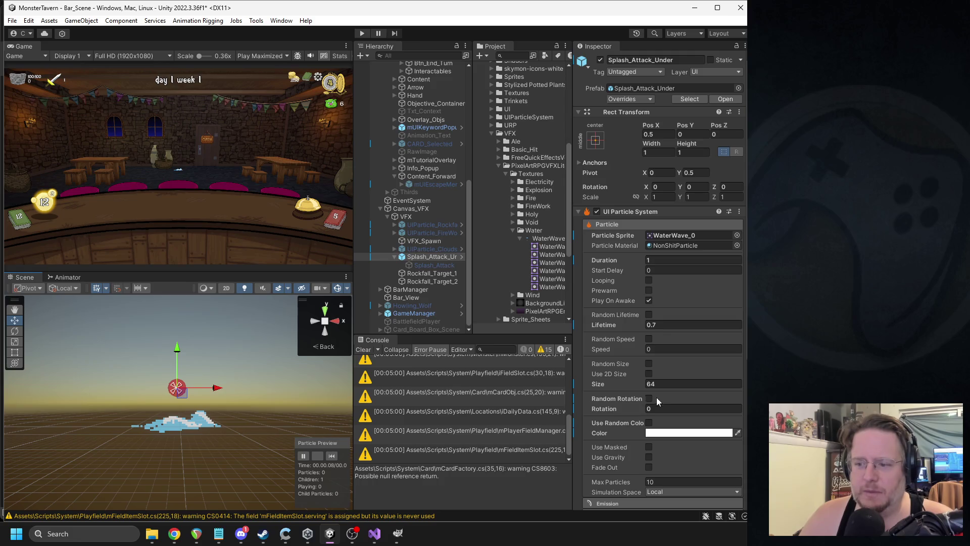
pyautogui.click(661, 384)
pyautogui.write('128')
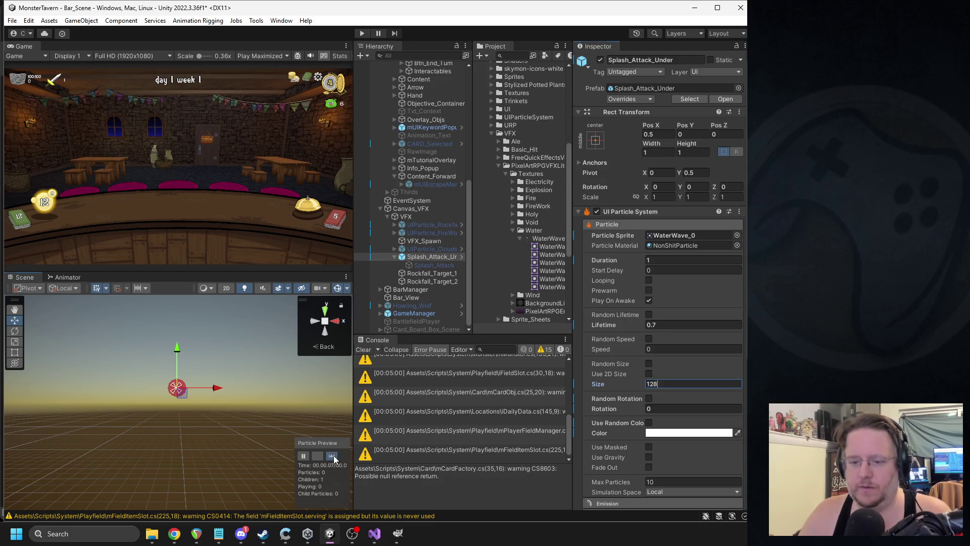
pyautogui.click(332, 456)
pyautogui.press('Return')
pyautogui.write('256')
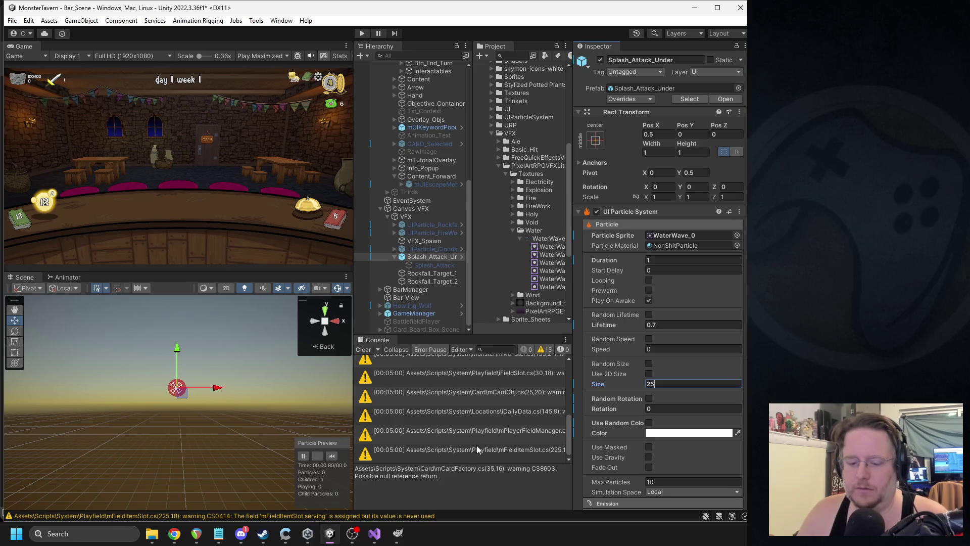
pyautogui.click(342, 460)
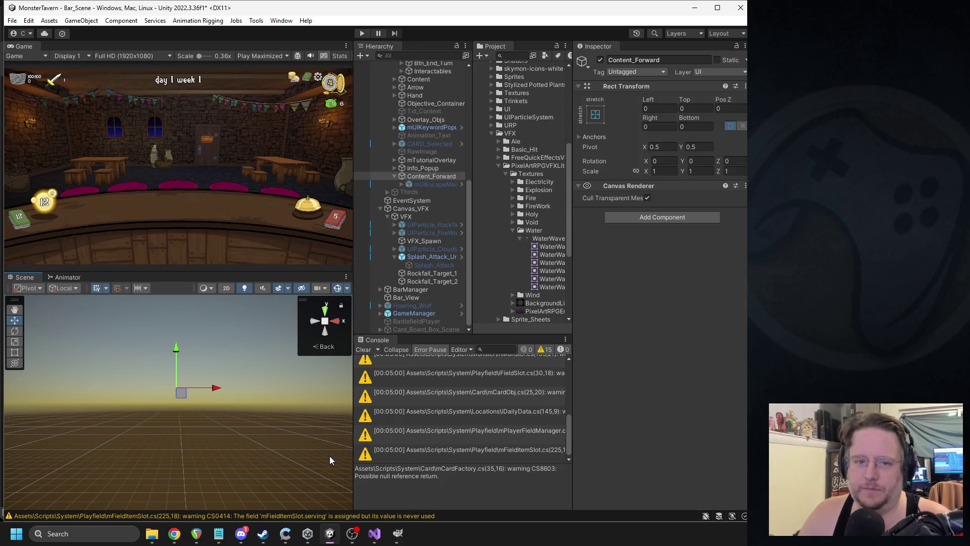
pyautogui.click(424, 257)
pyautogui.click(333, 457)
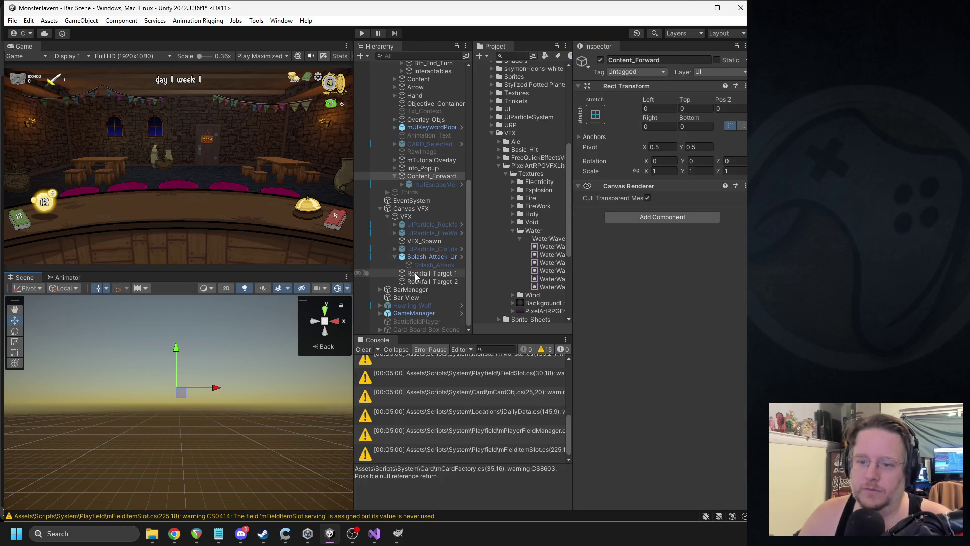
pyautogui.click(416, 258)
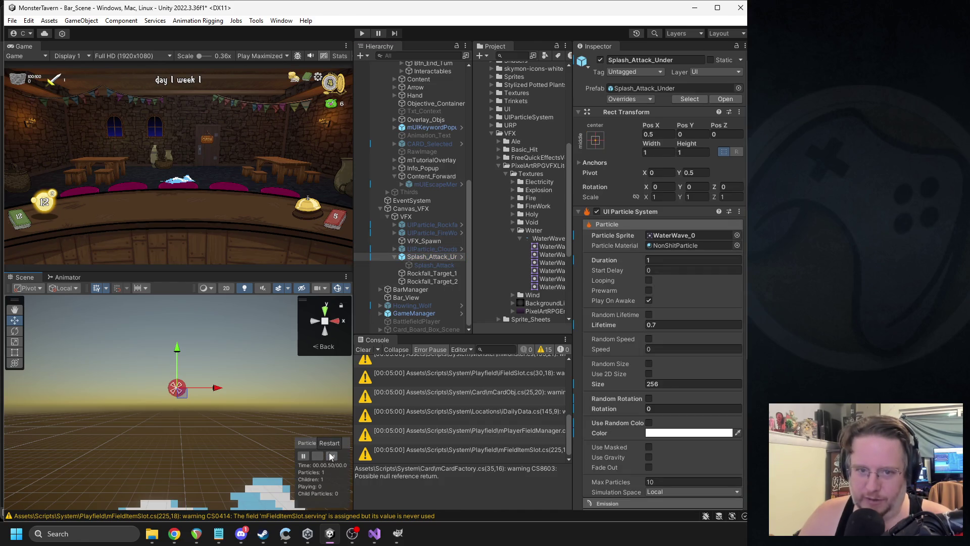
# - Set the splash wave's Texture Sheet Animation speed to 1 and replay the preview
pyautogui.scroll(-7, 657, 299)
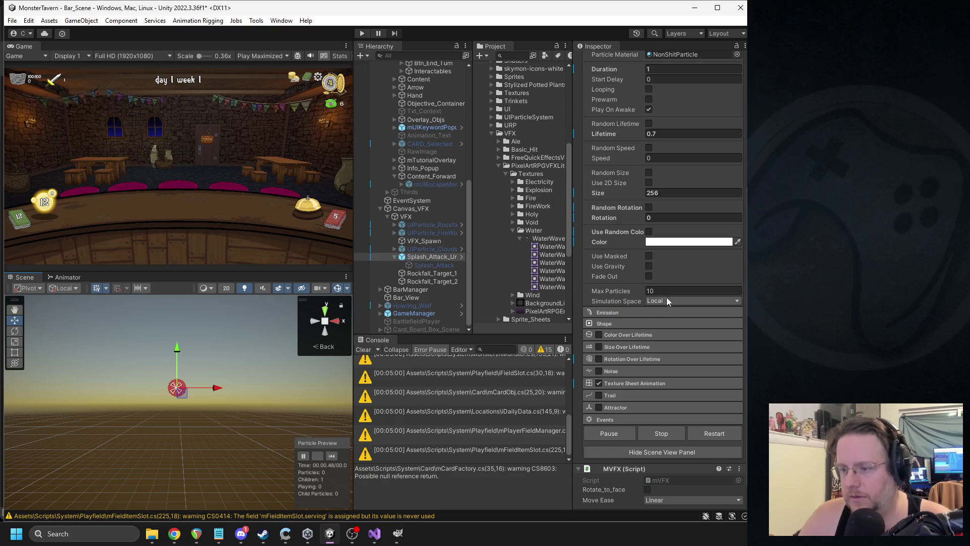
pyautogui.click(627, 312)
pyautogui.click(627, 312)
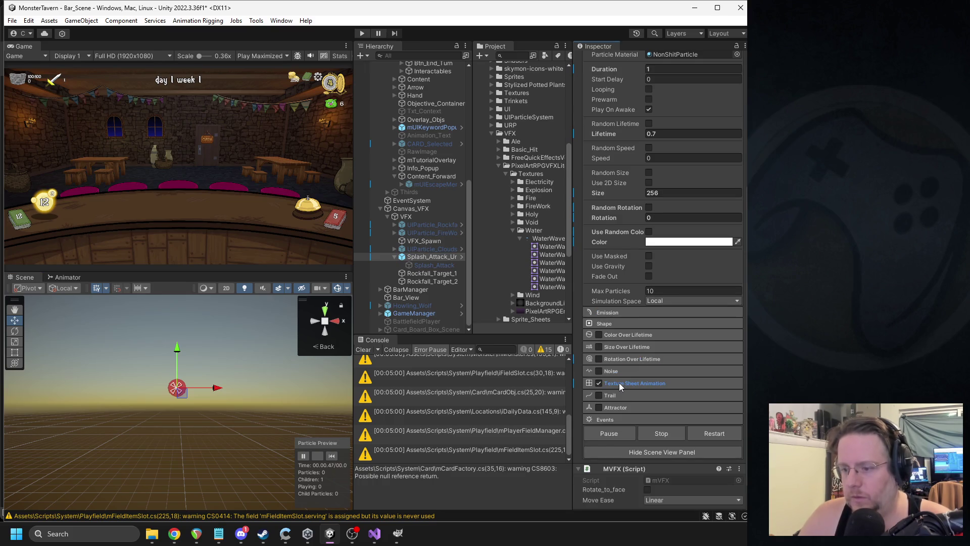
pyautogui.click(642, 383)
pyautogui.scroll(-1, 664, 368)
pyautogui.scroll(-1, 664, 368)
pyautogui.click(663, 367)
pyautogui.write('1')
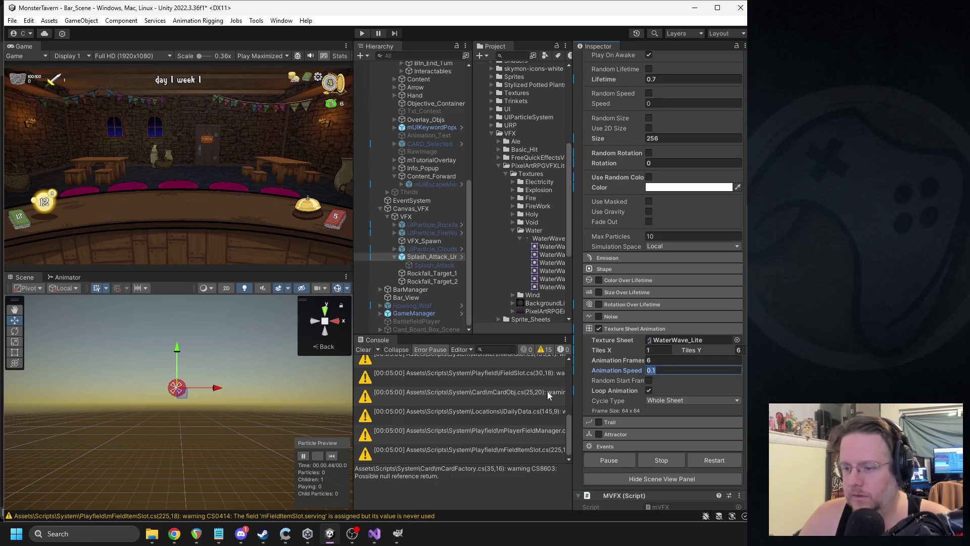
pyautogui.click(332, 457)
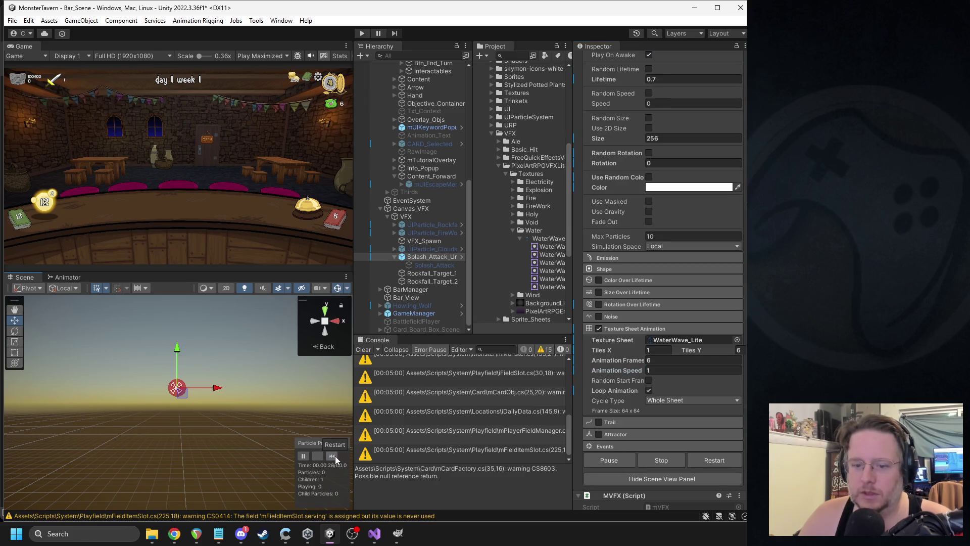
# - Change the sheet's Cycle Type to Single Column and replay the particle preview
pyautogui.click(672, 401)
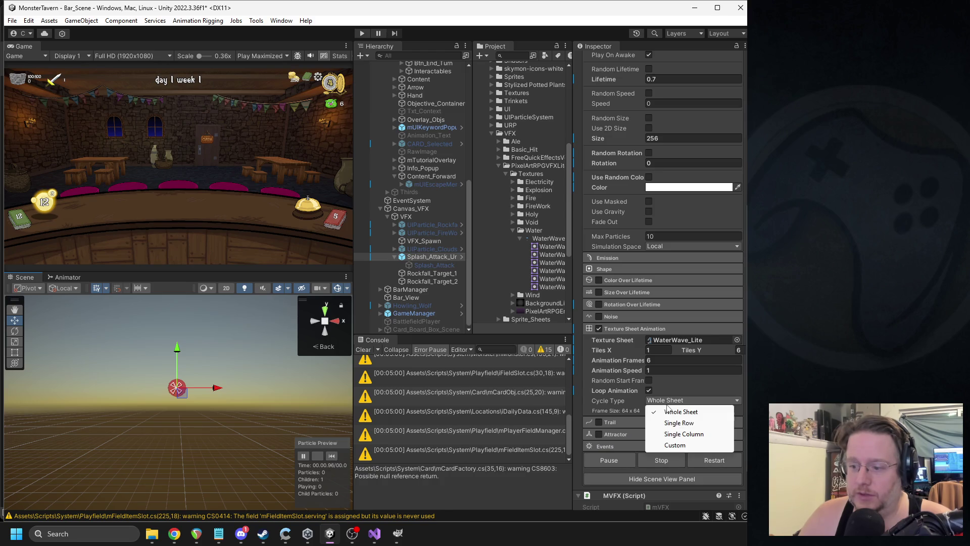
pyautogui.click(683, 434)
pyautogui.click(332, 457)
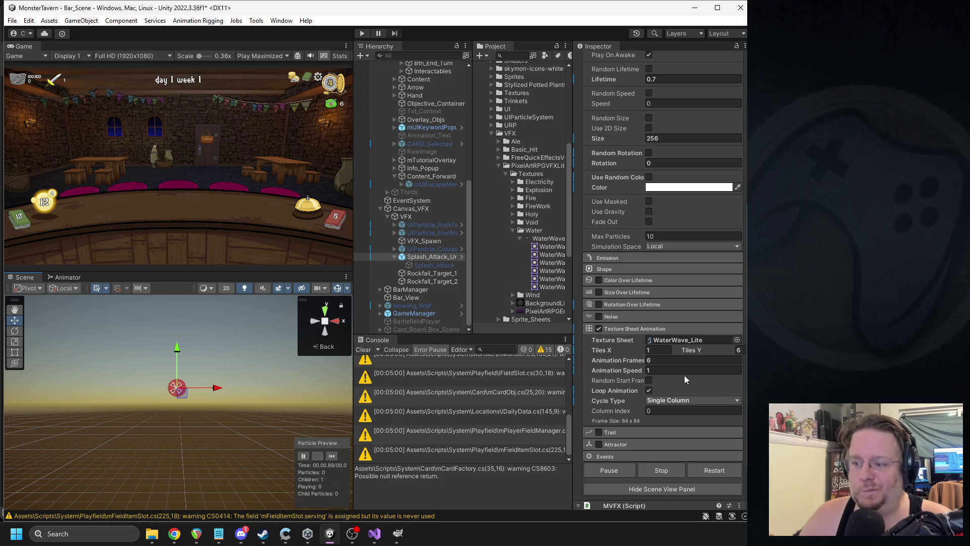
pyautogui.scroll(-2, 680, 380)
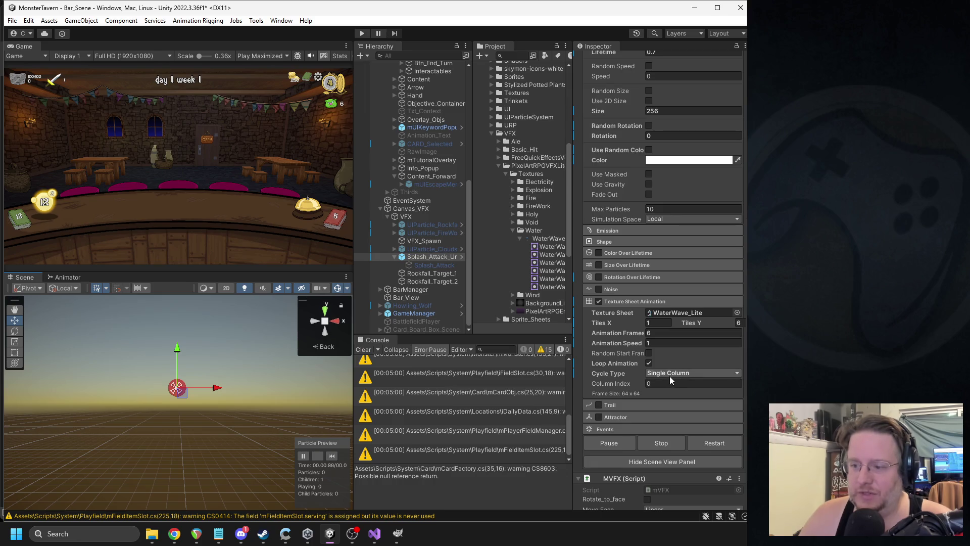
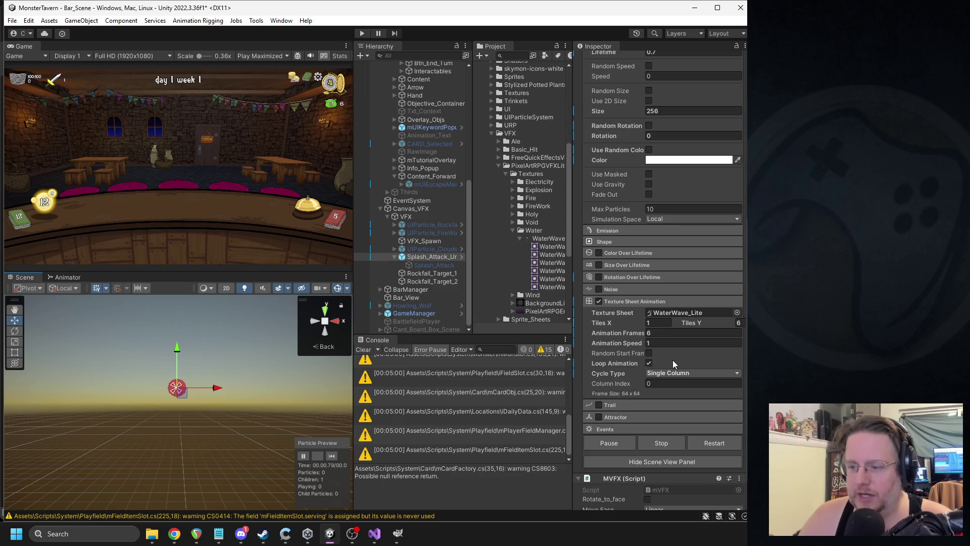
# - Set the splash's Texture Sheet Animation speed to 25 and replay the particle preview
pyautogui.scroll(5, 661, 309)
pyautogui.click(657, 124)
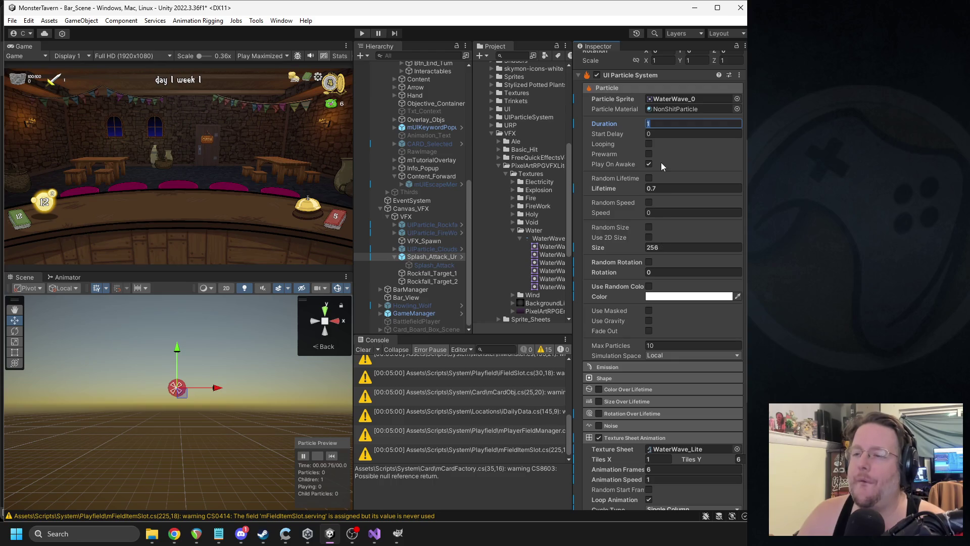
pyautogui.scroll(-5, 661, 263)
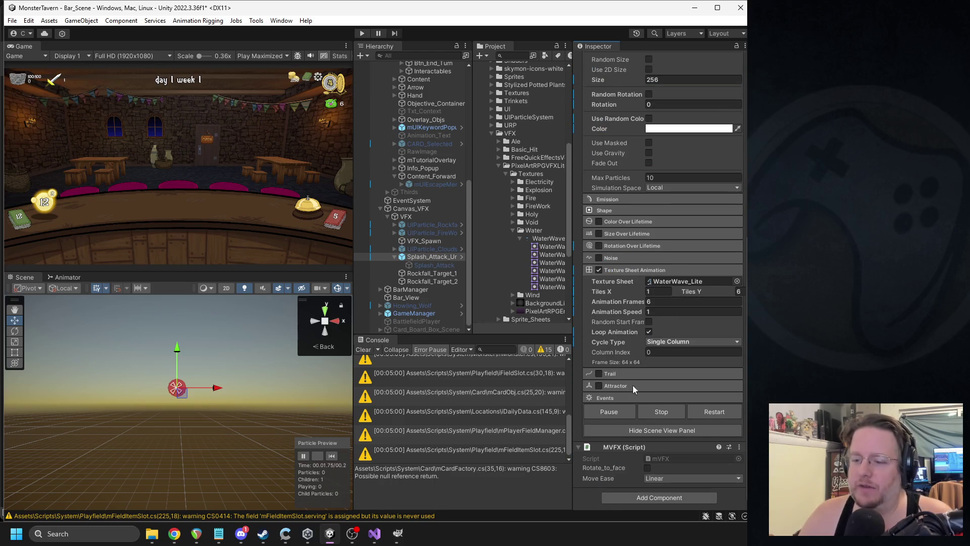
pyautogui.click(332, 457)
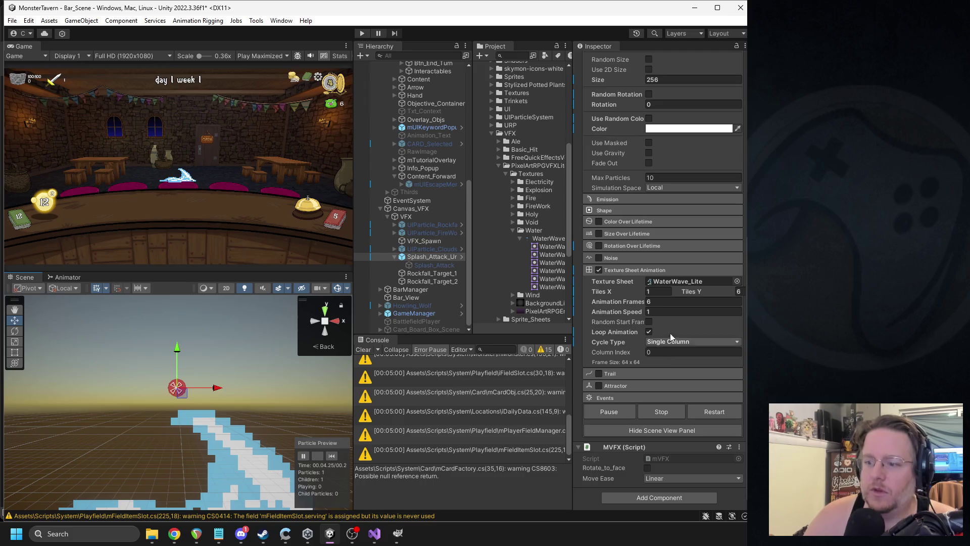
pyautogui.write('25')
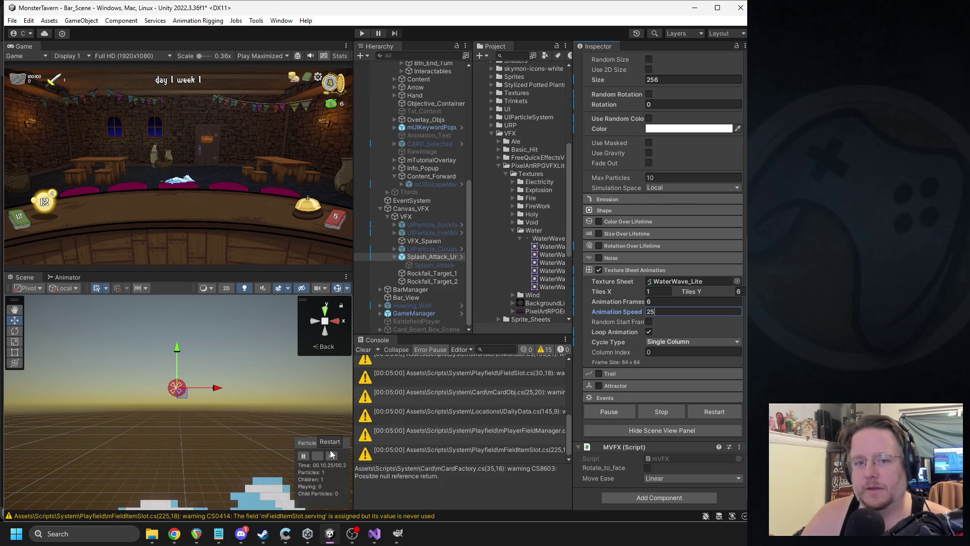
# - Set the splash particle's Duration and Lifetime to 1 and replay the preview
pyautogui.scroll(10, 671, 232)
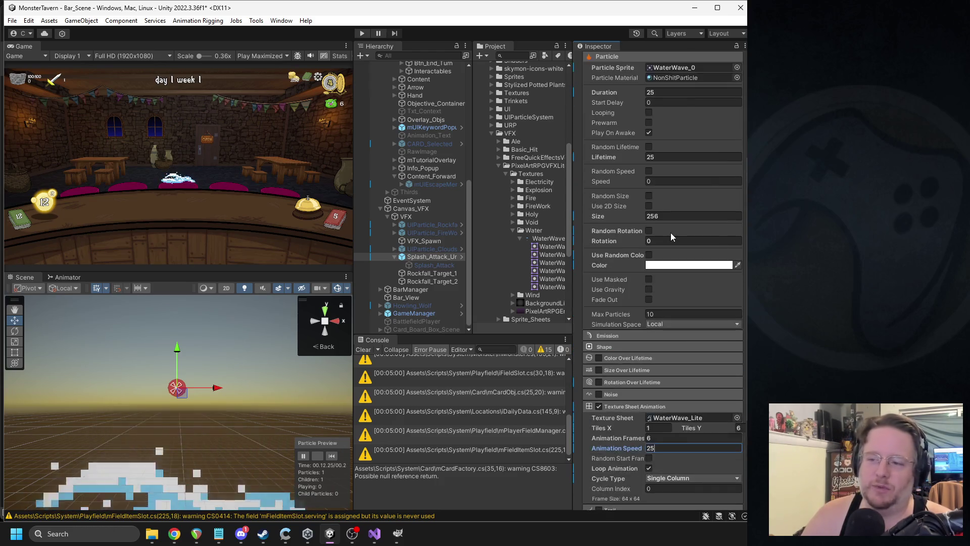
pyautogui.click(662, 202)
pyautogui.write('1')
pyautogui.click(664, 266)
pyautogui.write('1')
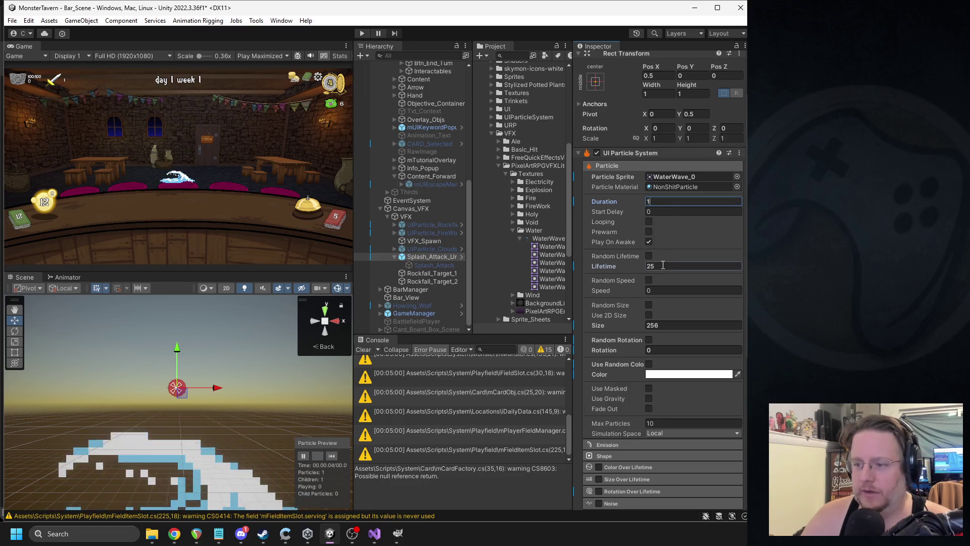
pyautogui.click(332, 456)
pyautogui.click(666, 264)
pyautogui.write('.5')
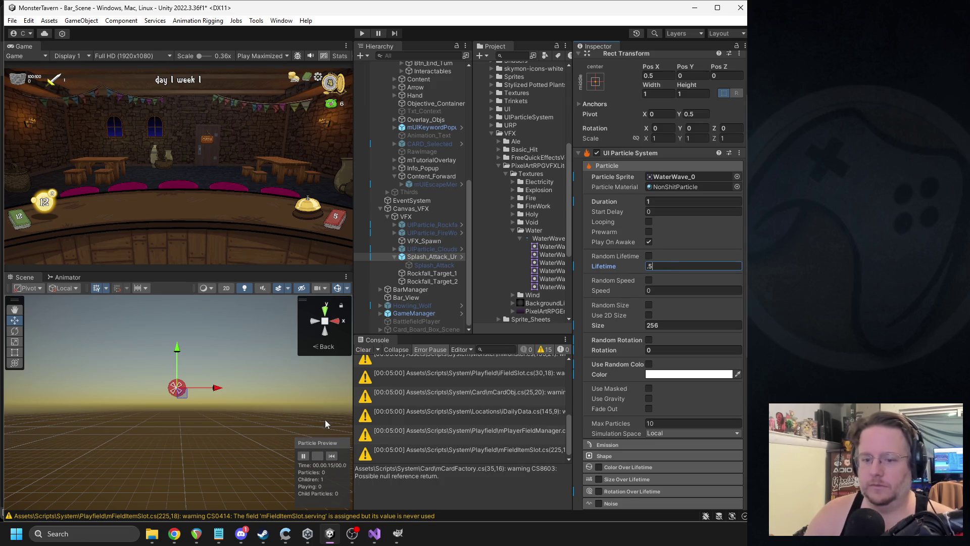
# - Change the splash Lifetime to 0.7 and Size to 325, replaying the preview
pyautogui.press('BackSpace')
pyautogui.write('7')
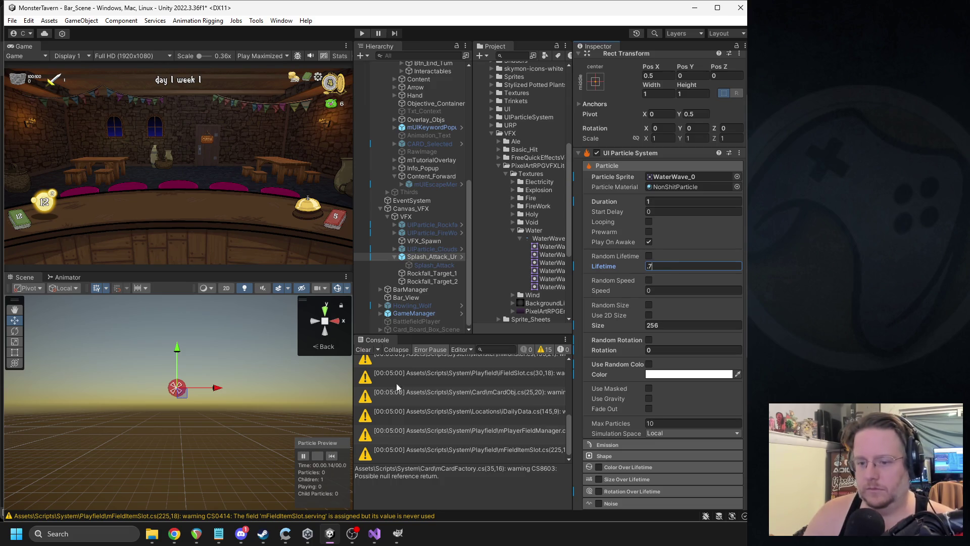
pyautogui.click(331, 456)
pyautogui.scroll(-3, 635, 334)
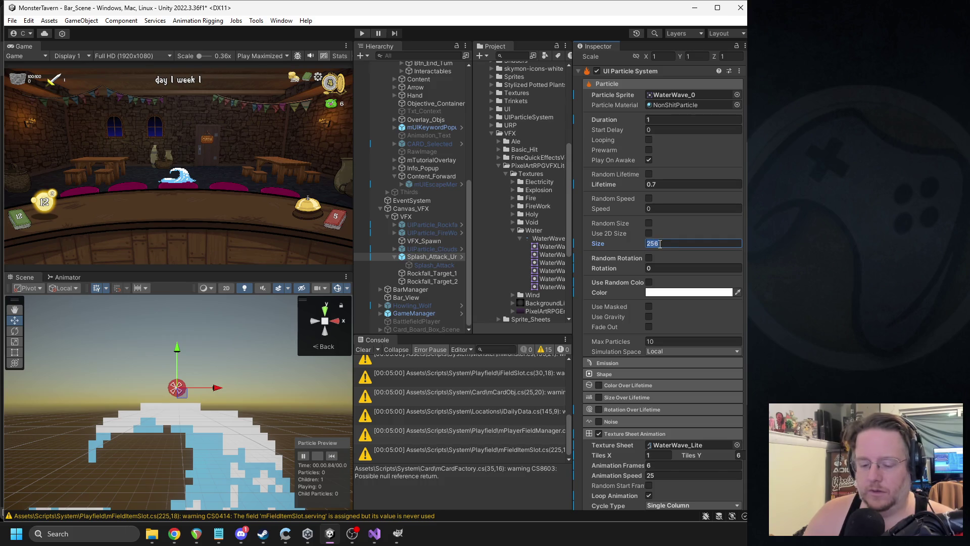
pyautogui.write('3')
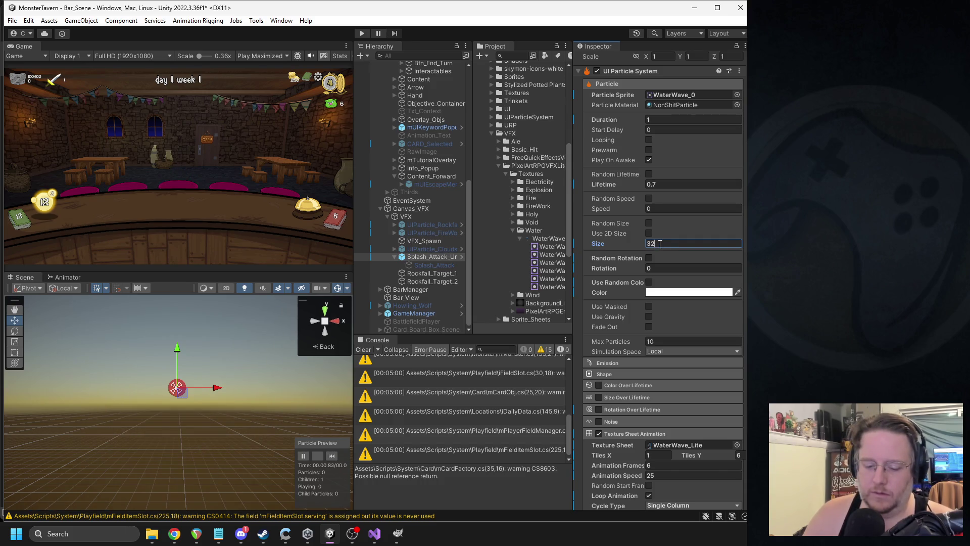
pyautogui.write('5')
pyautogui.click(332, 455)
# - Replay the splash several times, then turn off Loop Animation in Texture Sheet Animation
pyautogui.click(332, 457)
pyautogui.click(332, 457)
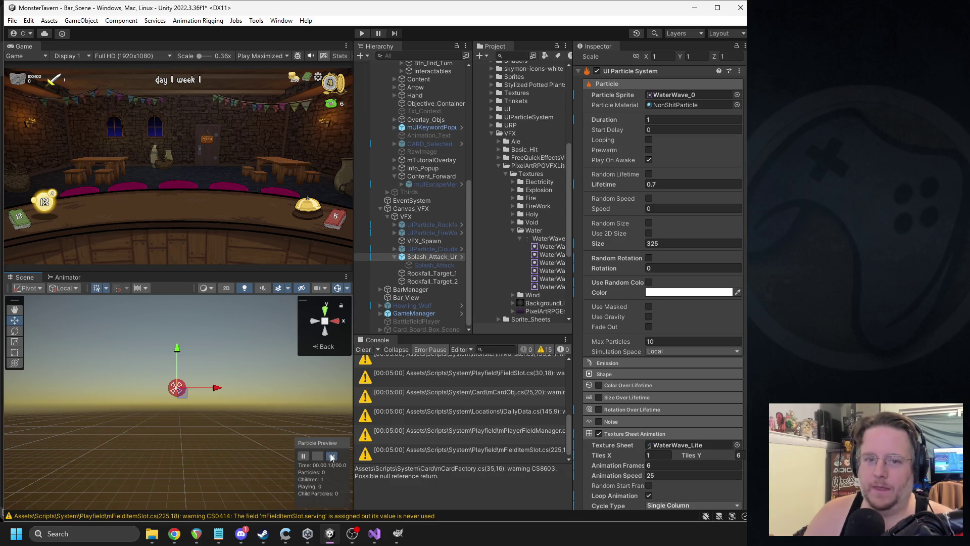
pyautogui.click(331, 457)
pyautogui.click(331, 457)
pyautogui.click(332, 456)
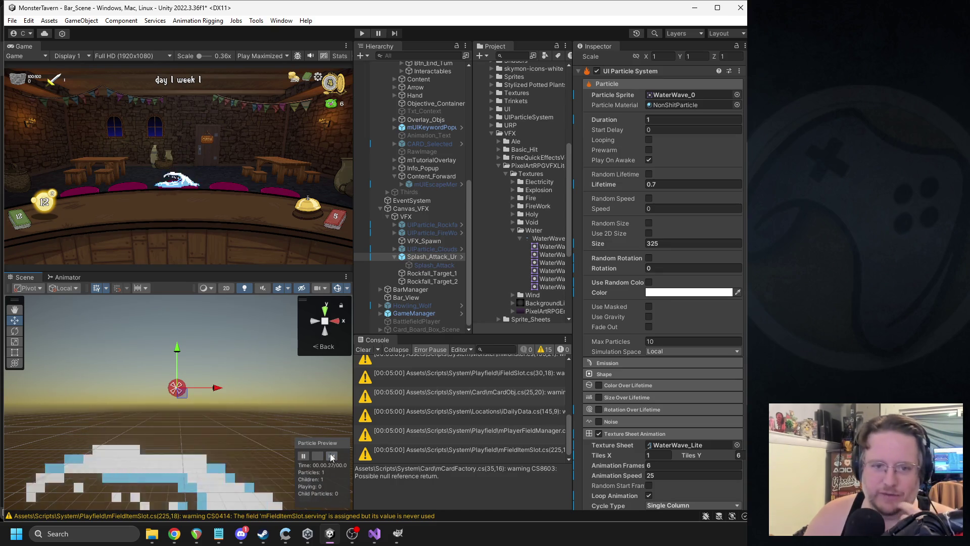
pyautogui.scroll(-5, 665, 316)
pyautogui.click(649, 331)
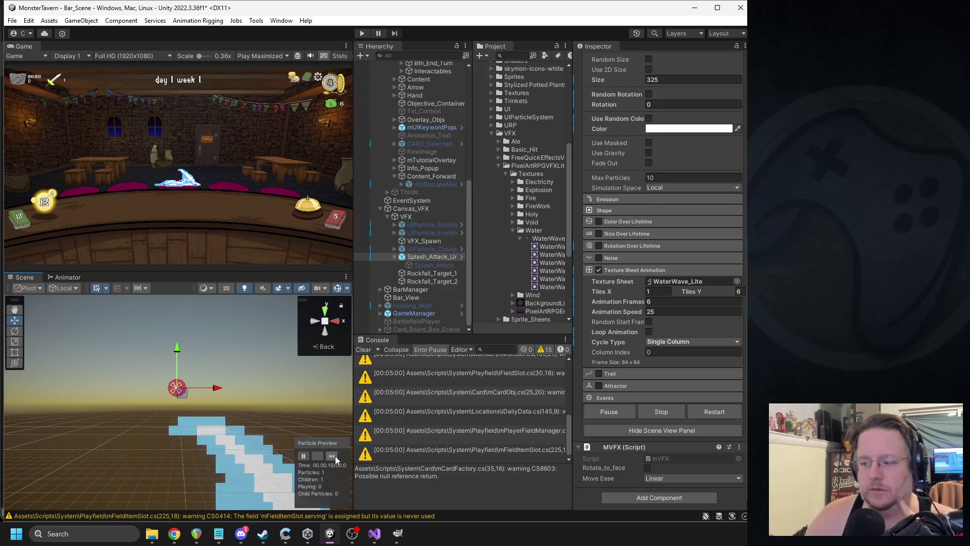
# - Set animation speed to 20, enable Size Over Lifetime, and replay the splash preview
pyautogui.click(671, 313)
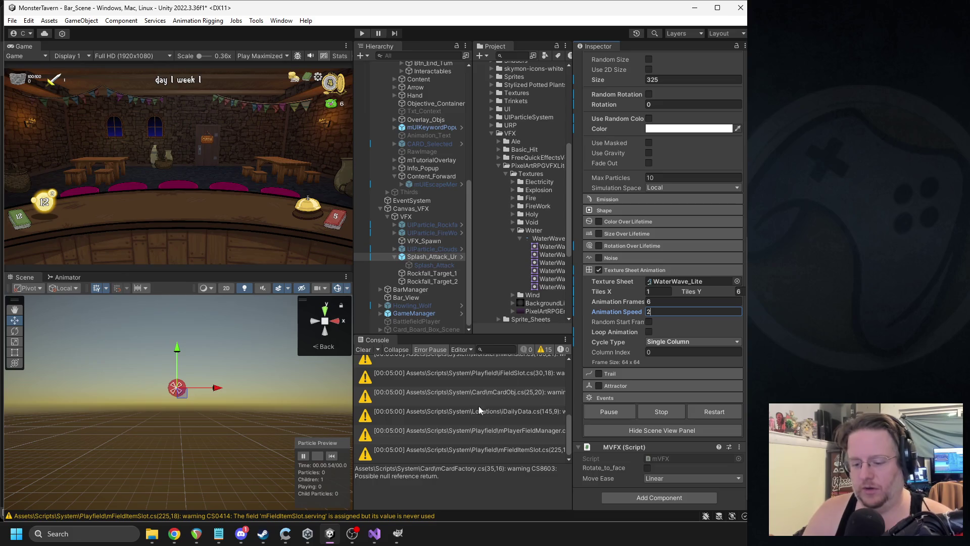
pyautogui.write('0')
pyautogui.click(332, 456)
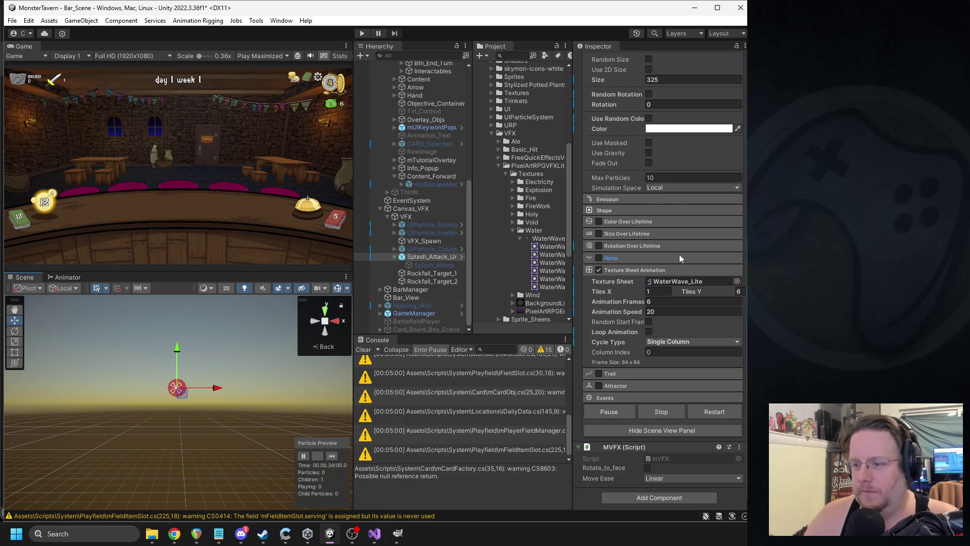
pyautogui.click(635, 234)
pyautogui.click(599, 235)
pyautogui.click(334, 456)
pyautogui.click(334, 457)
pyautogui.click(335, 459)
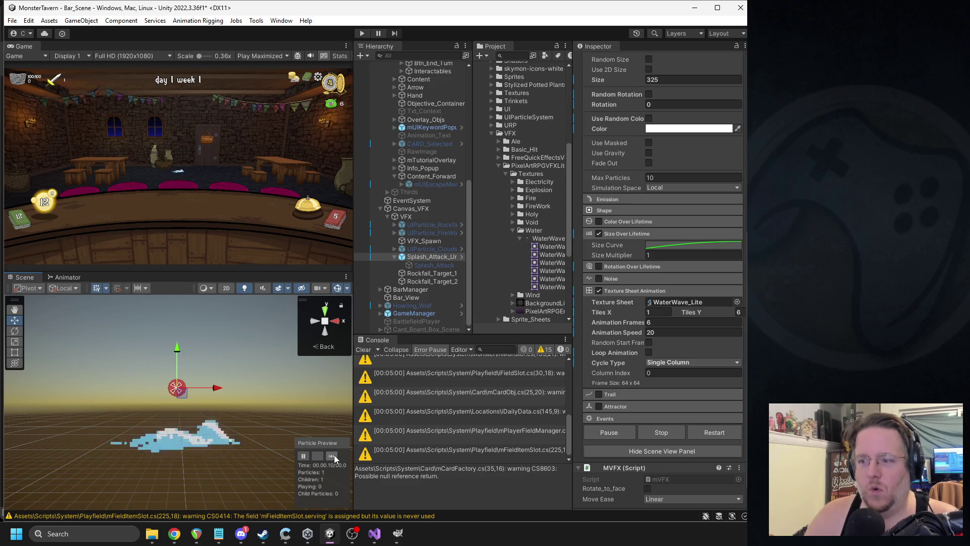
# - Raise the size curve's starting key to about 0.835 and replay the splash
pyautogui.click(661, 244)
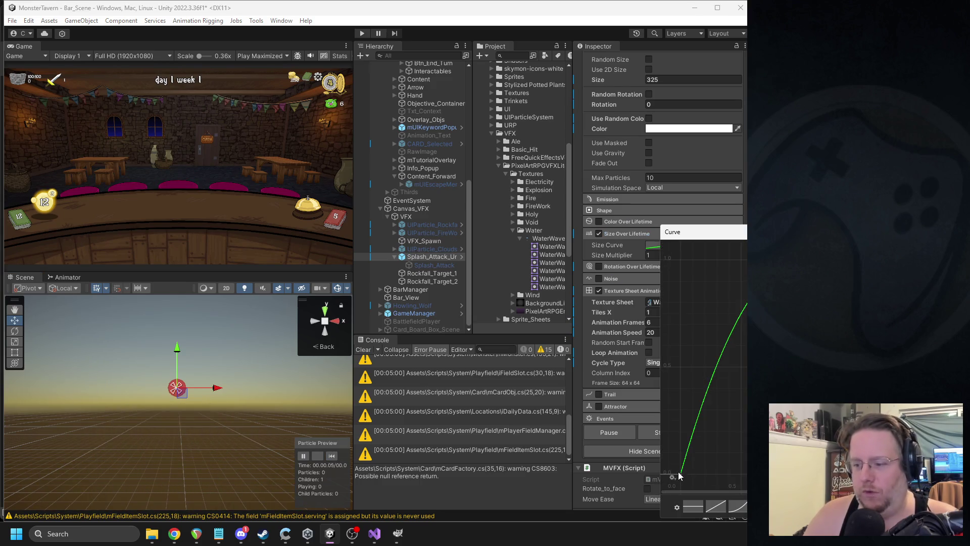
pyautogui.moveTo(681, 475)
pyautogui.mouseDown()
pyautogui.moveTo(686, 300)
pyautogui.moveTo(680, 310)
pyautogui.mouseUp()
pyautogui.scroll(-3, 672, 313)
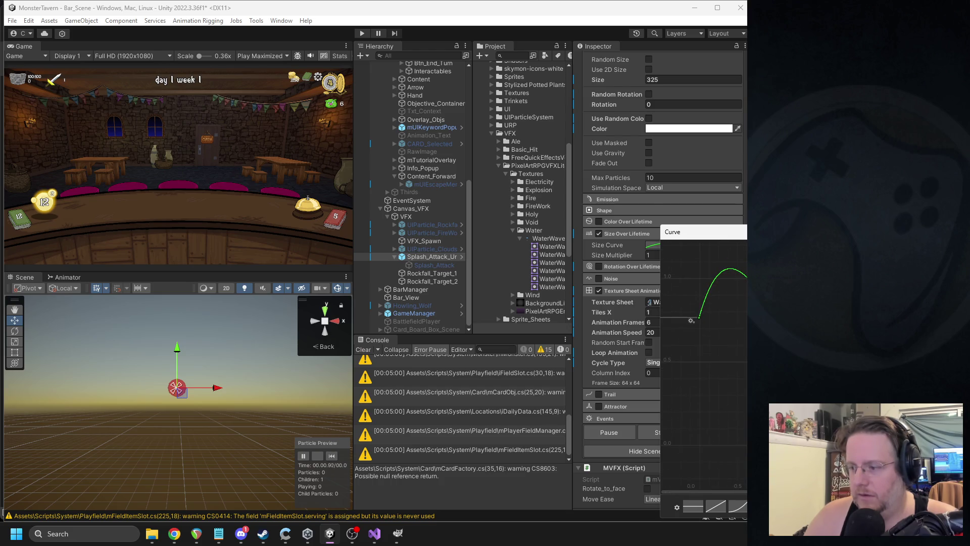
pyautogui.click(331, 456)
pyautogui.click(332, 456)
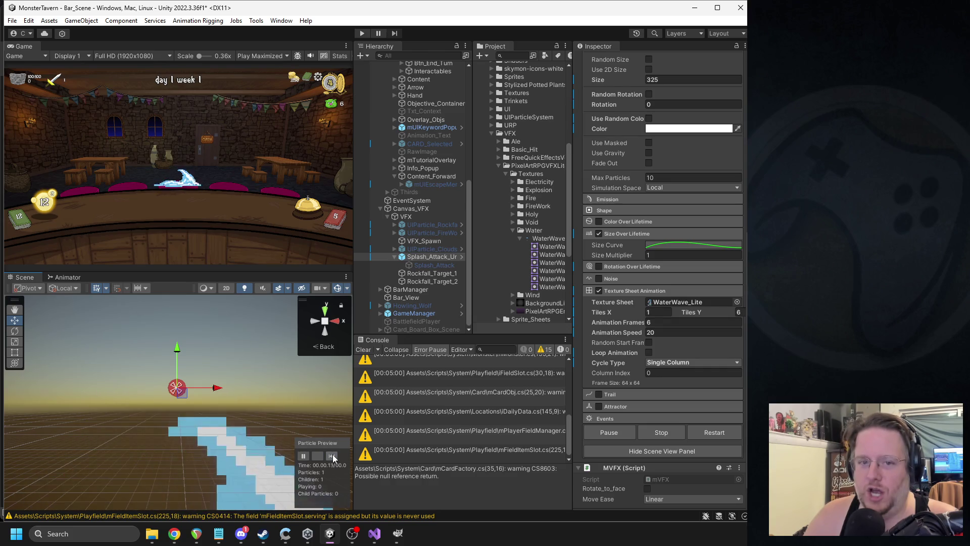
pyautogui.click(331, 456)
pyautogui.click(331, 456)
pyautogui.click(332, 456)
# - Replay the splash repeatedly to judge the new size curve, then reopen the curve
pyautogui.click(332, 456)
pyautogui.click(332, 455)
pyautogui.click(332, 456)
pyautogui.click(332, 455)
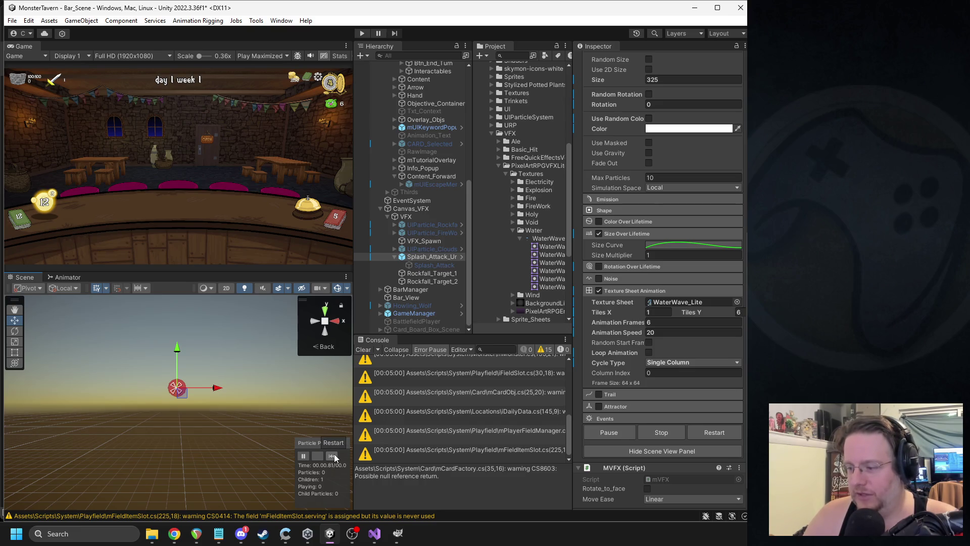
pyautogui.click(333, 457)
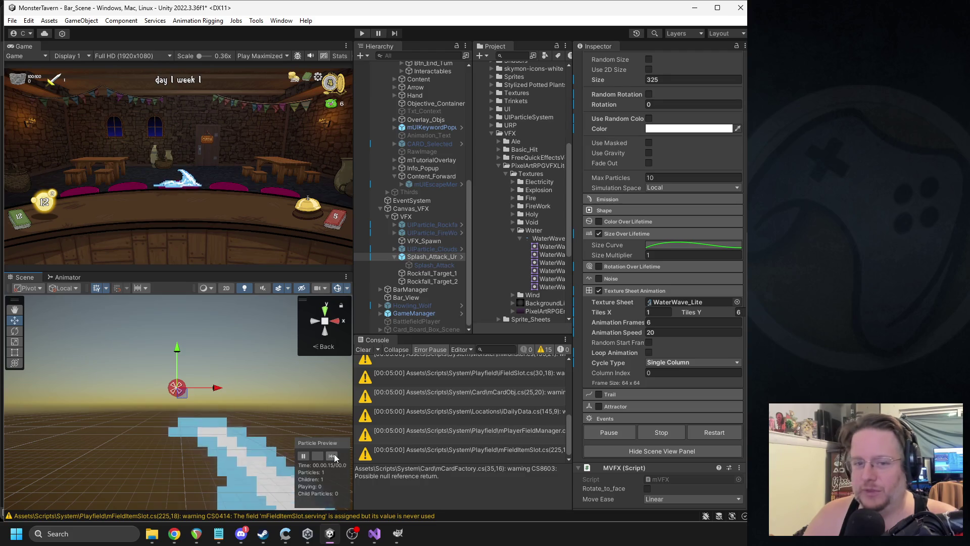
pyautogui.click(333, 457)
pyautogui.click(333, 457)
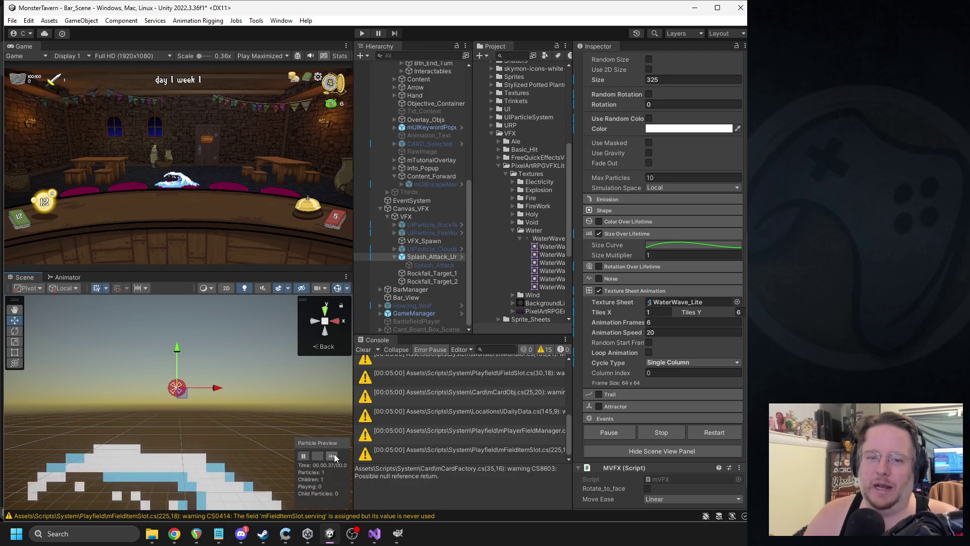
pyautogui.click(333, 456)
pyautogui.click(334, 457)
pyautogui.click(333, 456)
pyautogui.click(334, 456)
pyautogui.click(333, 456)
pyautogui.click(334, 456)
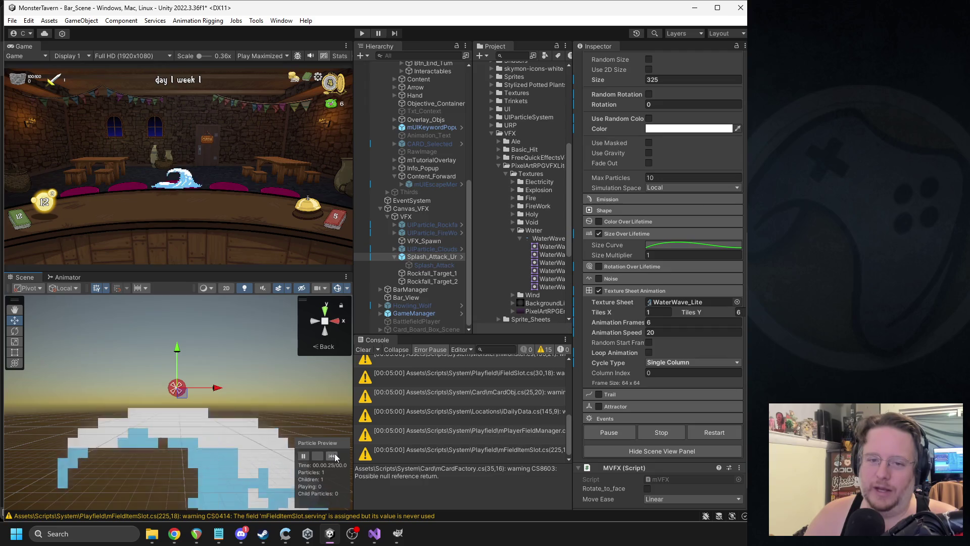
pyautogui.click(334, 457)
pyautogui.click(334, 456)
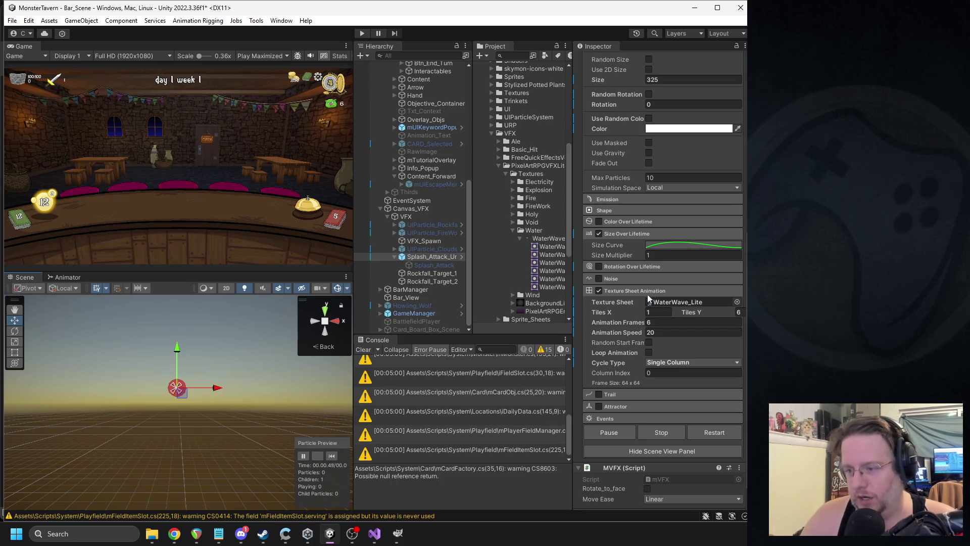
pyautogui.click(680, 248)
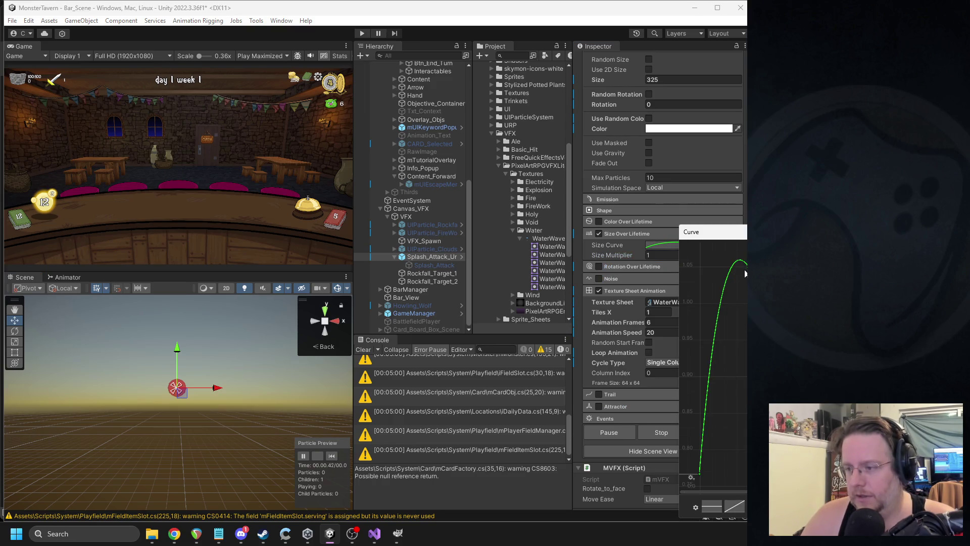
# - Select the size curve's first key and set its pre-wrap mode to Ping Pong
pyautogui.scroll(-3, 709, 475)
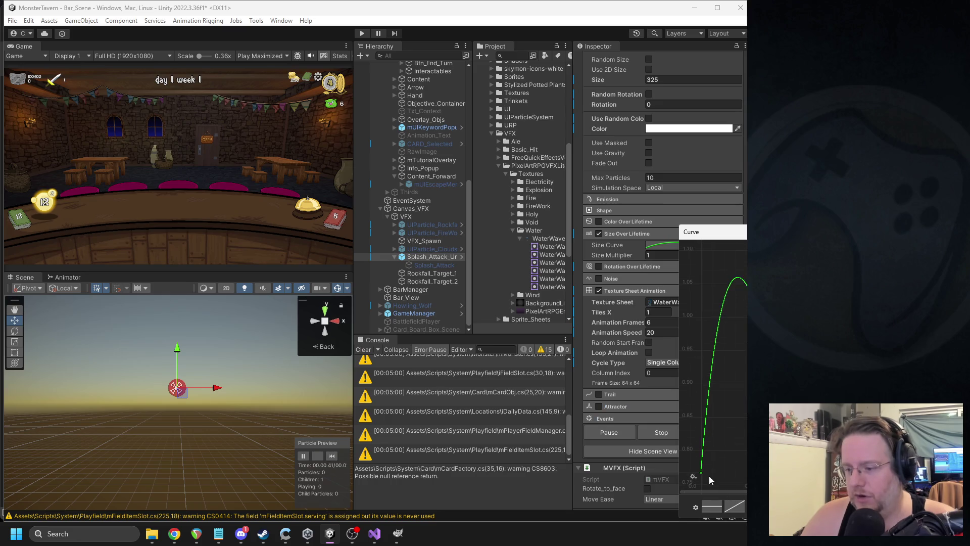
pyautogui.moveTo(738, 233)
pyautogui.mouseDown()
pyautogui.moveTo(631, 185)
pyautogui.moveTo(641, 169)
pyautogui.mouseUp()
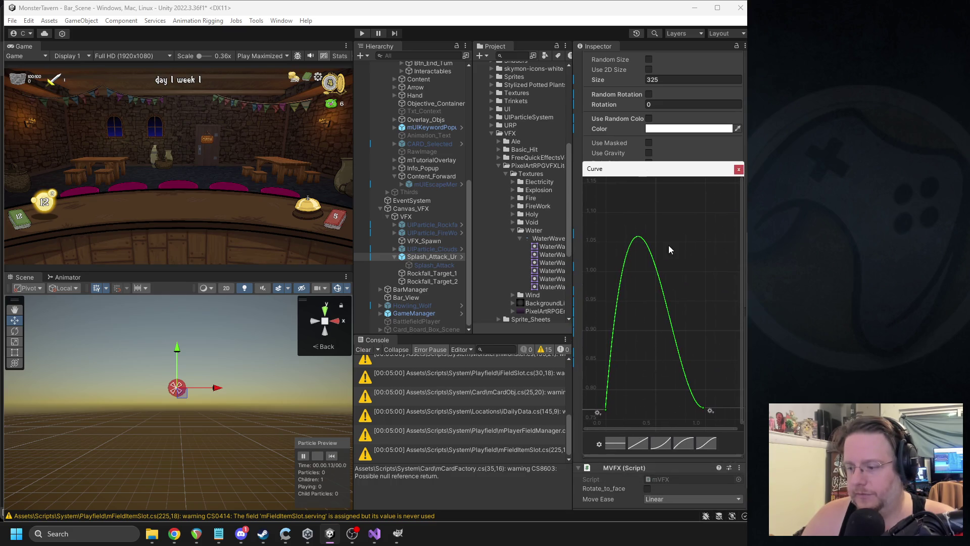
pyautogui.click(605, 409)
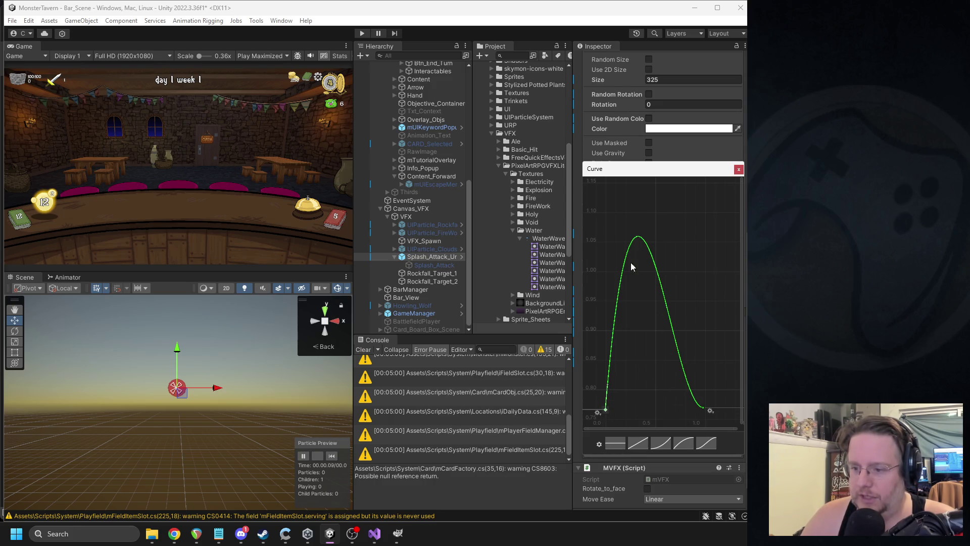
pyautogui.click(600, 414)
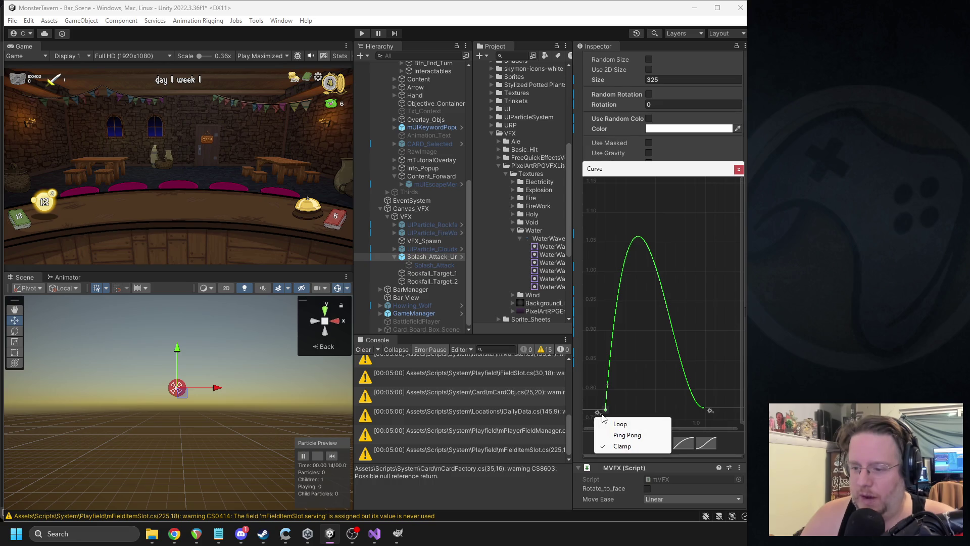
pyautogui.click(638, 435)
pyautogui.scroll(-3, 623, 404)
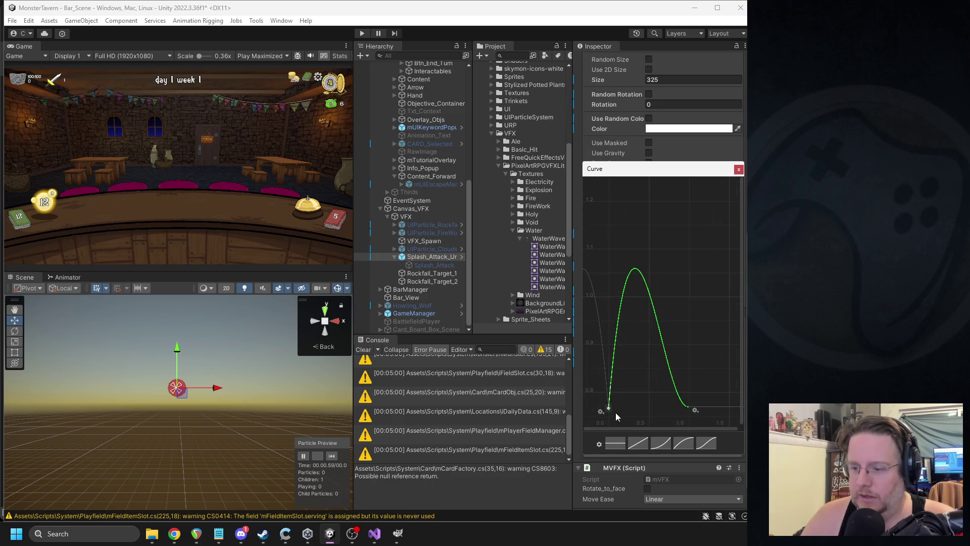
pyautogui.scroll(1, 654, 399)
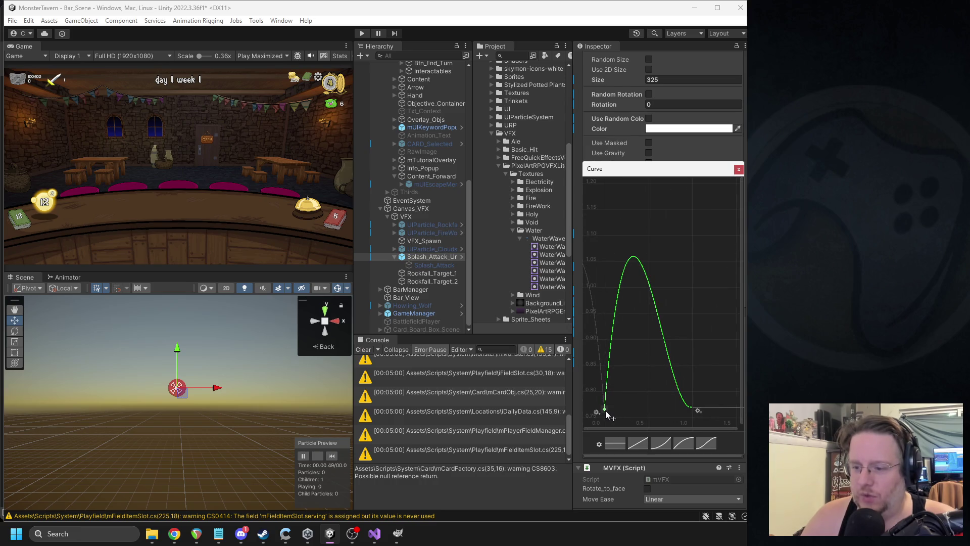
# - Make the key tangent linear, apply the Linear preset, flatten keys near 0.5, and close
pyautogui.rightClick(605, 410)
pyautogui.moveTo(662, 383)
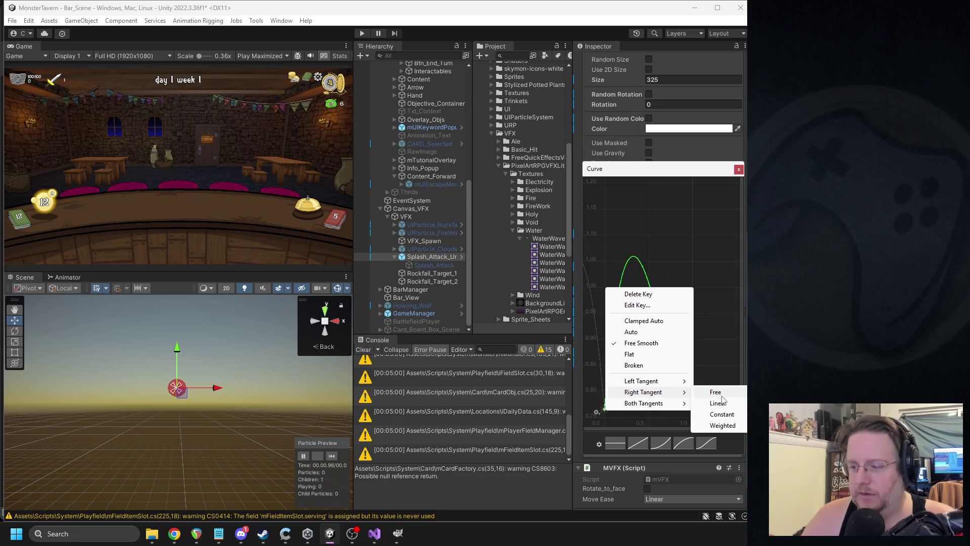
pyautogui.click(722, 402)
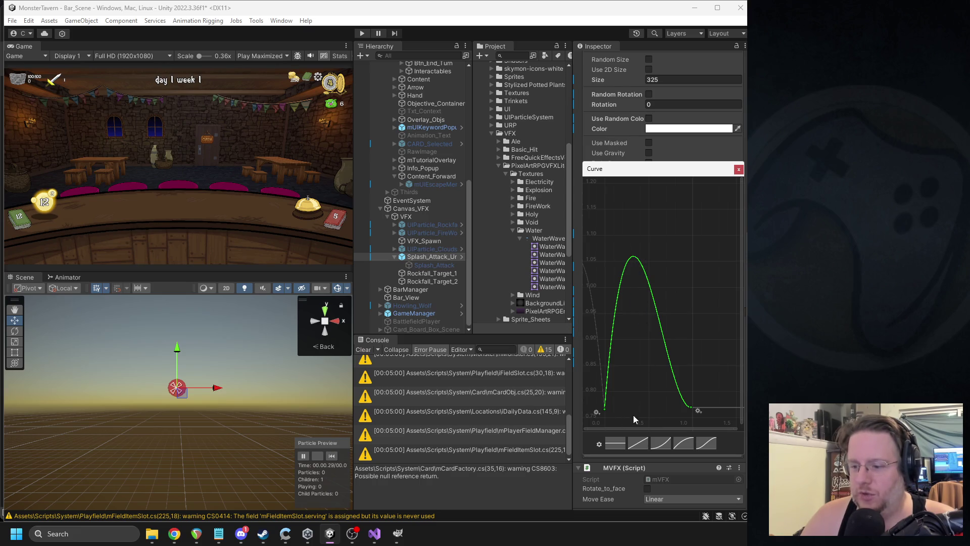
pyautogui.click(633, 445)
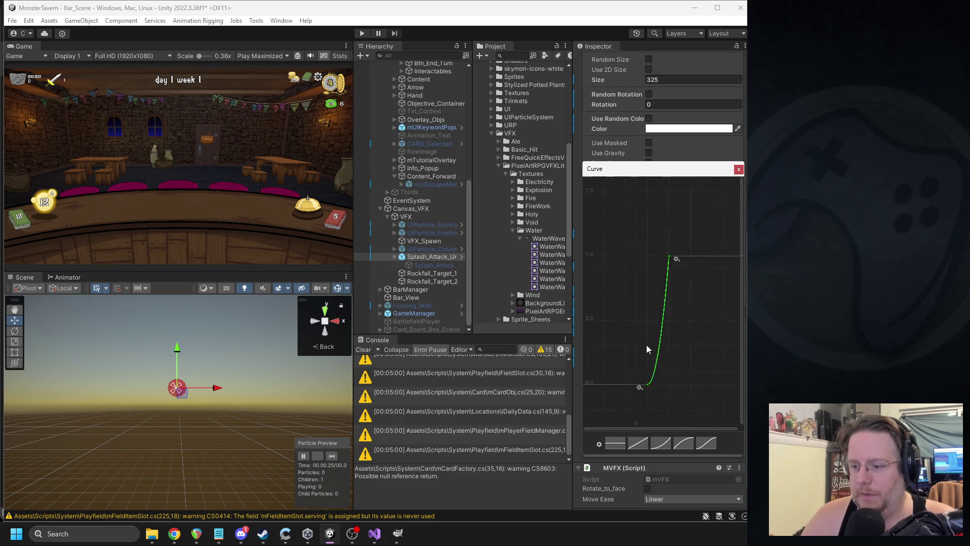
pyautogui.moveTo(677, 243); pyautogui.dragTo(665, 304)
pyautogui.moveTo(655, 369); pyautogui.dragTo(656, 303)
pyautogui.scroll(5, 657, 298)
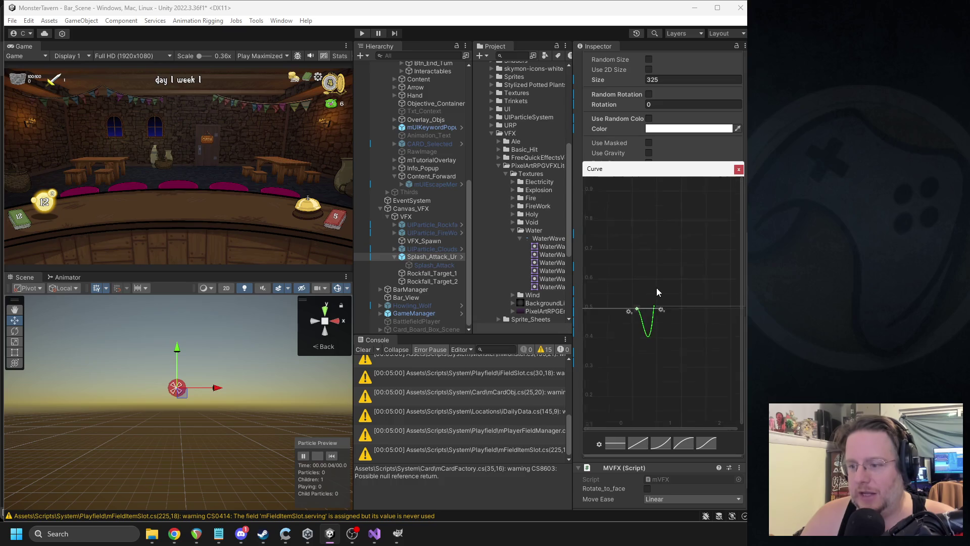
pyautogui.click(739, 170)
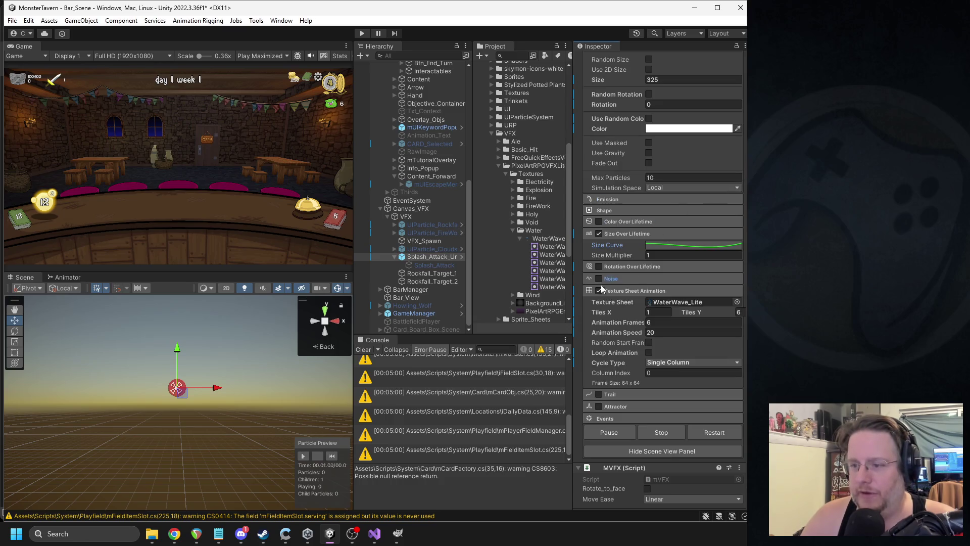
# - Disable and collapse Size Over Lifetime, then replay the splash preview
pyautogui.click(599, 234)
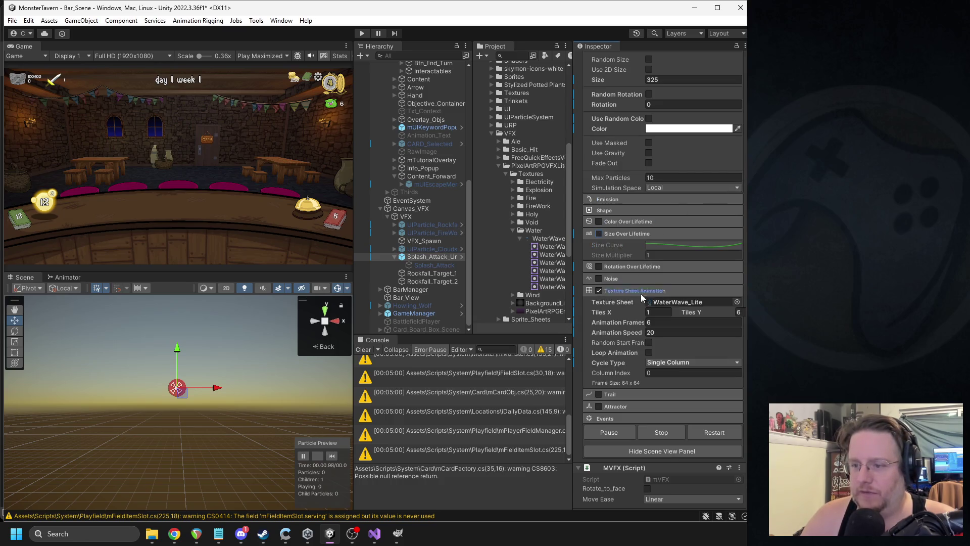
pyautogui.click(627, 234)
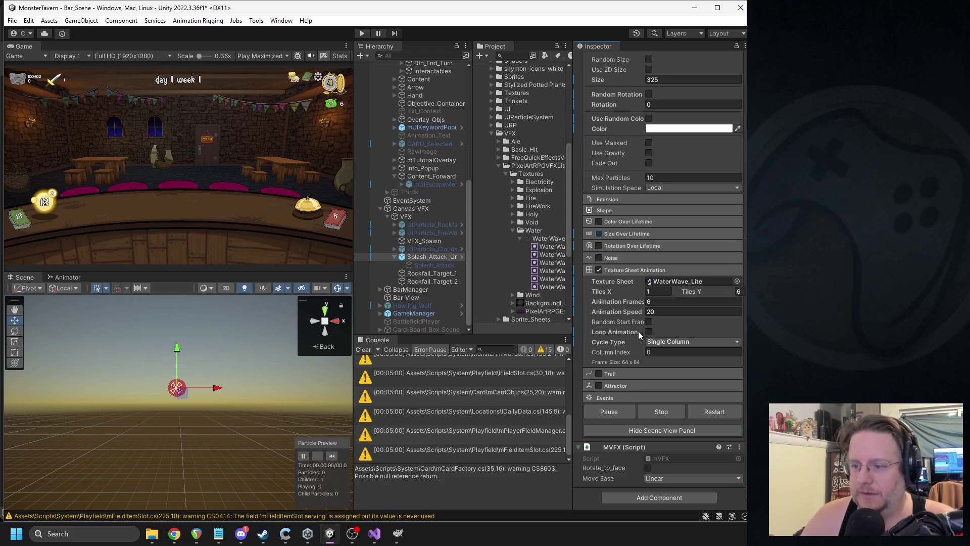
pyautogui.click(332, 456)
pyautogui.click(332, 456)
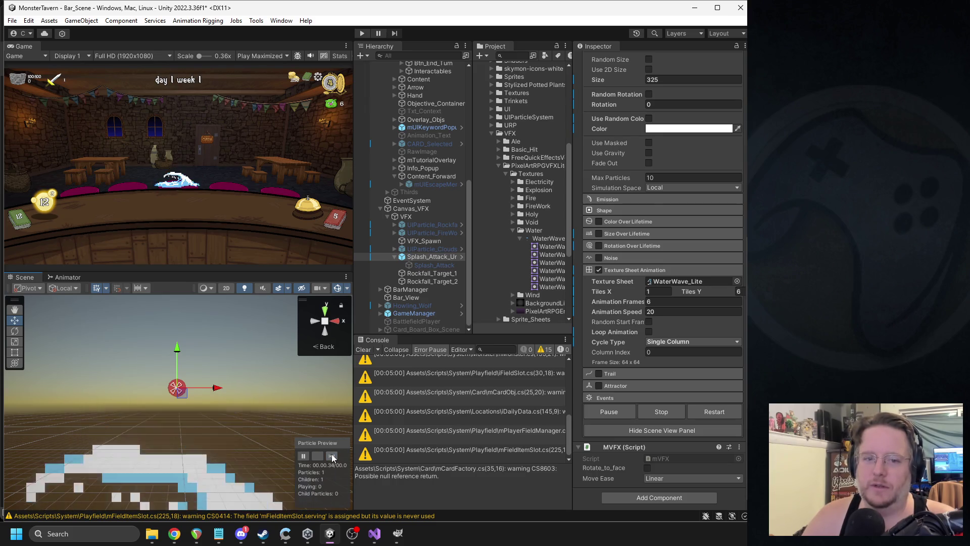
# - Check the particle colour, reselect Splash_Attack_Under, and replay the splash repeatedly
pyautogui.scroll(5, 697, 192)
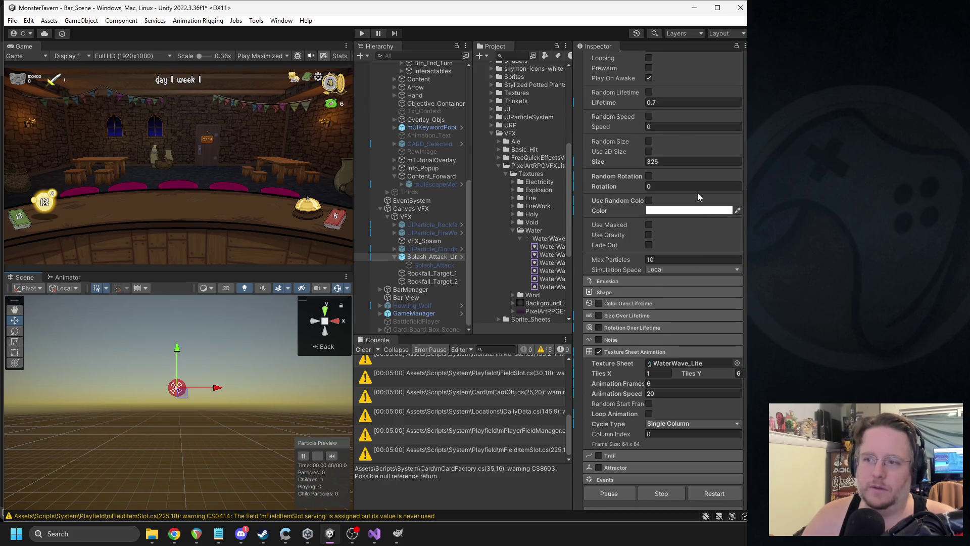
pyautogui.click(688, 265)
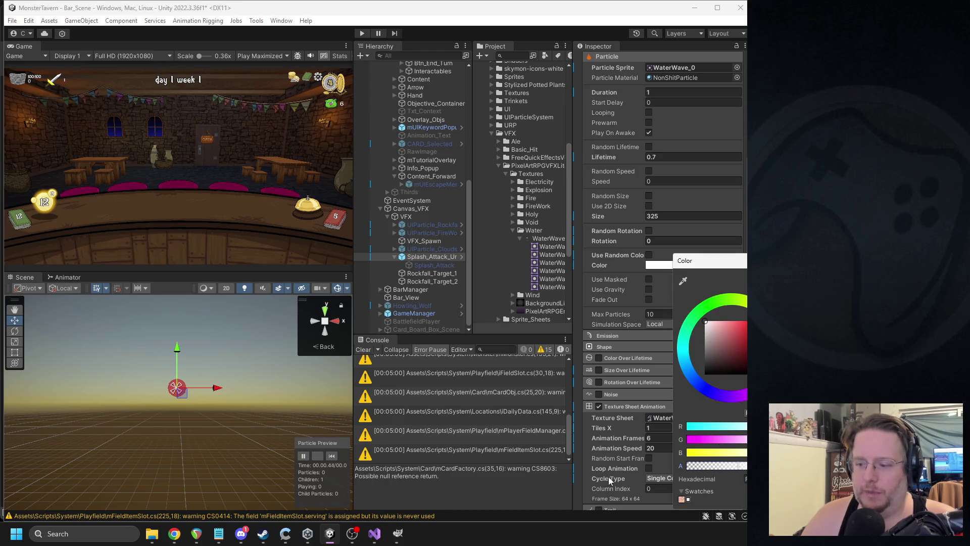
pyautogui.click(335, 465)
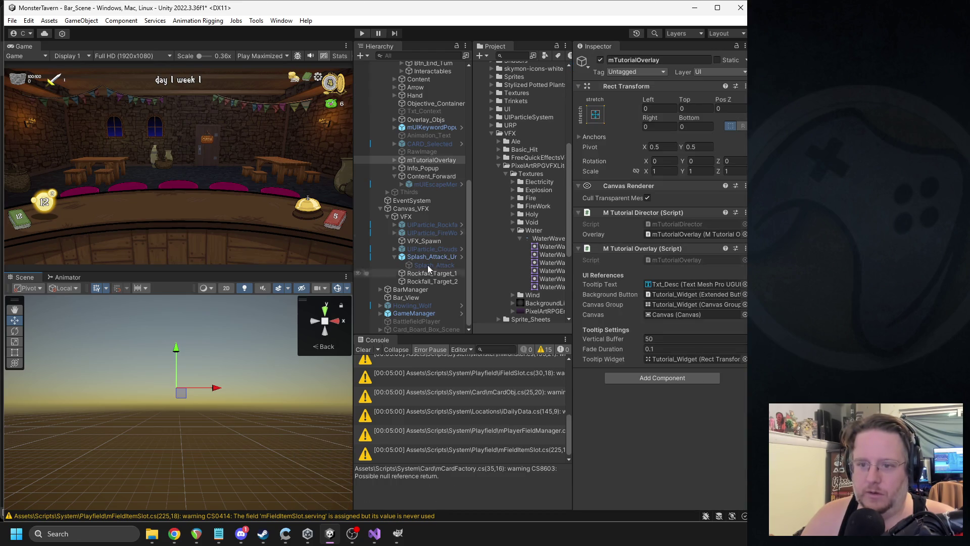
pyautogui.click(432, 257)
pyautogui.click(332, 455)
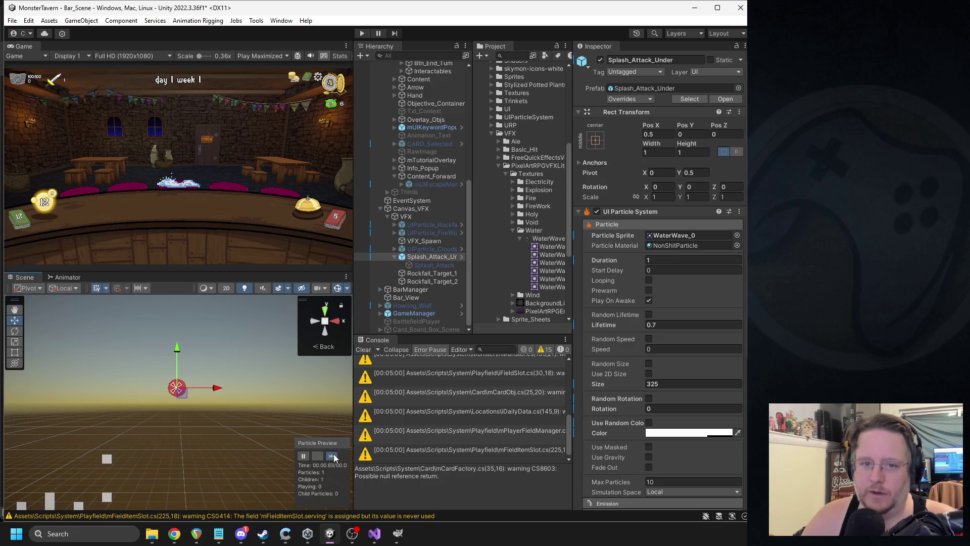
pyautogui.click(691, 433)
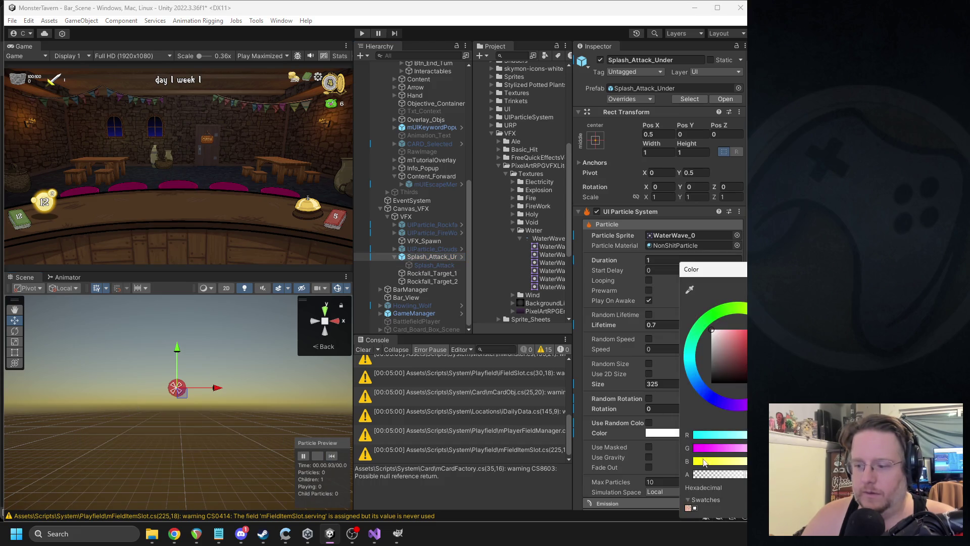
pyautogui.click(332, 456)
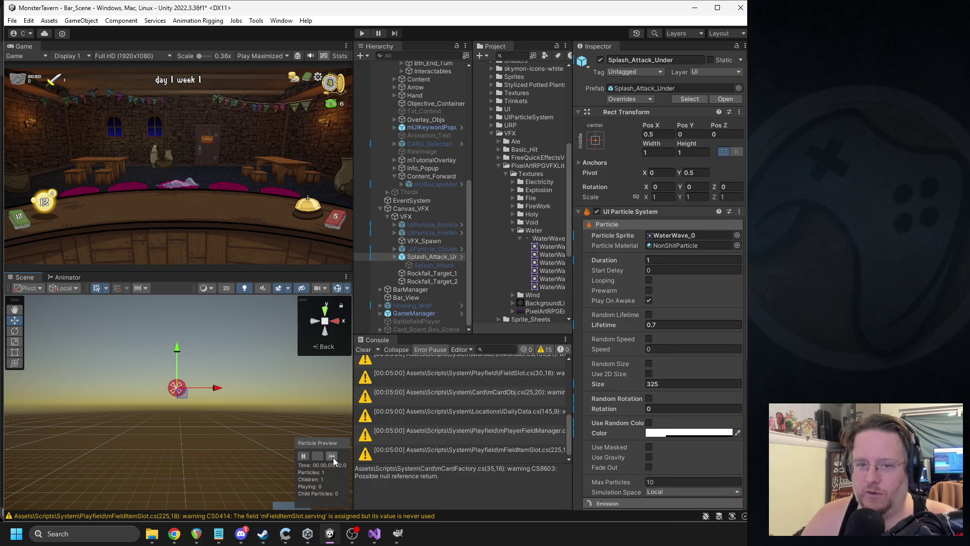
pyautogui.click(332, 456)
pyautogui.click(332, 456)
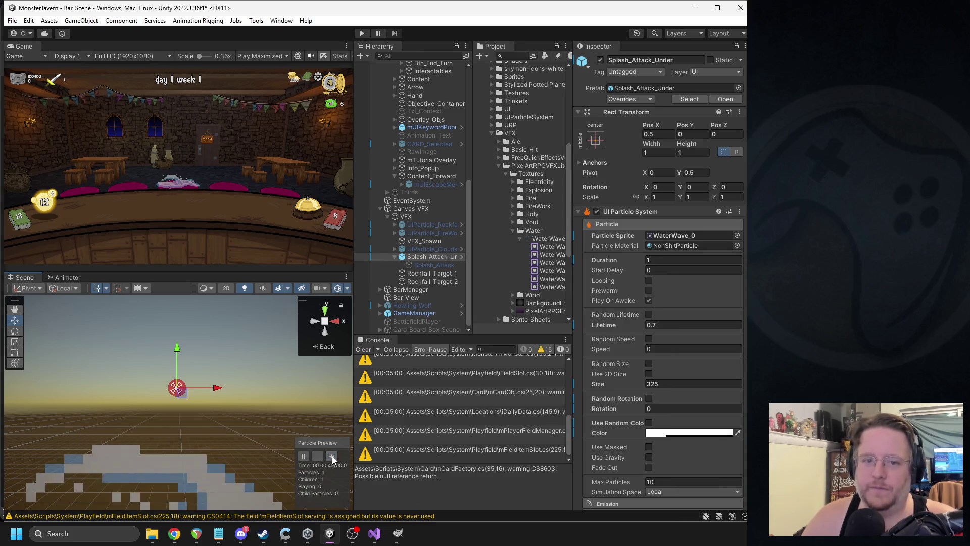
pyautogui.click(332, 456)
pyautogui.click(332, 456)
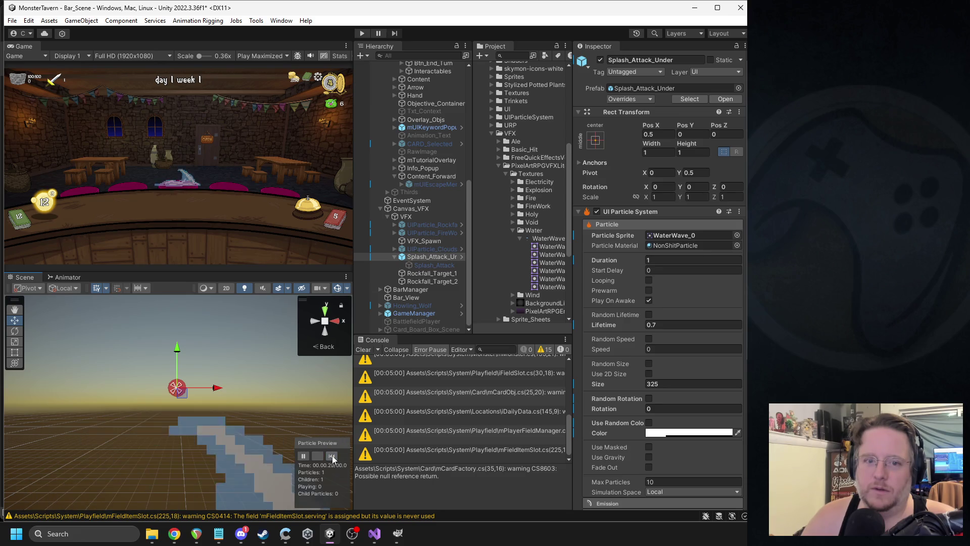
pyautogui.click(332, 456)
pyautogui.click(332, 456)
pyautogui.click(331, 456)
pyautogui.click(332, 456)
pyautogui.click(331, 456)
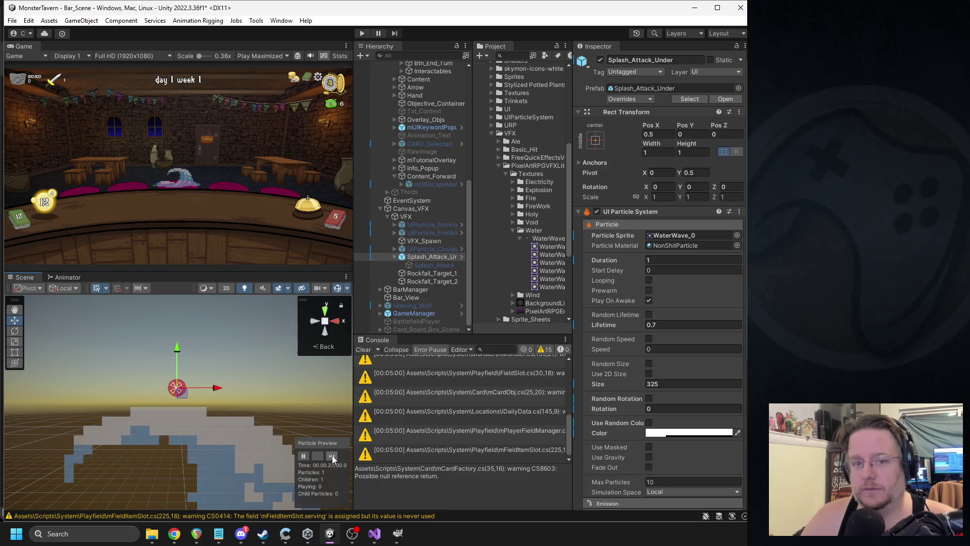
# - Look at the particle colour picker again and replay the splash a few more times
pyautogui.click(675, 433)
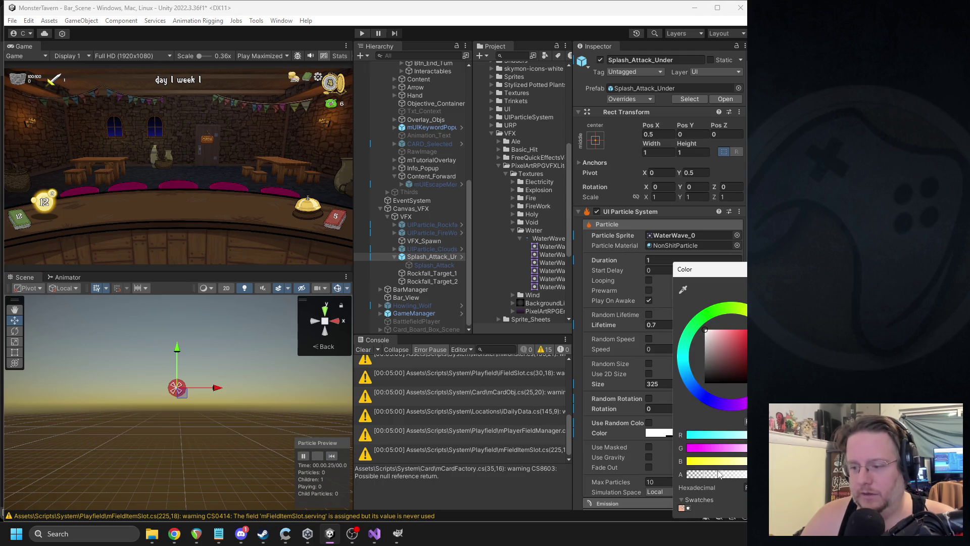
pyautogui.click(335, 456)
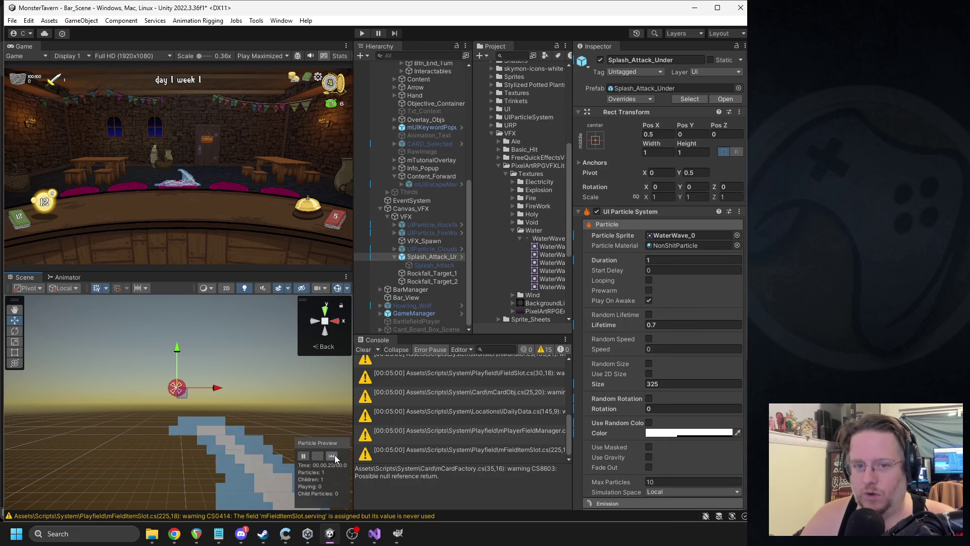
pyautogui.click(335, 457)
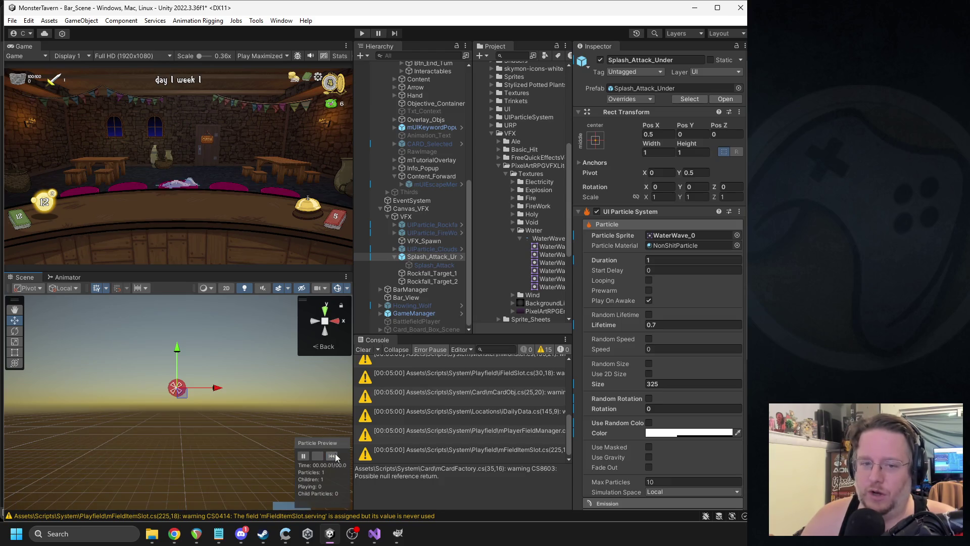
pyautogui.click(335, 457)
pyautogui.click(337, 456)
pyautogui.click(337, 456)
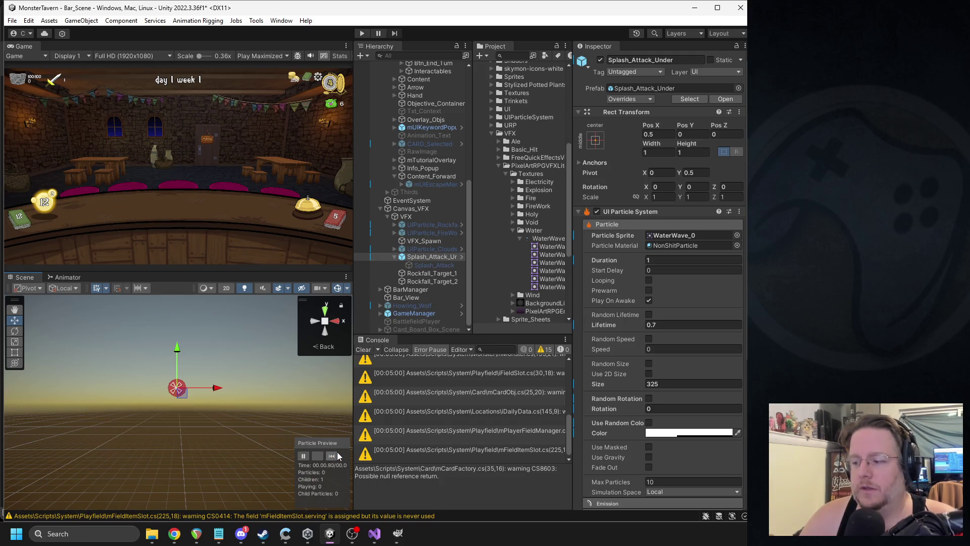
pyautogui.click(338, 456)
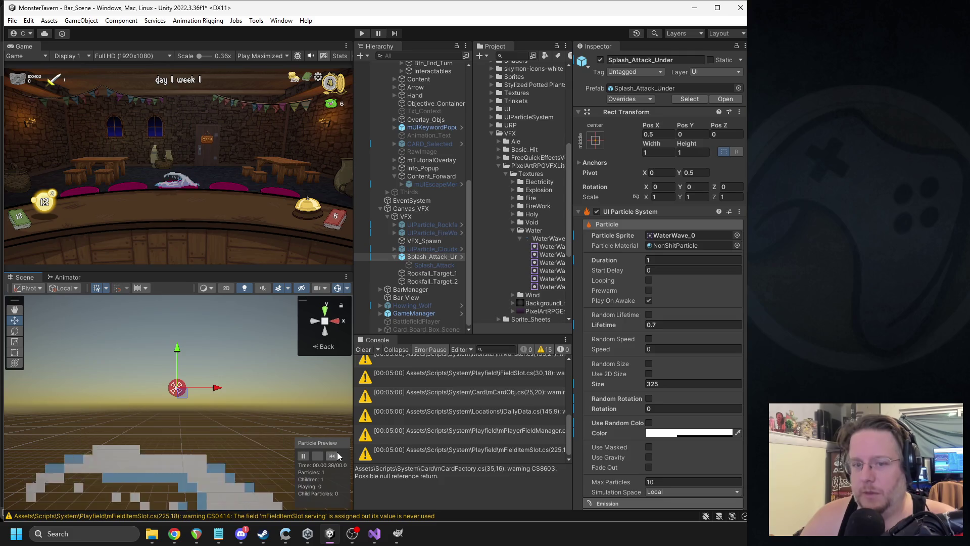
pyautogui.scroll(-5, 697, 349)
# - Turn on Fade Out for the splash particles and replay the preview
pyautogui.click(648, 386)
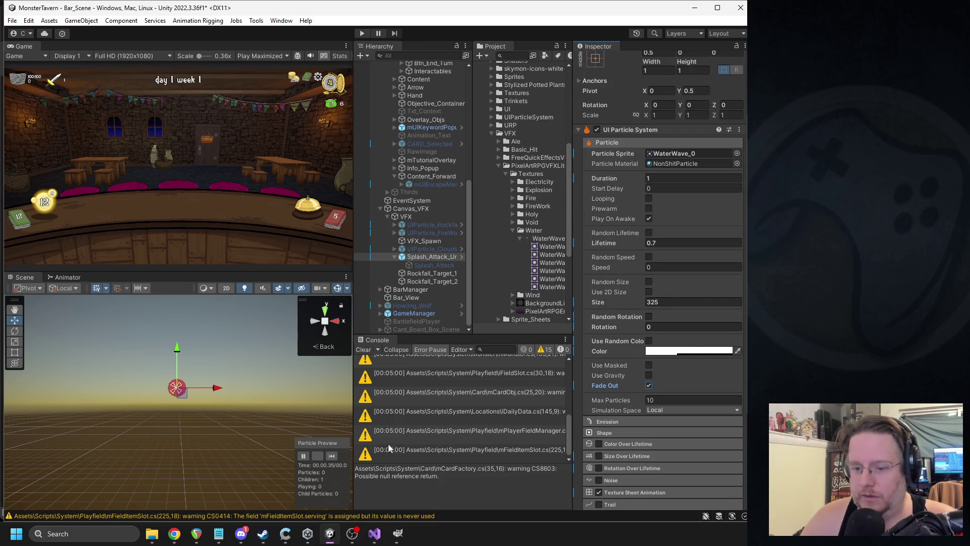
pyautogui.click(334, 457)
pyautogui.click(335, 457)
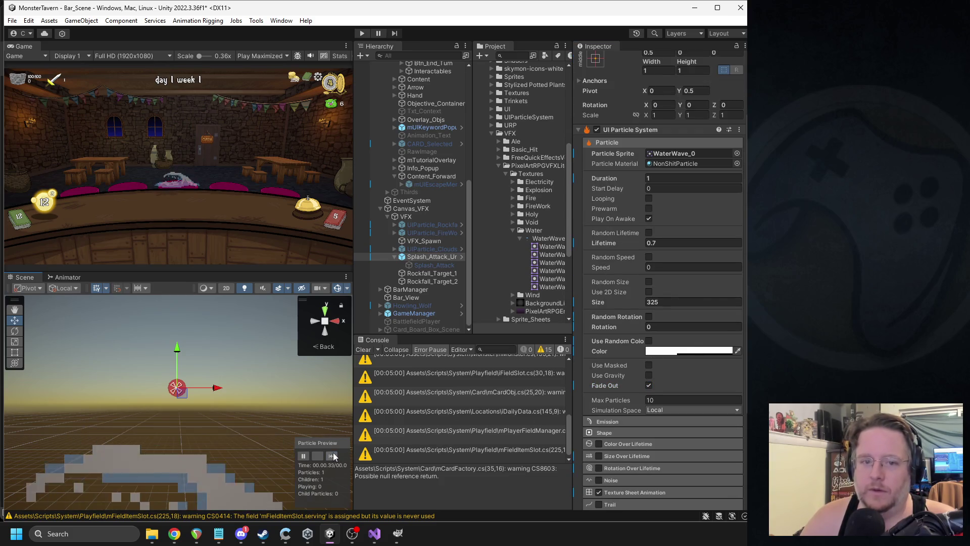
pyautogui.click(335, 457)
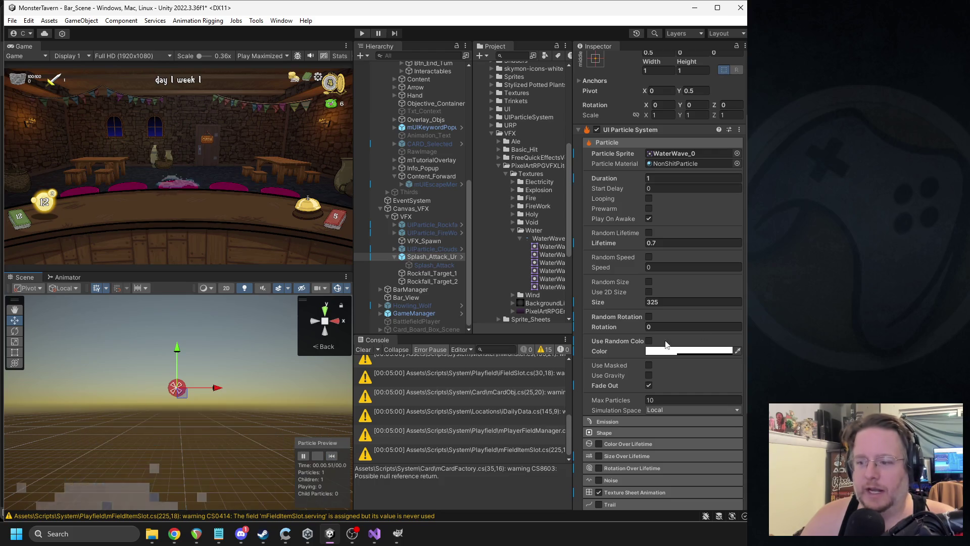
pyautogui.click(677, 352)
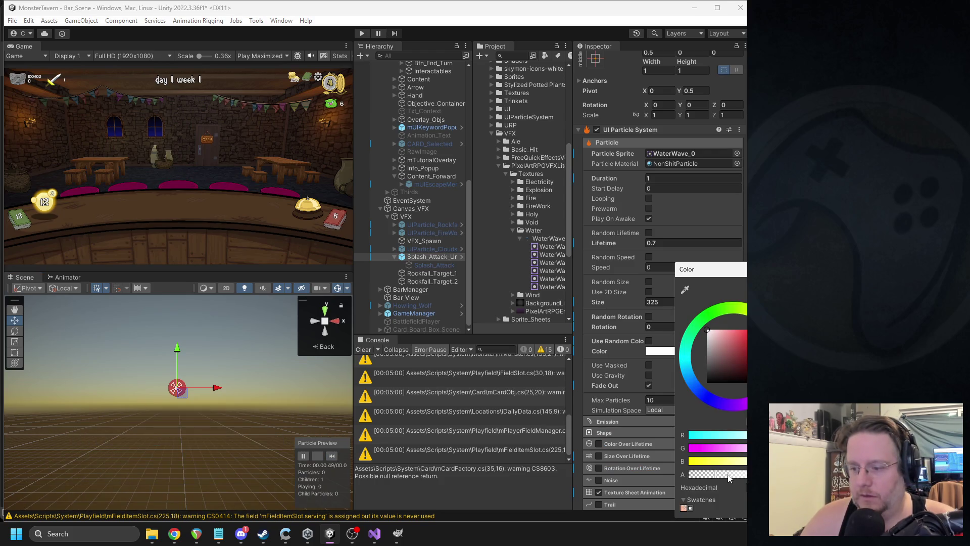
pyautogui.click(336, 458)
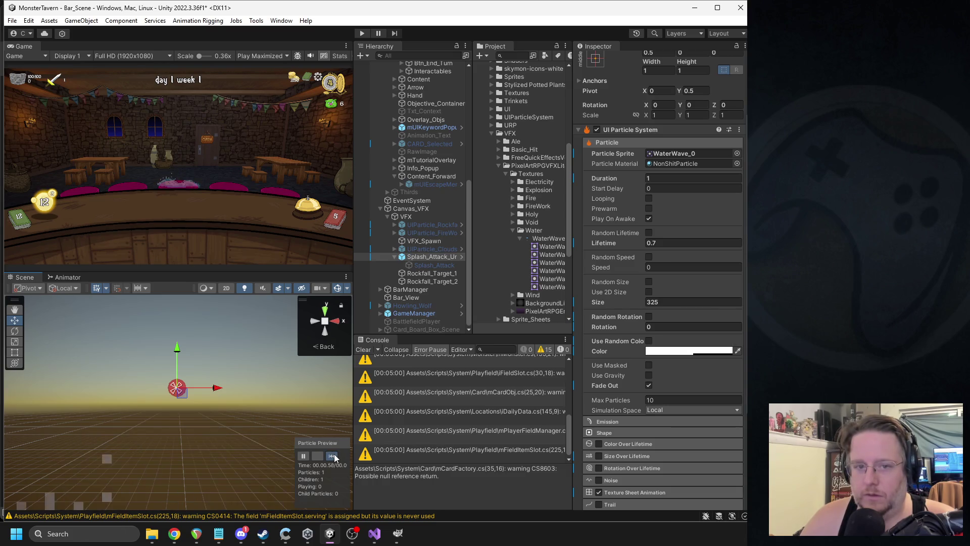
# - Inspect the particle colour in the picker between several splash replays
pyautogui.click(669, 353)
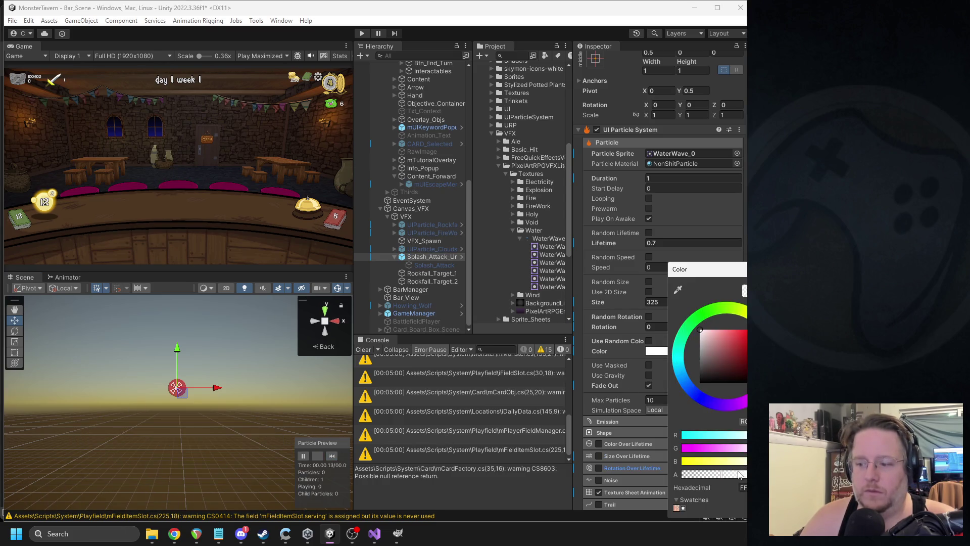
pyautogui.click(336, 458)
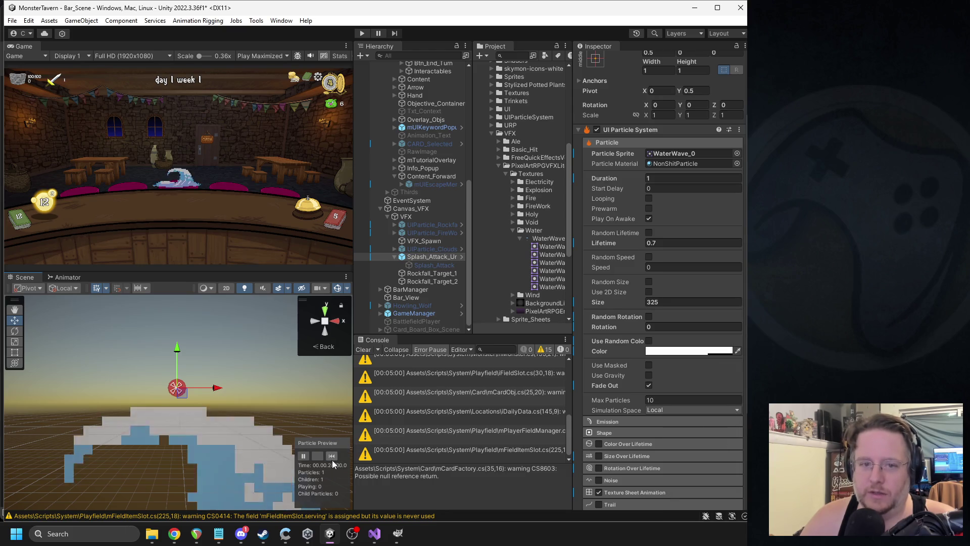
pyautogui.click(336, 459)
pyautogui.click(336, 460)
pyautogui.click(336, 459)
pyautogui.click(337, 459)
pyautogui.click(690, 351)
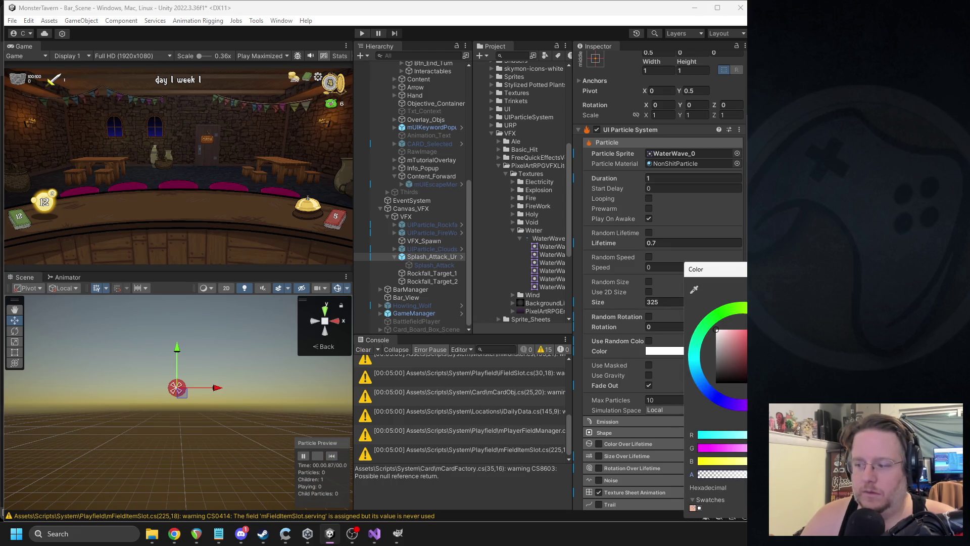
pyautogui.press('Escape')
# - Replay the splash several more times, then switch to mVFX.cs in Visual Studio
pyautogui.click(333, 457)
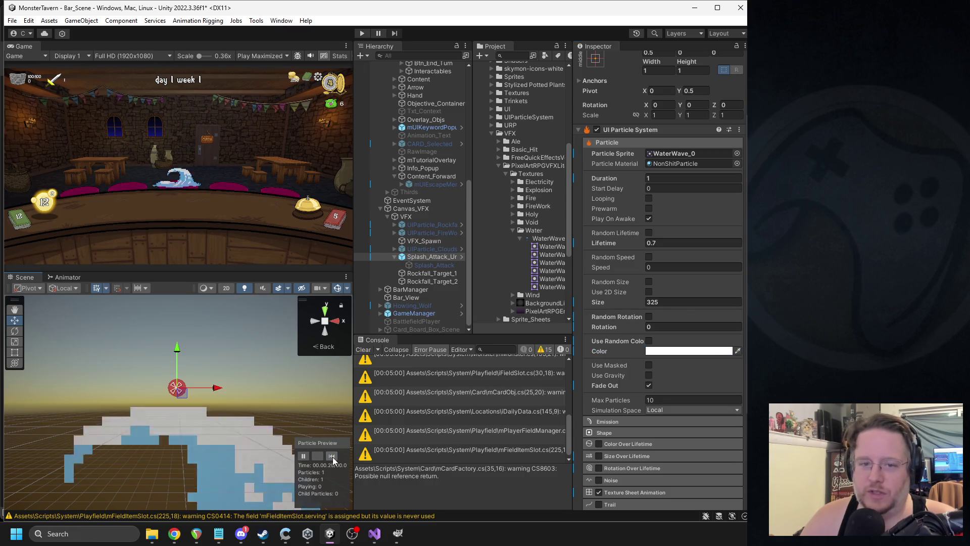
pyautogui.click(333, 457)
pyautogui.click(333, 457)
pyautogui.click(333, 457)
pyautogui.click(334, 458)
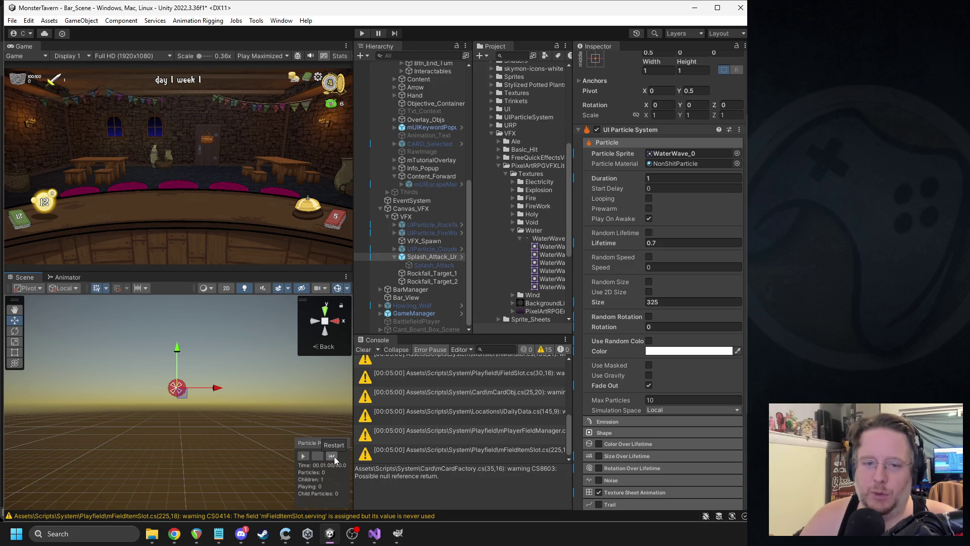
pyautogui.click(332, 457)
pyautogui.click(332, 456)
pyautogui.hotkey('alt', 'Tab')
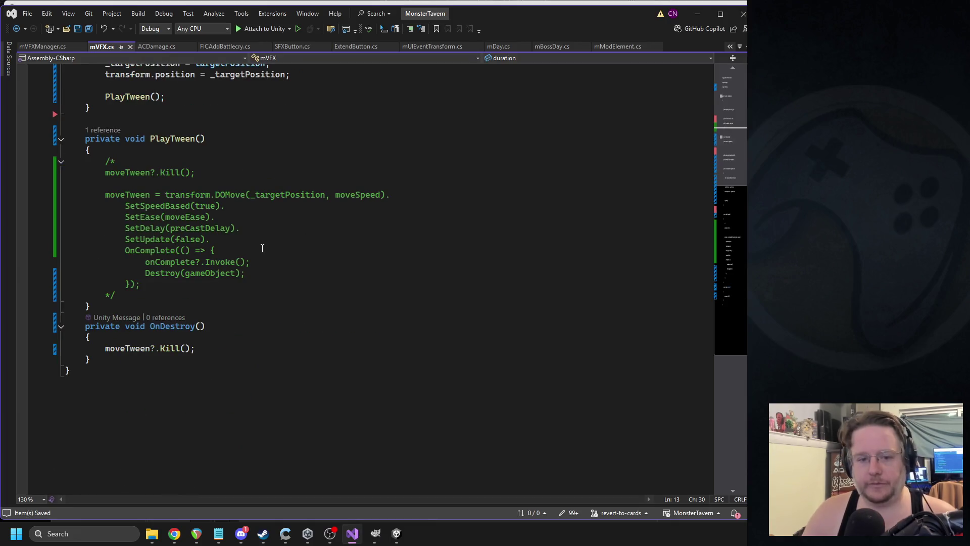
# - Add GameObject.Destroy(gameObject, duration); after PlayTween's comment block and save mVFX.cs
pyautogui.click(146, 299)
pyautogui.press('Return')
pyautogui.write('Gameo.Des(ga')
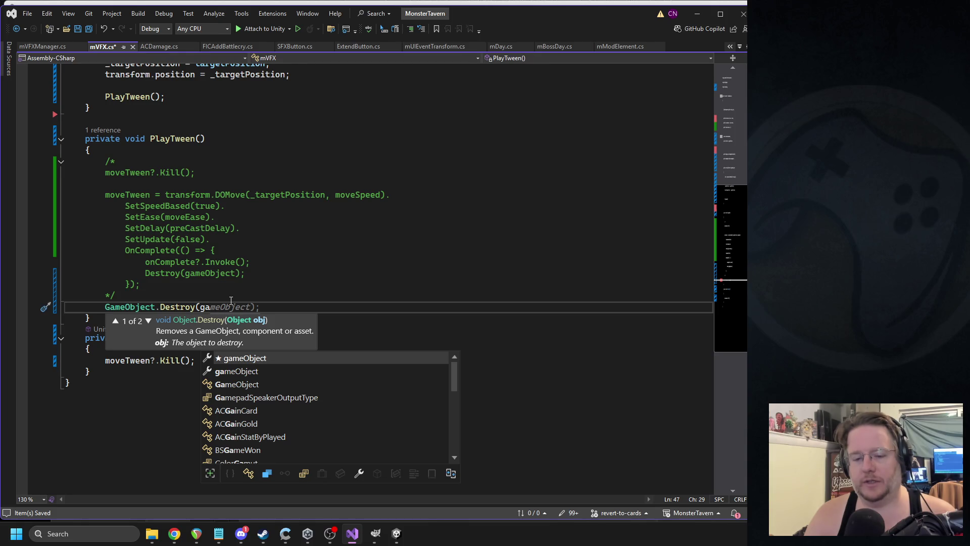
pyautogui.press('Tab')
pyautogui.write(',')
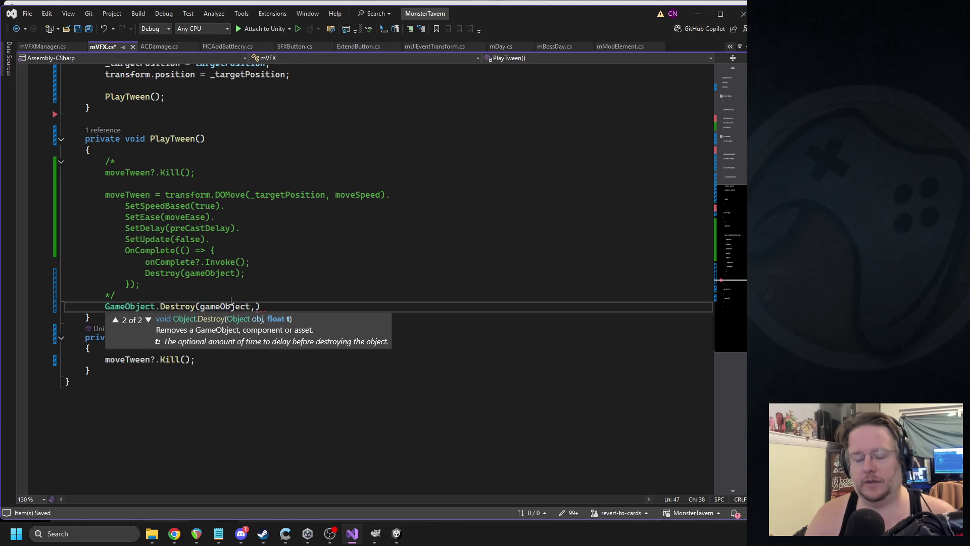
pyautogui.write(' dur')
pyautogui.press('Tab')
pyautogui.write(');')
pyautogui.hotkey('ctrl', 's')
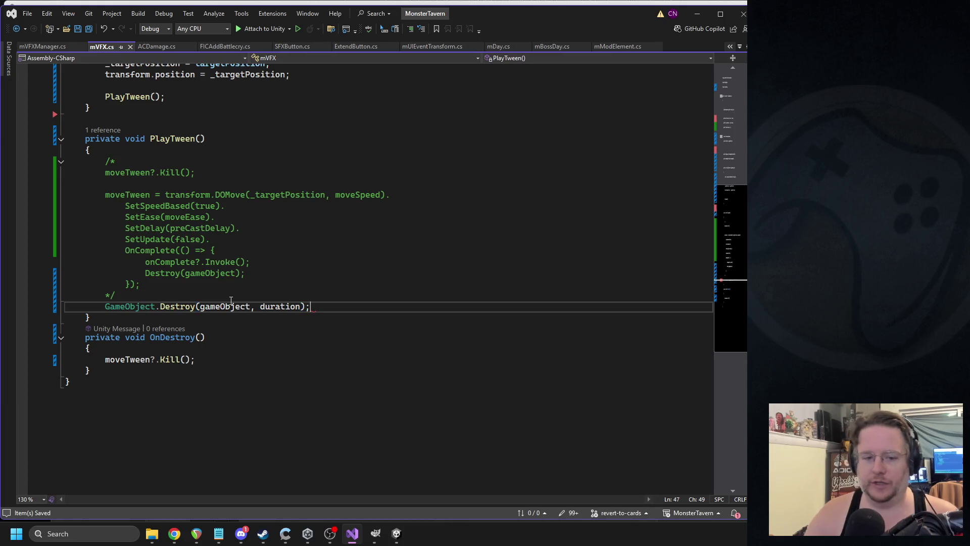
# - Select targetPosition in the Init assignment, then bring up Unity Hub's project list
pyautogui.click(202, 296)
pyautogui.scroll(9, 207, 300)
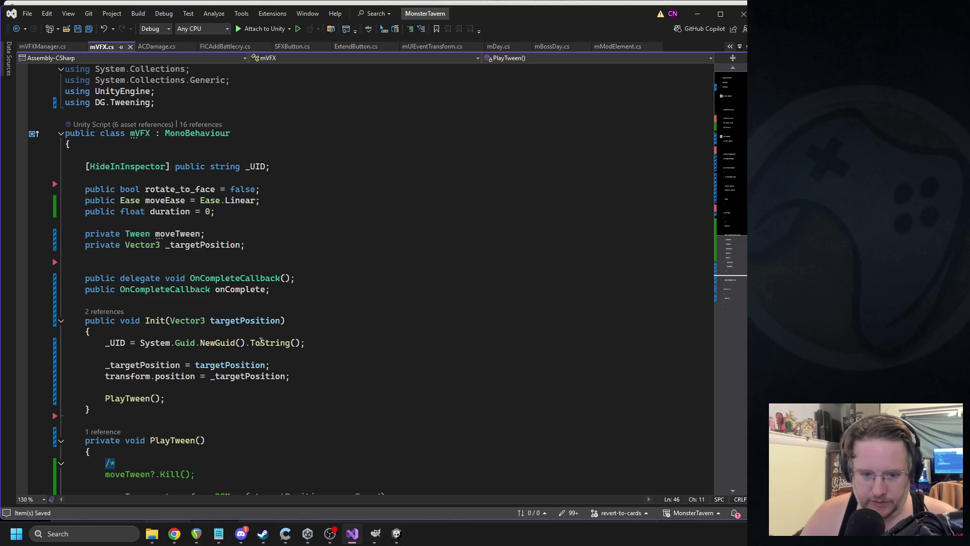
pyautogui.doubleClick(252, 365)
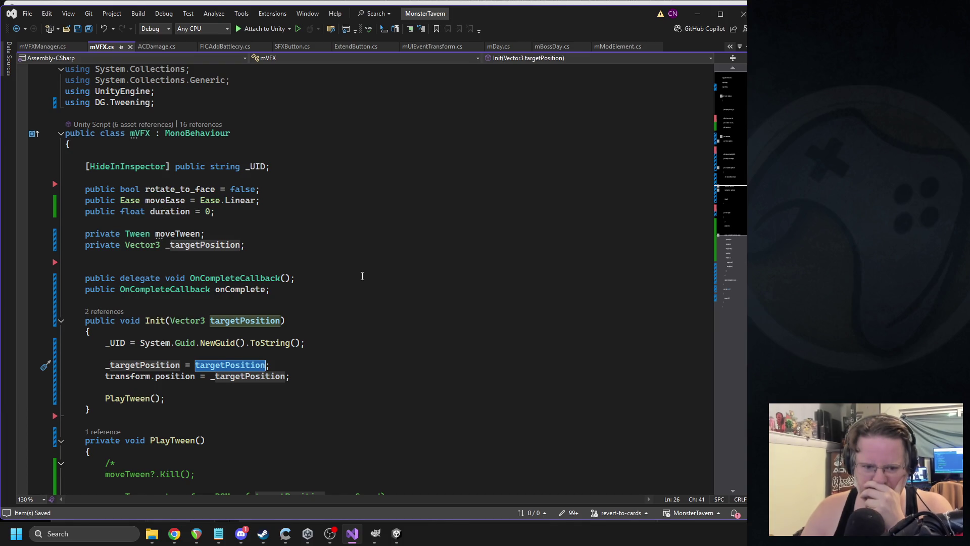
pyautogui.hotkey('alt', 'Tab')
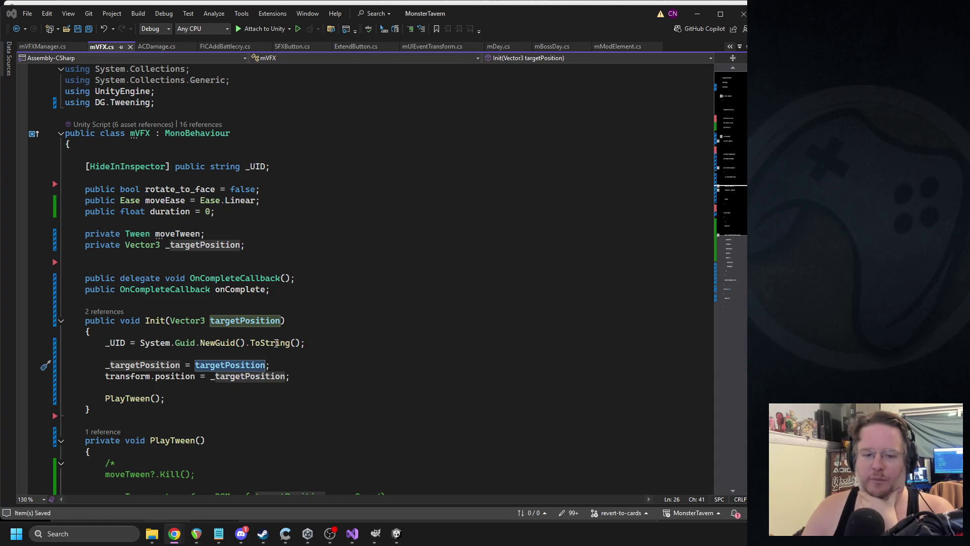
pyautogui.click(308, 533)
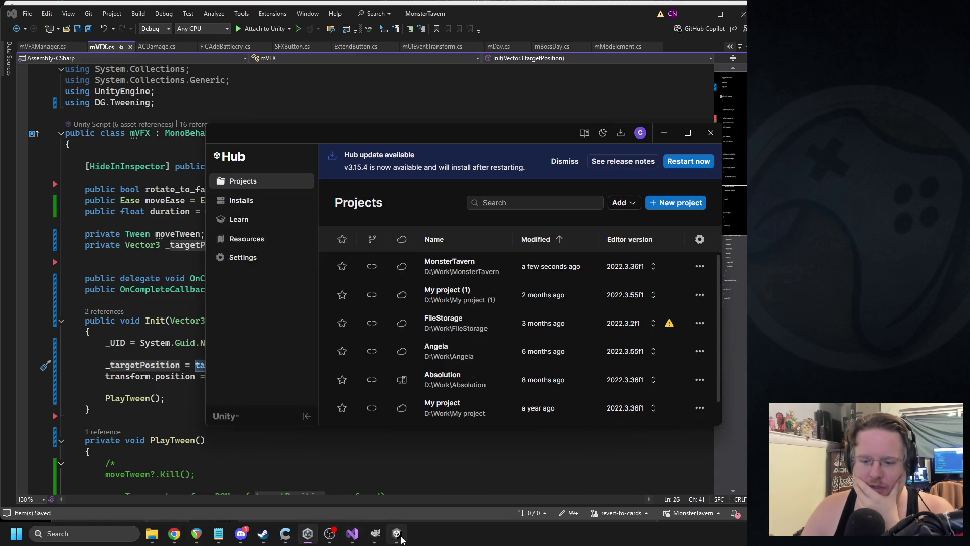
# - In the Unity editor, frame Canvas, compare it with Canvas_VFX, then return to Visual Studio
pyautogui.click(329, 533)
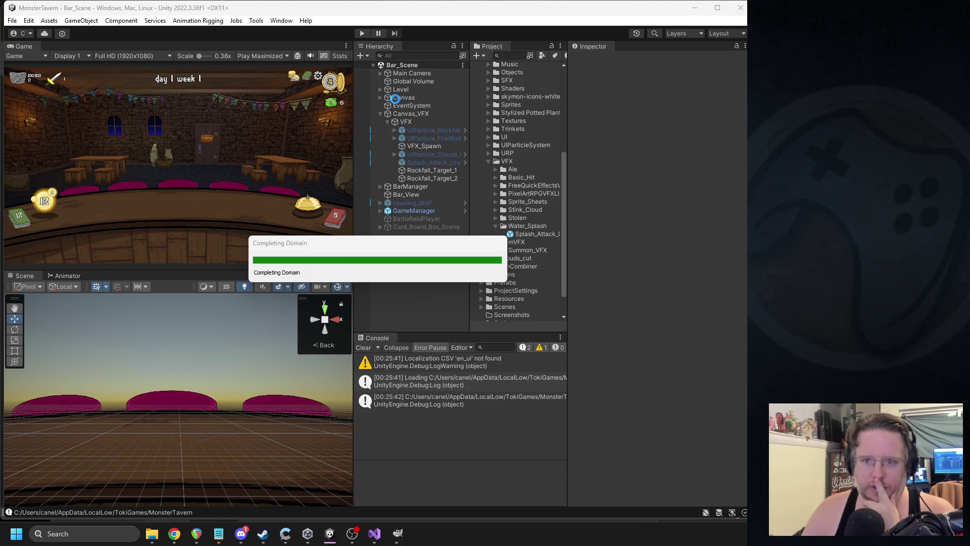
pyautogui.click(396, 98)
pyautogui.press('f')
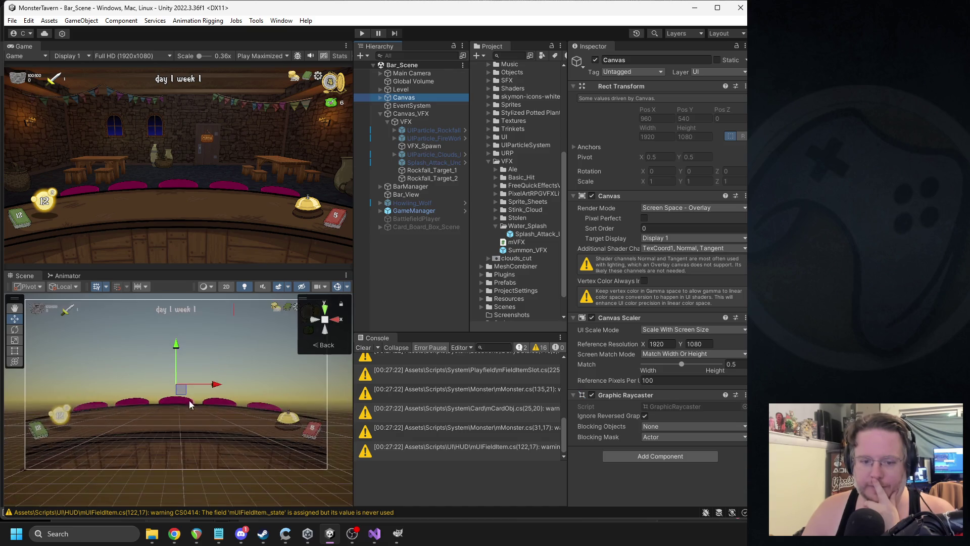
pyautogui.click(405, 115)
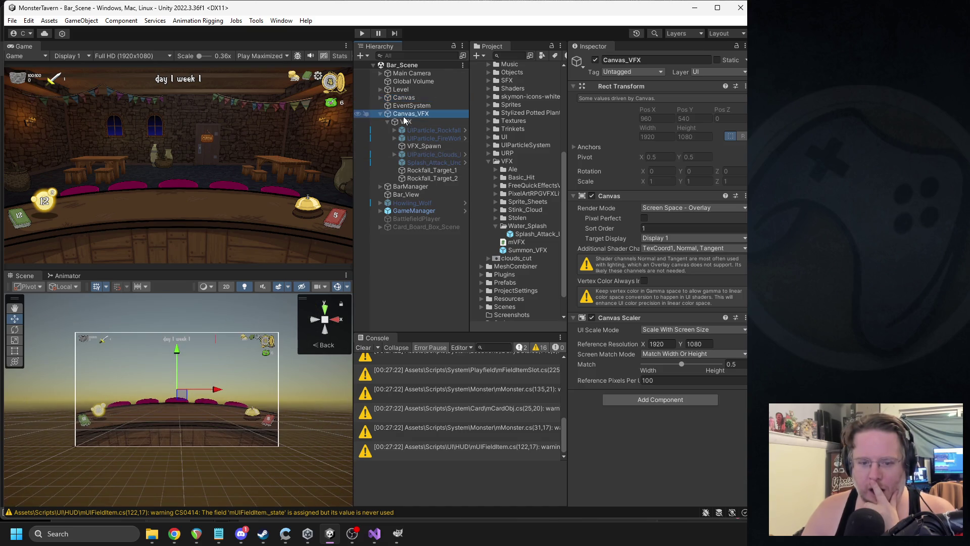
pyautogui.click(400, 98)
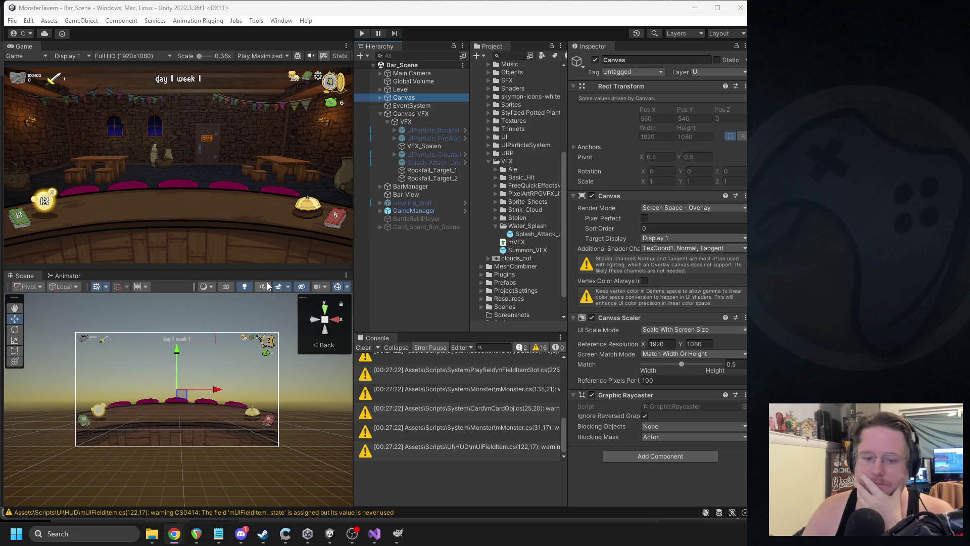
pyautogui.click(374, 533)
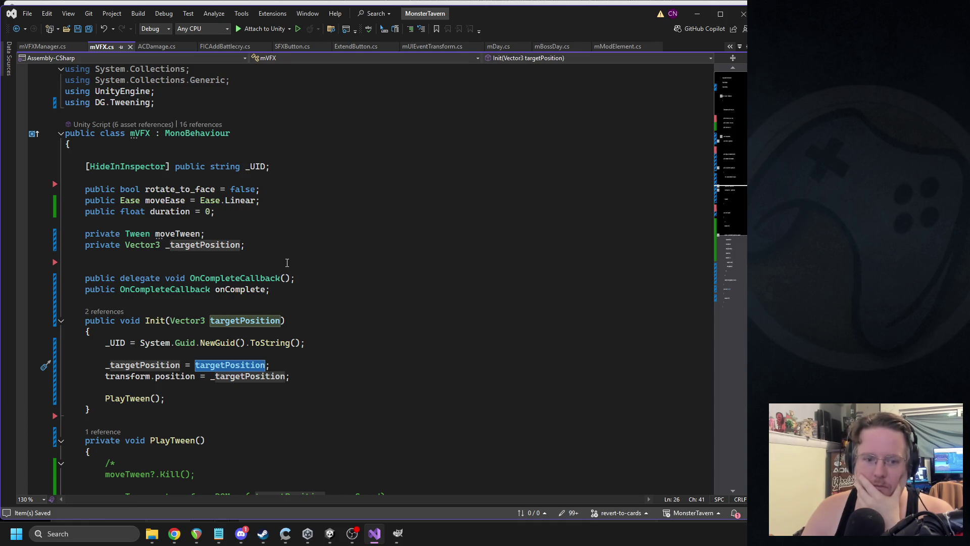
# - Use the Init CodeLens references to open Init's call site in mVFXManager.cs
pyautogui.click(213, 388)
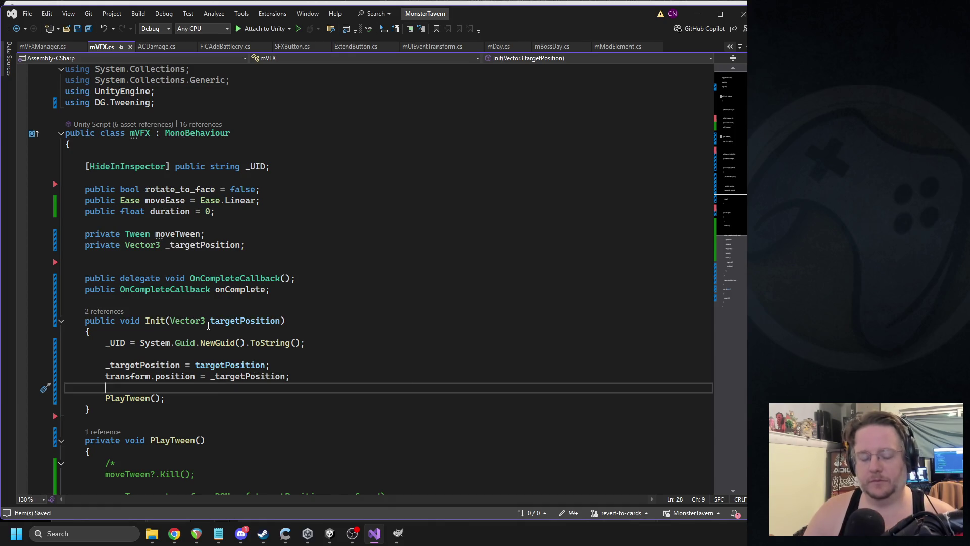
pyautogui.doubleClick(175, 376)
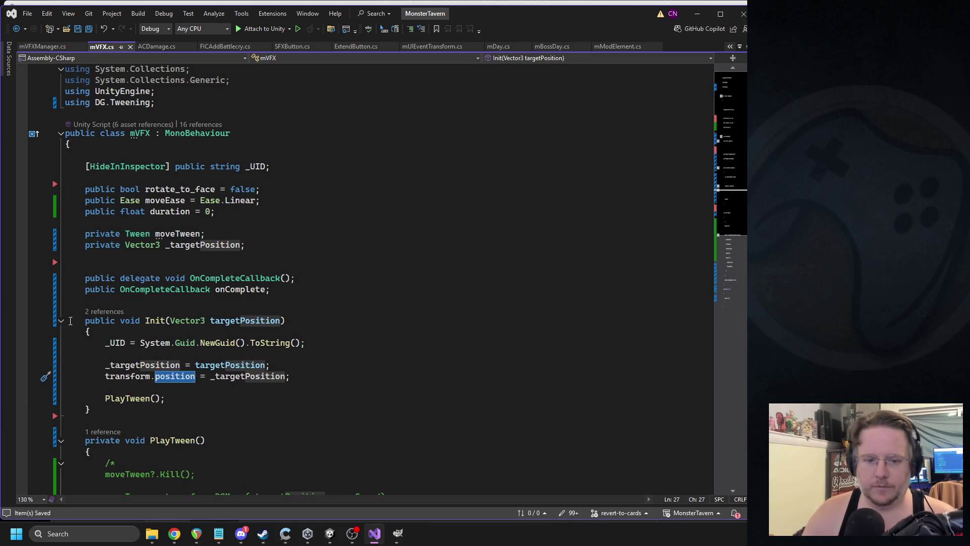
pyautogui.click(104, 312)
pyautogui.doubleClick(141, 277)
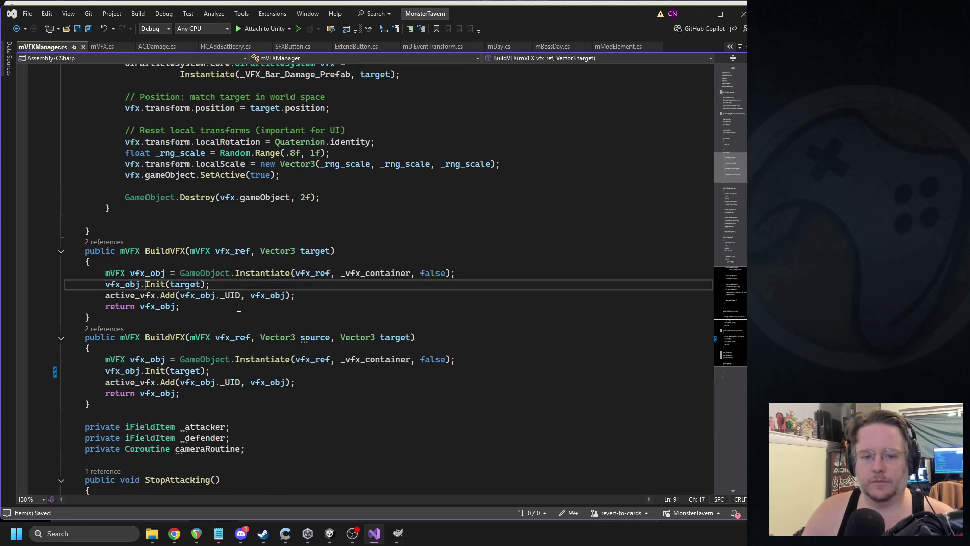
# - Trace both BuildVFX overloads' callers and open the BuildVFX call in ACDamage.cs line 218
pyautogui.click(112, 242)
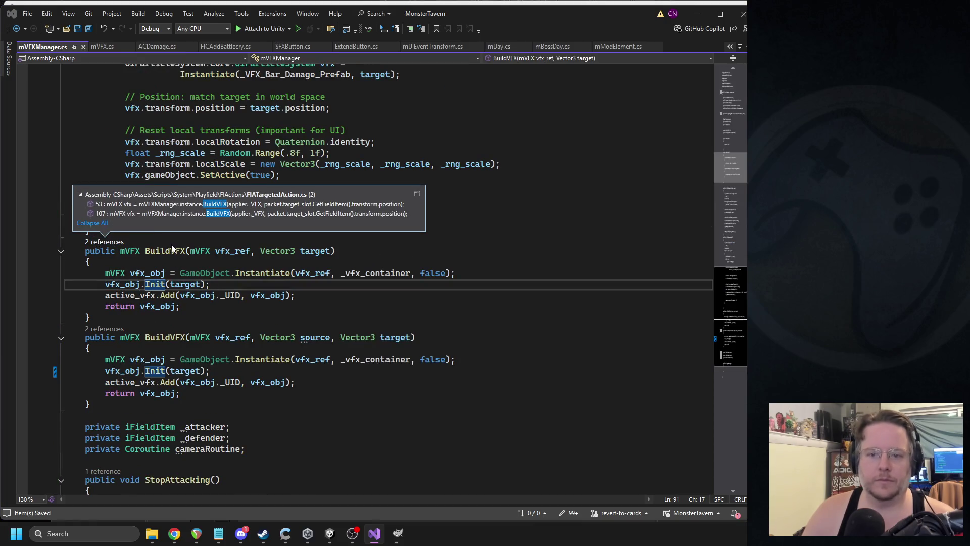
pyautogui.moveTo(150, 215)
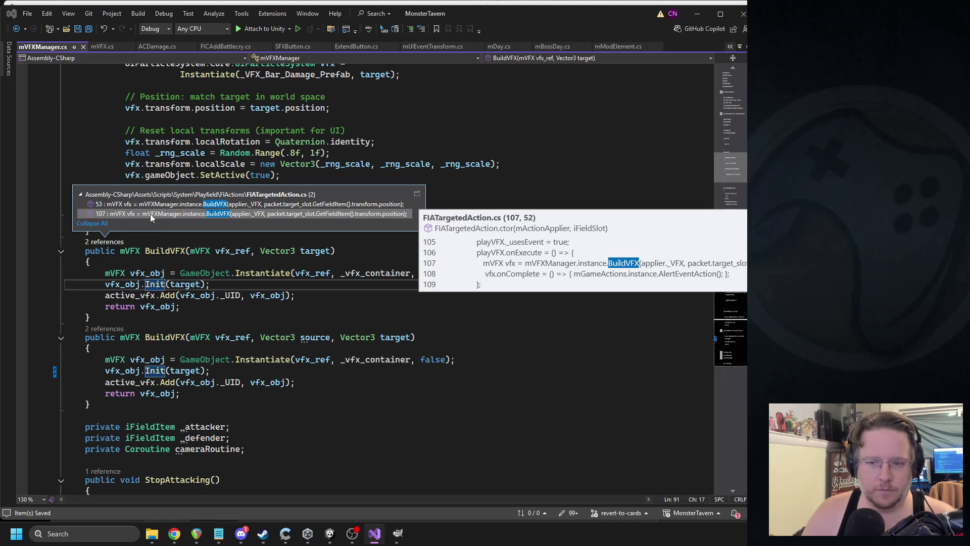
pyautogui.click(148, 273)
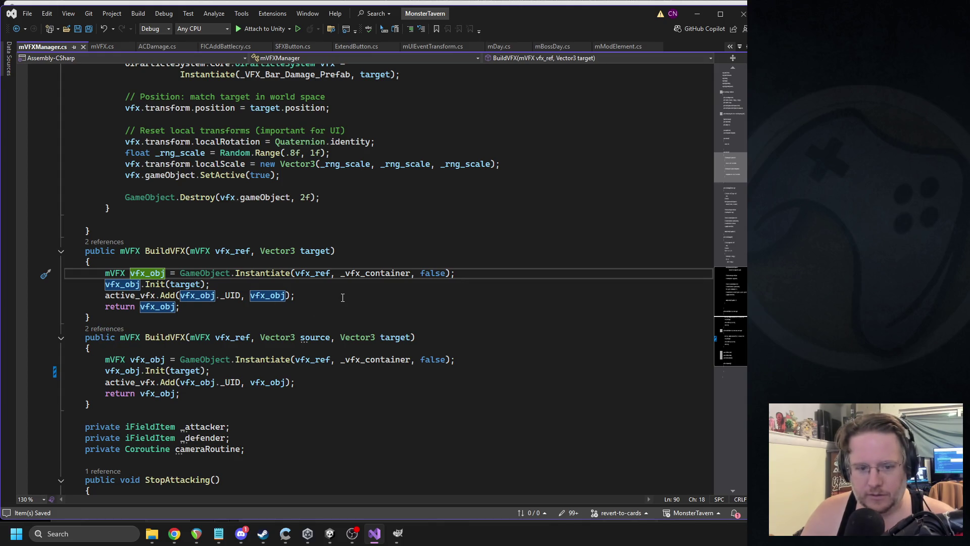
pyautogui.click(102, 329)
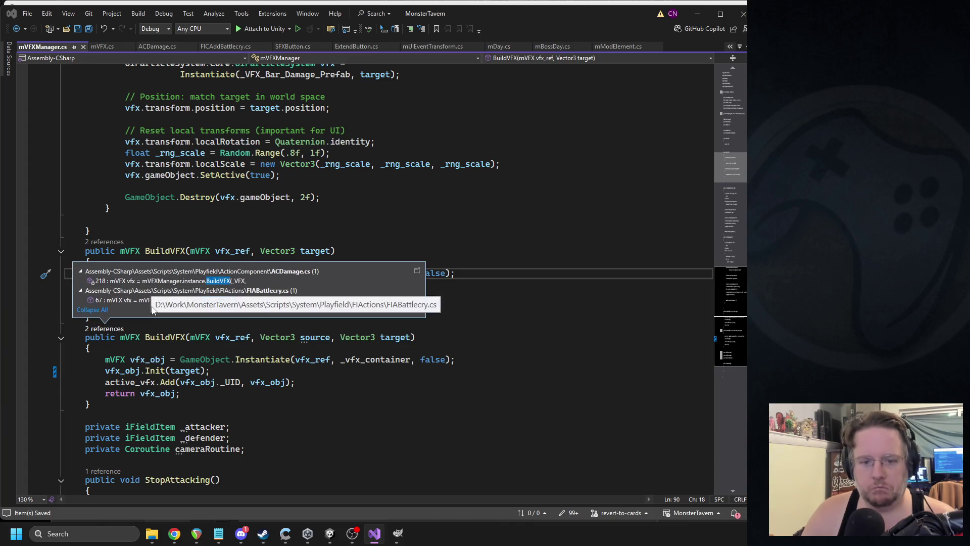
pyautogui.doubleClick(166, 280)
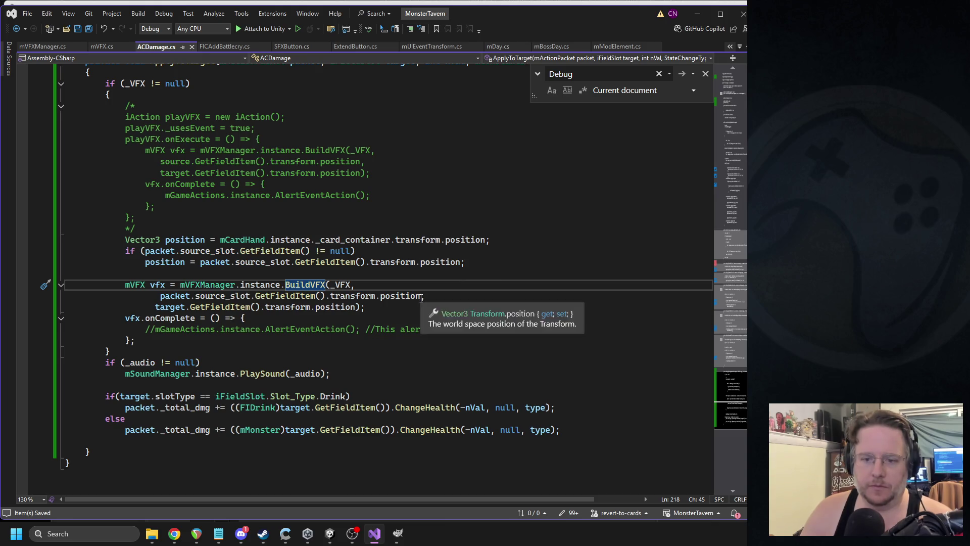
# - Delete the packet.source_slot position argument from the BuildVFX call and save ACDamage.cs
pyautogui.moveTo(425, 296); pyautogui.dragTo(129, 295)
pyautogui.press('BackSpace')
pyautogui.press('BackSpace')
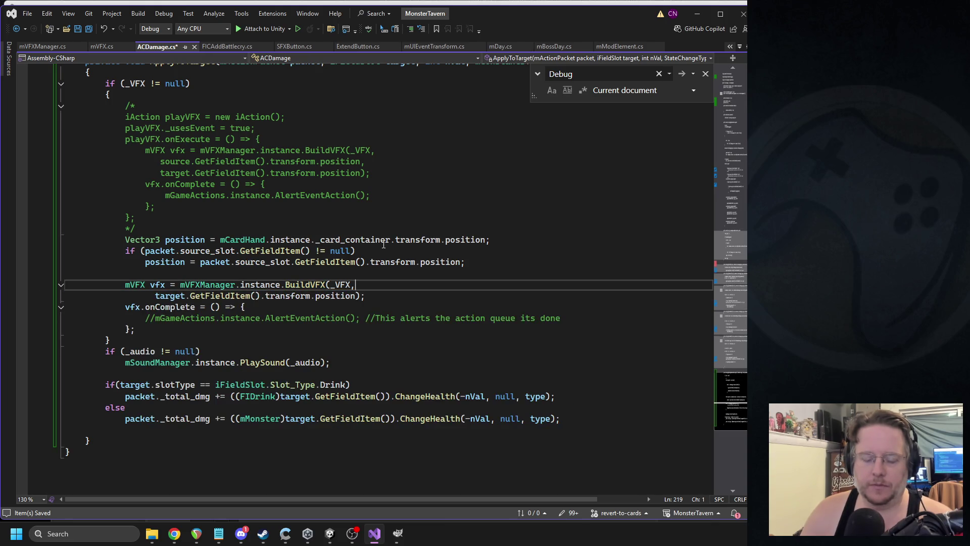
pyautogui.click(382, 242)
pyautogui.hotkey('ctrl', 's')
# - Select the whole BuildVFX statement, then go back to the Unity editor
pyautogui.moveTo(365, 295); pyautogui.dragTo(125, 296)
pyautogui.press('Down')
pyautogui.press('End')
pyautogui.moveTo(410, 297); pyautogui.dragTo(28, 286)
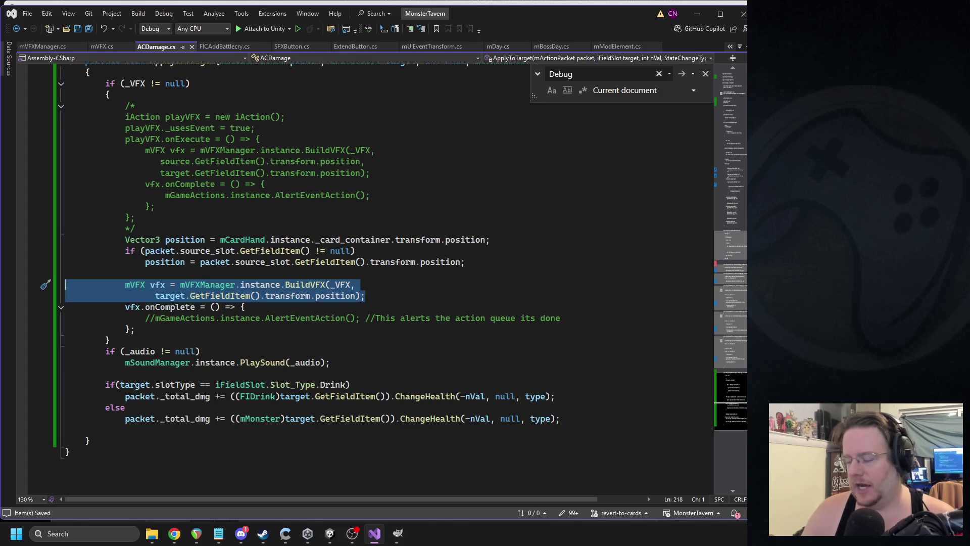
pyautogui.hotkey('alt', 'Tab')
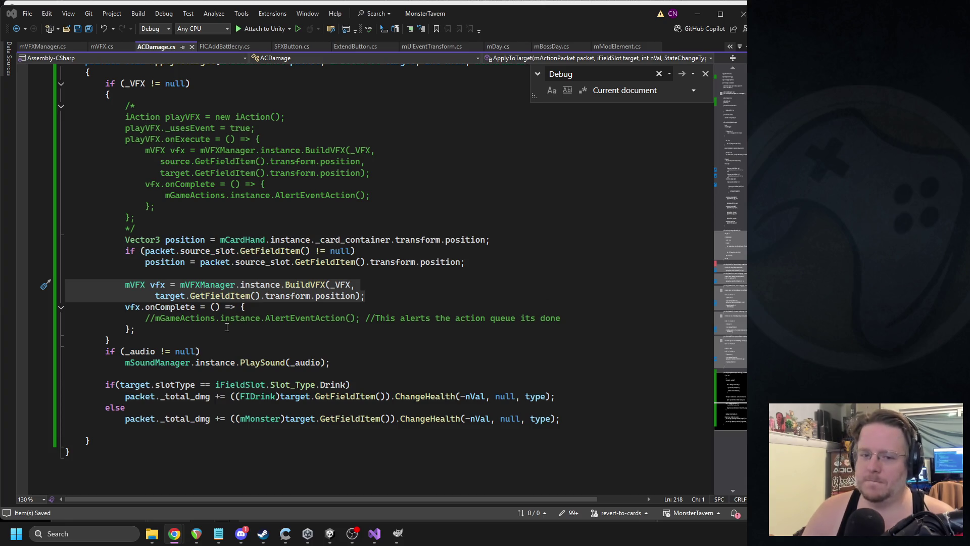
pyautogui.moveTo(364, 296)
pyautogui.mouseDown()
pyautogui.moveTo(66, 297)
pyautogui.moveTo(48, 284)
pyautogui.mouseUp()
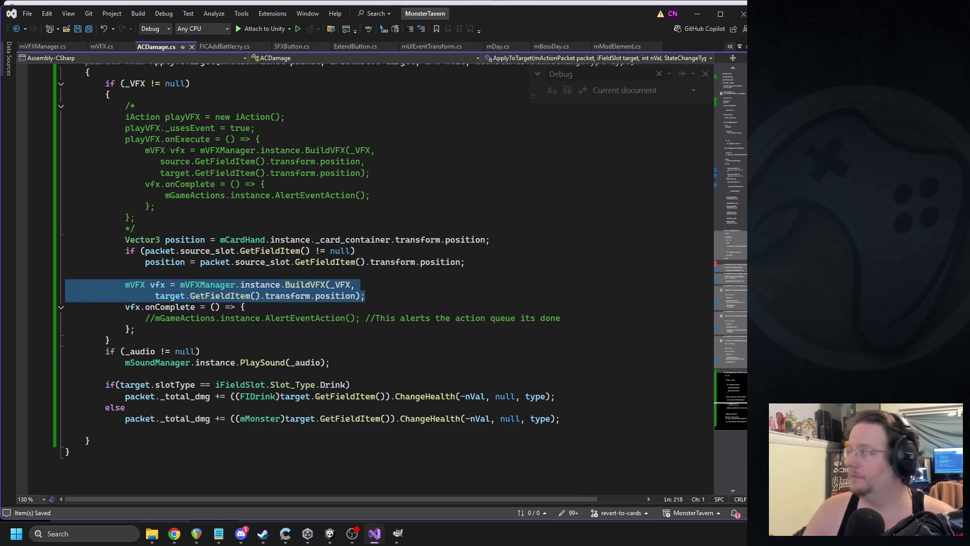
pyautogui.hotkey('alt', 'Tab')
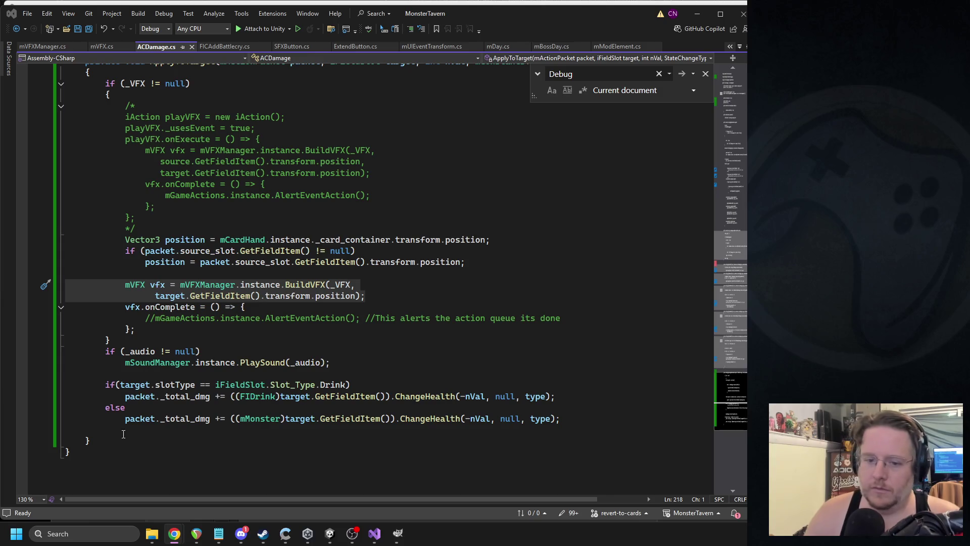
pyautogui.click(329, 533)
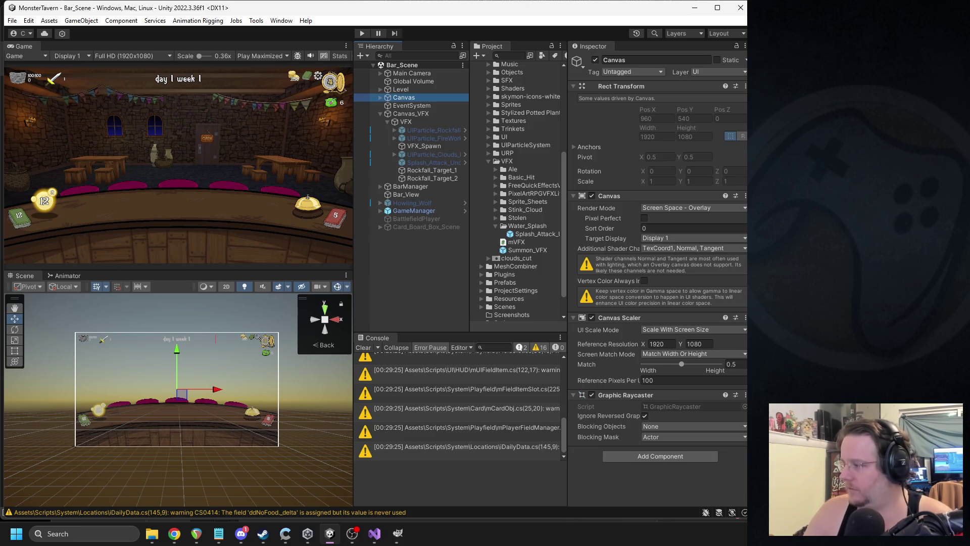
# - Leave Unity and bring Visual Studio back up on ACDamage.cs
pyautogui.hotkey('alt', 'Tab')
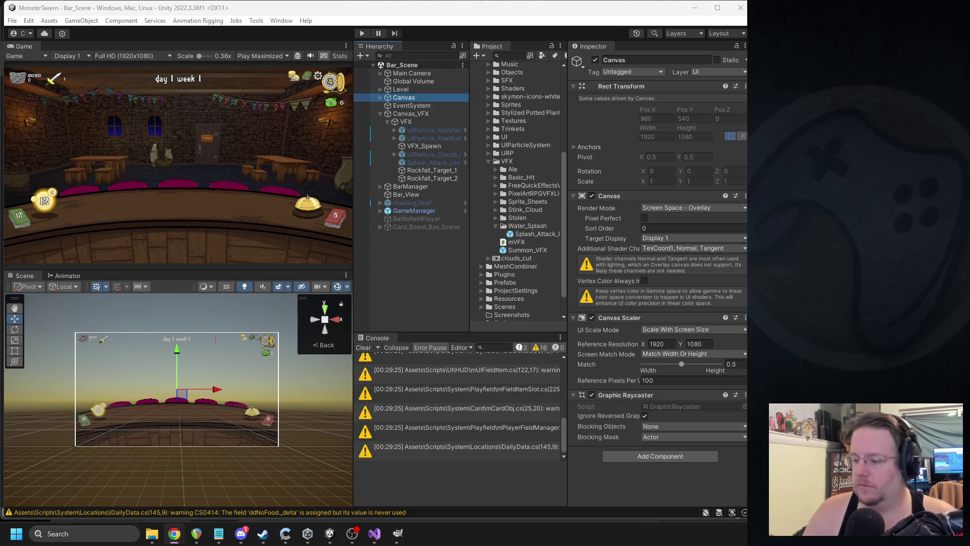
pyautogui.click(374, 533)
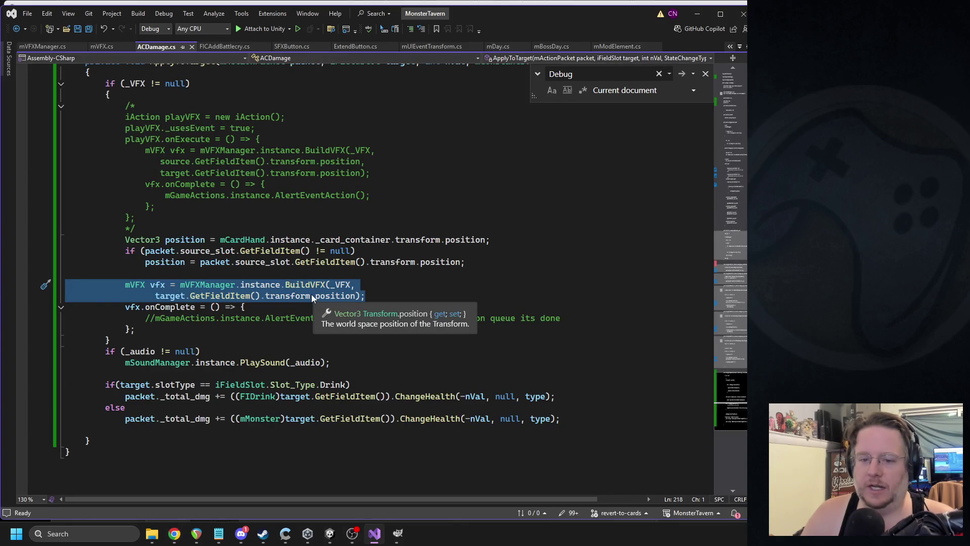
# - Paste a trial RectTransform and screen-position code block above the BuildVFX call
pyautogui.click(376, 295)
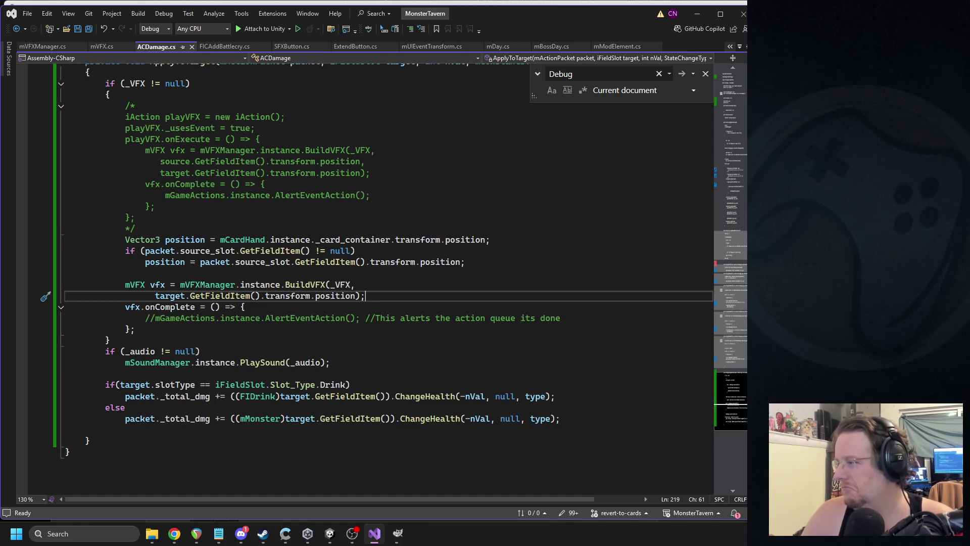
pyautogui.hotkey('alt', 'Tab')
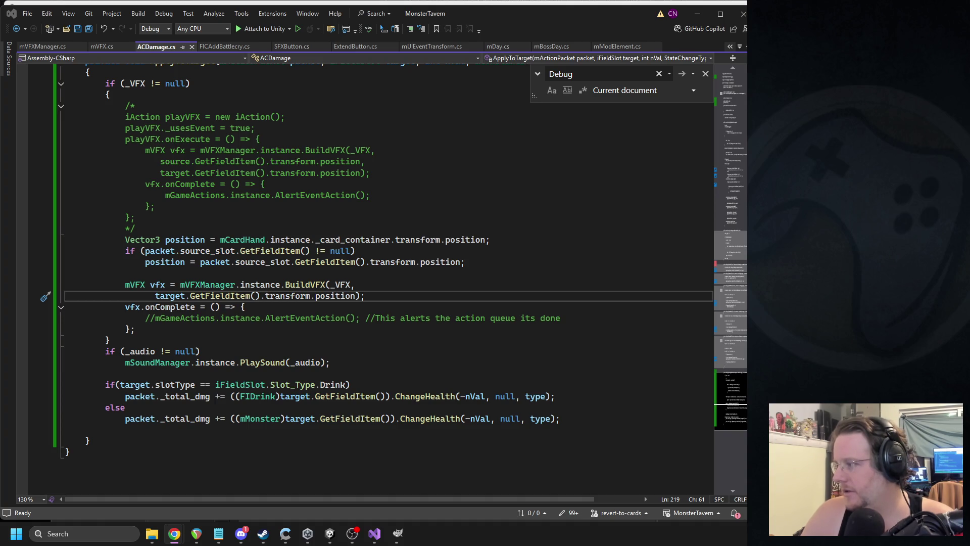
pyautogui.click(279, 311)
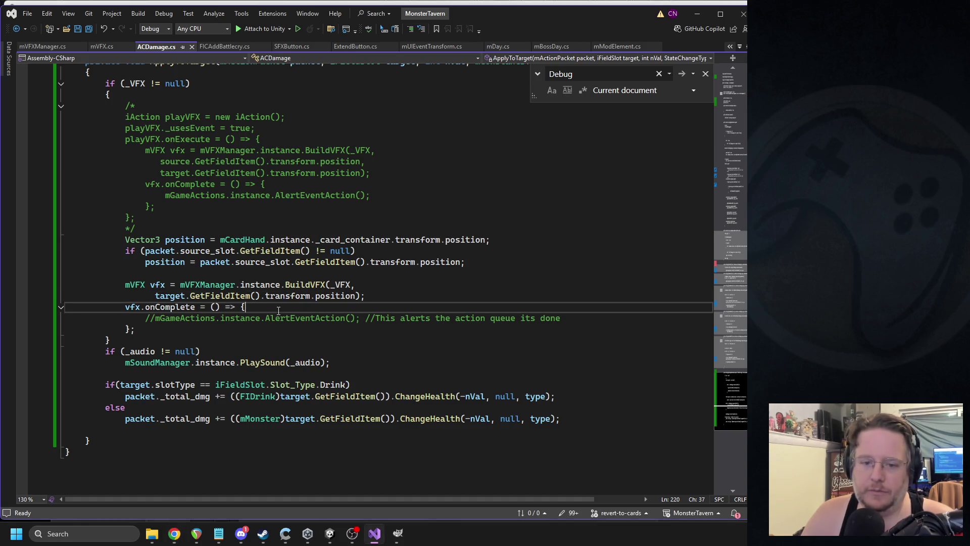
pyautogui.click(281, 275)
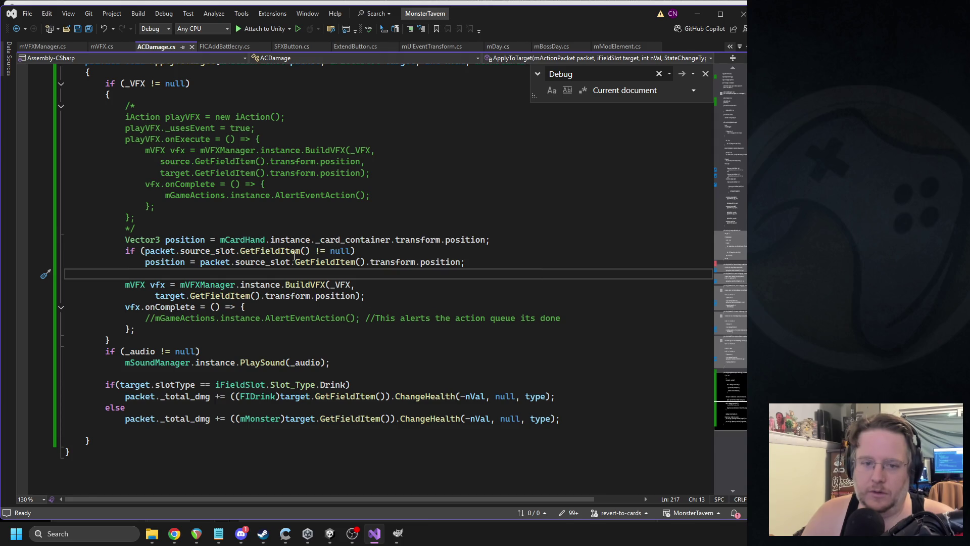
pyautogui.hotkey('ctrl', 'v')
# - Remove the pasted snippet, save ACDamage.cs, check BuildVFX in mVFXManager.cs, then return to Unity
pyautogui.doubleClick(216, 273)
pyautogui.click(219, 273)
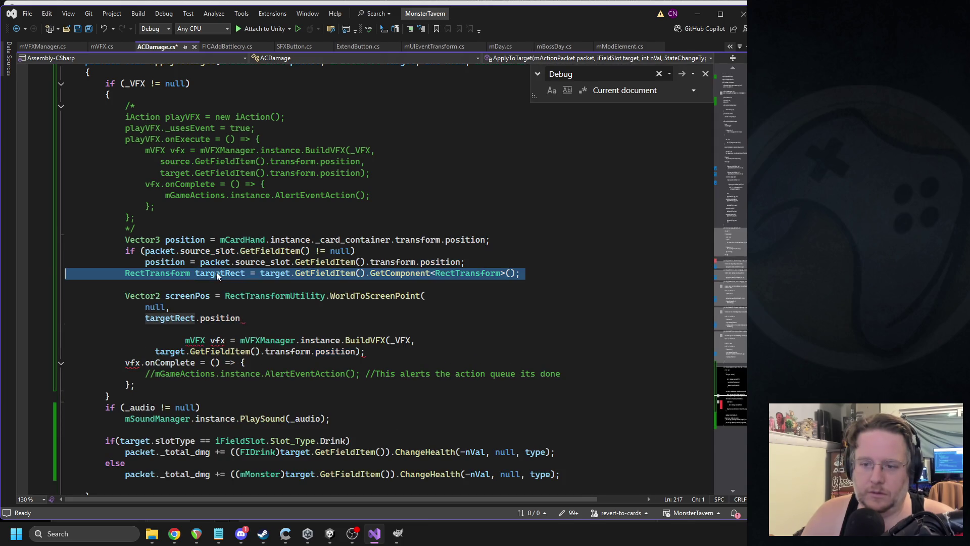
pyautogui.hotkey('shift', 'Down')
pyautogui.hotkey('shift', 'Down')
pyautogui.hotkey('shift', 'Down')
pyautogui.press('Delete')
pyautogui.hotkey('ctrl', 'z')
pyautogui.press('Up')
pyautogui.press('Up')
pyautogui.press('Up')
pyautogui.press('End')
pyautogui.hotkey('ctrl', 's')
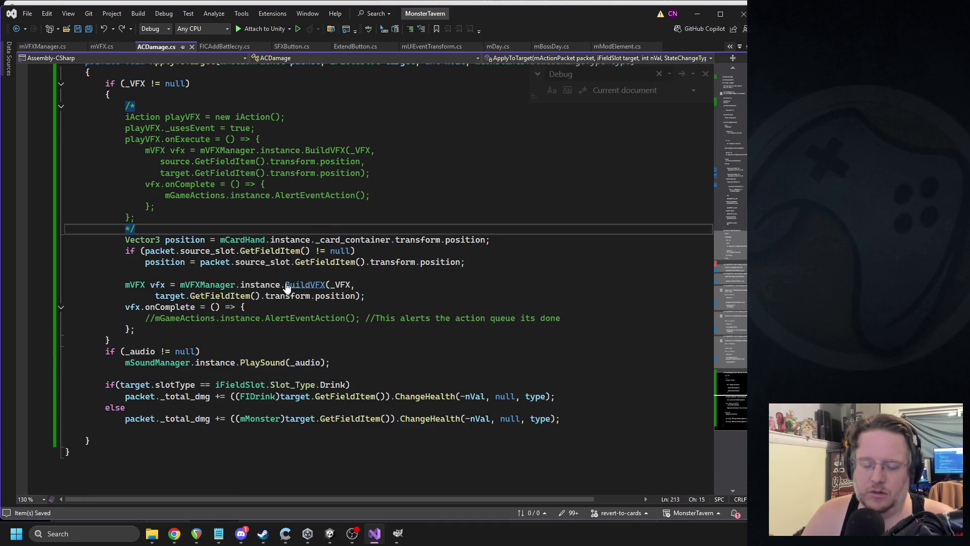
pyautogui.click(41, 46)
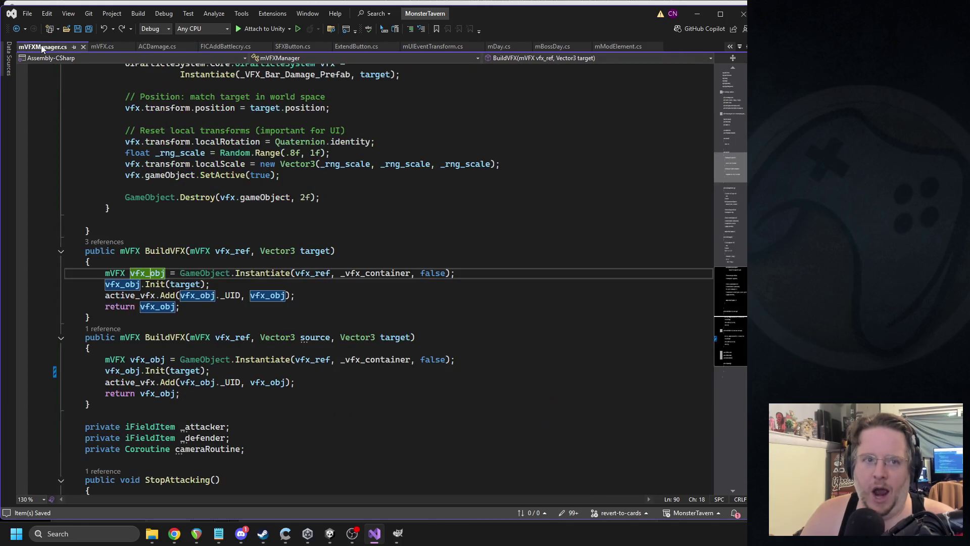
pyautogui.click(330, 533)
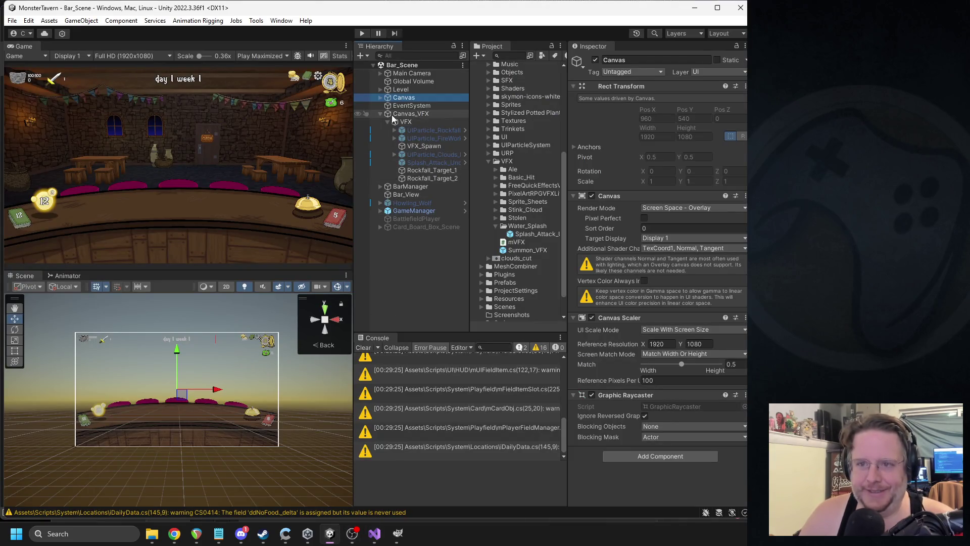
# - Expand Canvas, focus the scene view on Play_Space_1, and briefly run then stop Play mode
pyautogui.click(381, 97)
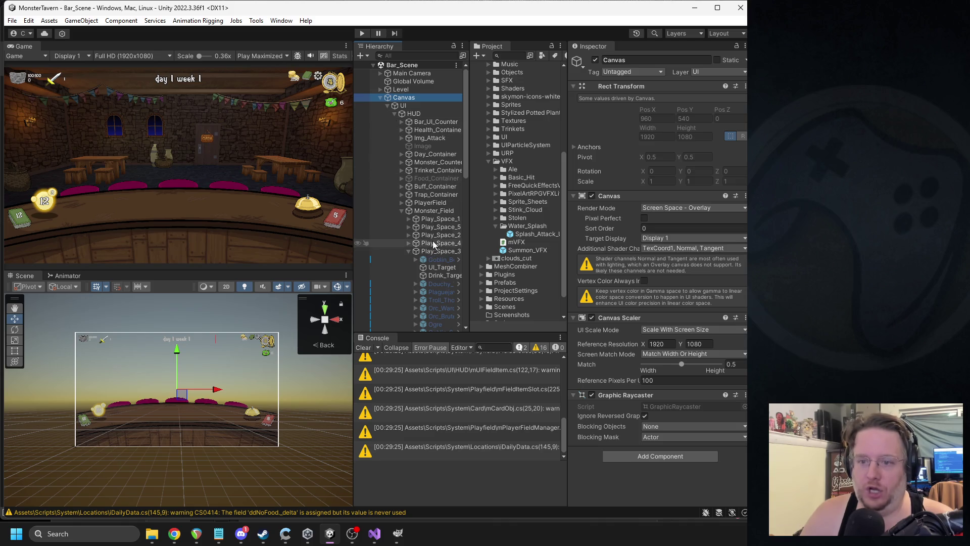
pyautogui.click(431, 220)
pyautogui.press('f')
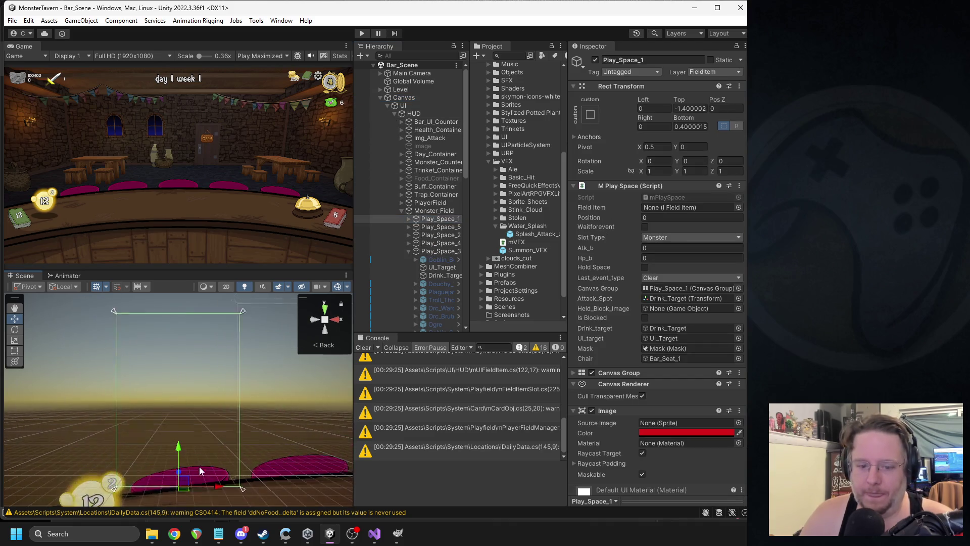
pyautogui.click(362, 33)
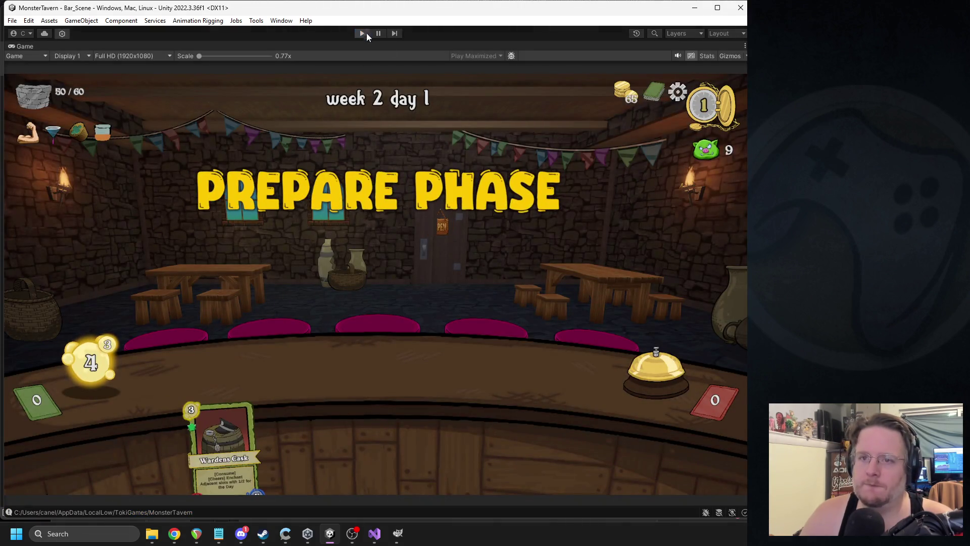
pyautogui.click(364, 33)
# - Set Splash_Attack_Under's anchor preset to bottom-center and start Play mode to test it
pyautogui.click(535, 234)
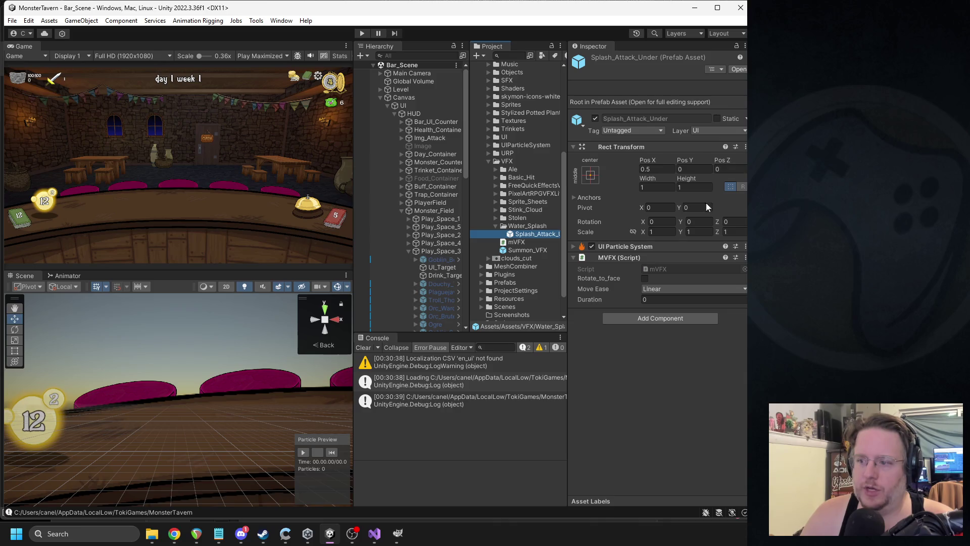
pyautogui.click(590, 176)
pyautogui.click(656, 302)
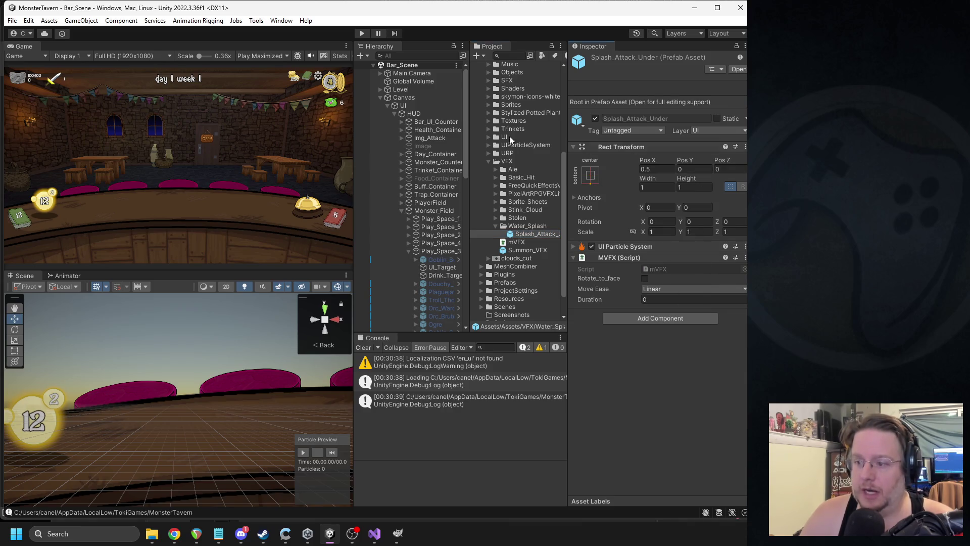
pyautogui.click(362, 33)
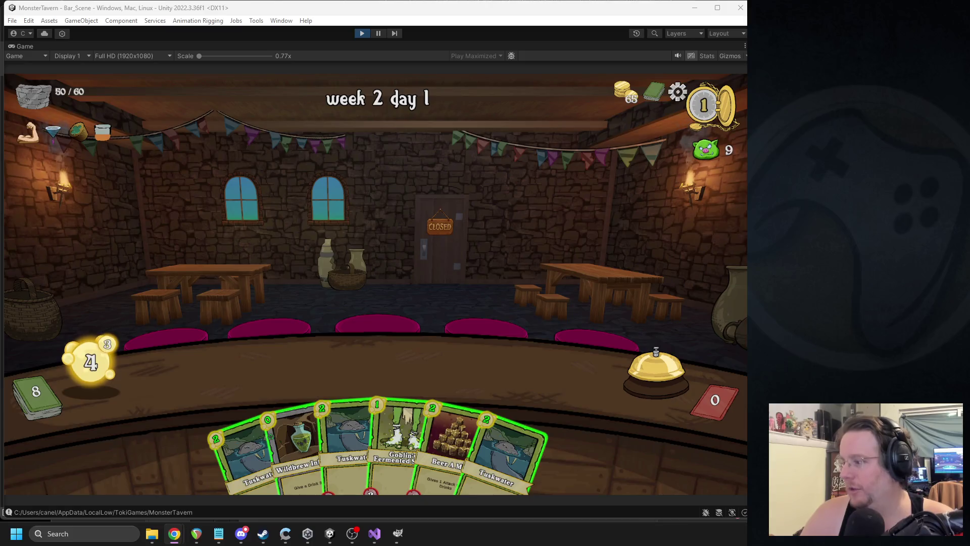
# - Mute audio, ring the bell, and play Leviathan Lager and Goblin's Fermented Socks, pausing to inspect
pyautogui.click(679, 56)
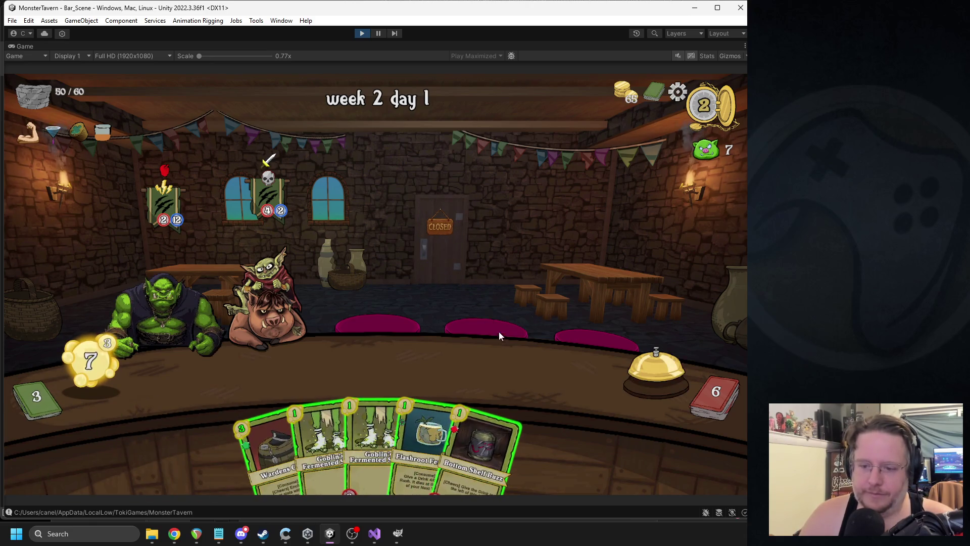
pyautogui.click(634, 375)
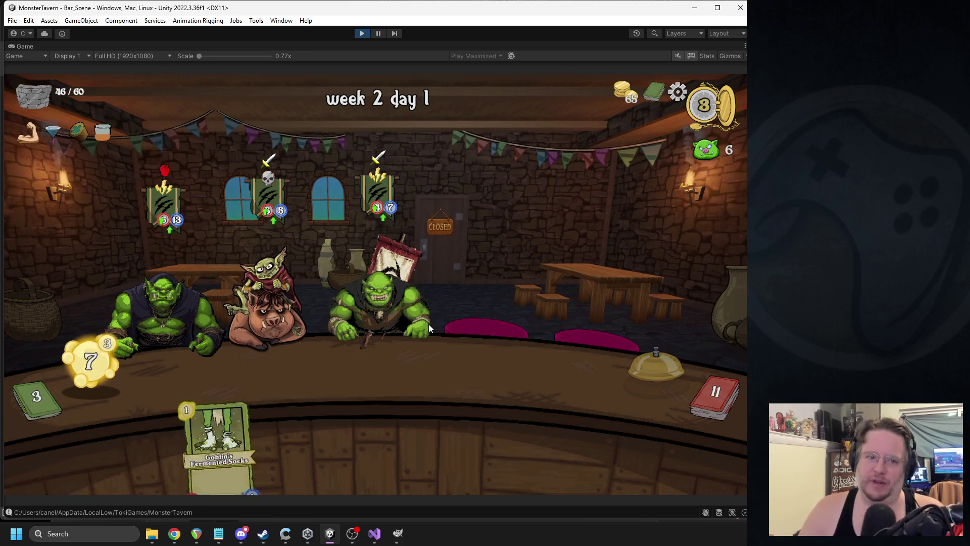
pyautogui.moveTo(357, 426); pyautogui.dragTo(502, 365)
pyautogui.moveTo(283, 429)
pyautogui.mouseDown()
pyautogui.moveTo(278, 369)
pyautogui.moveTo(253, 369)
pyautogui.mouseUp()
pyautogui.hotkey('ctrl', 'shift', 'p')
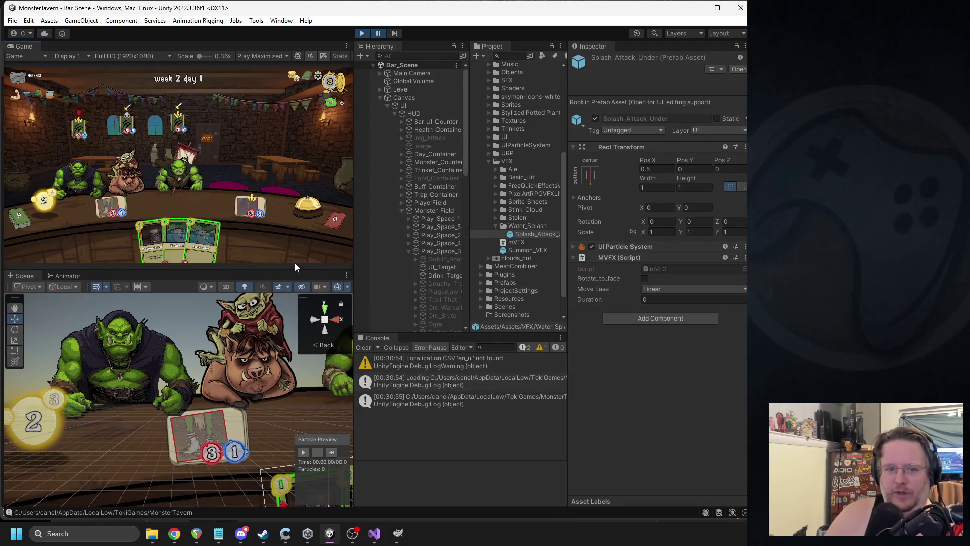
pyautogui.scroll(-5, 253, 343)
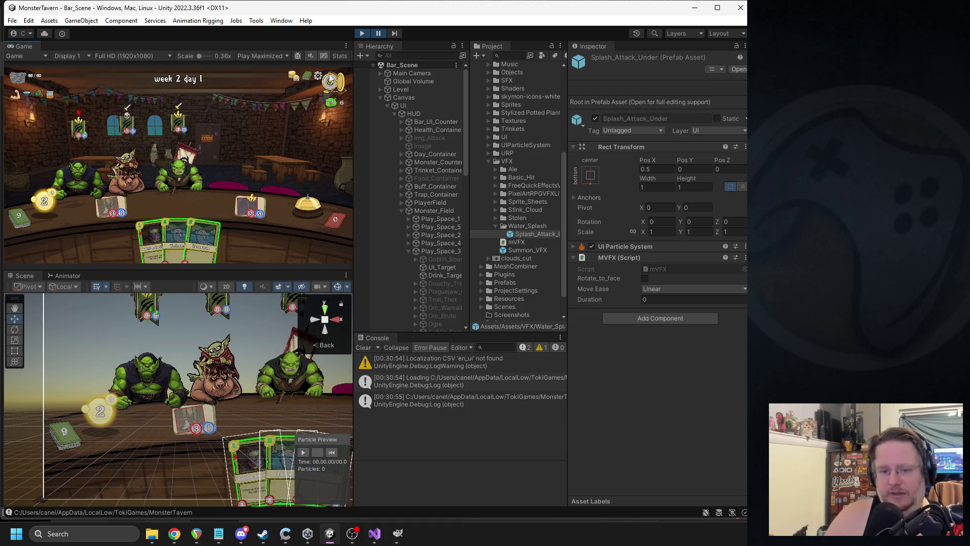
pyautogui.click(377, 35)
# - Play Tuskwater, ring the bell, play Goblin's Fermented Socks and Beer A Mild, then stop
pyautogui.moveTo(354, 419); pyautogui.dragTo(376, 361)
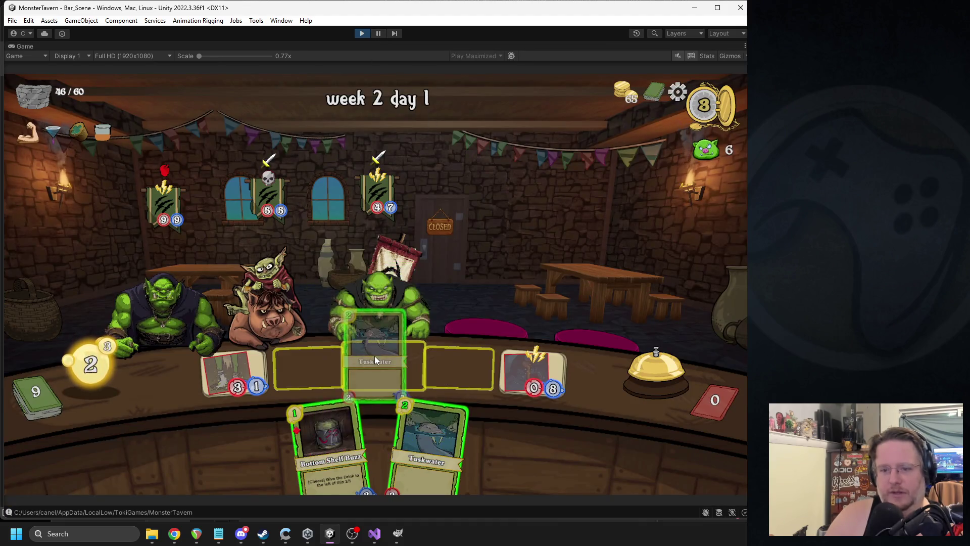
pyautogui.click(378, 33)
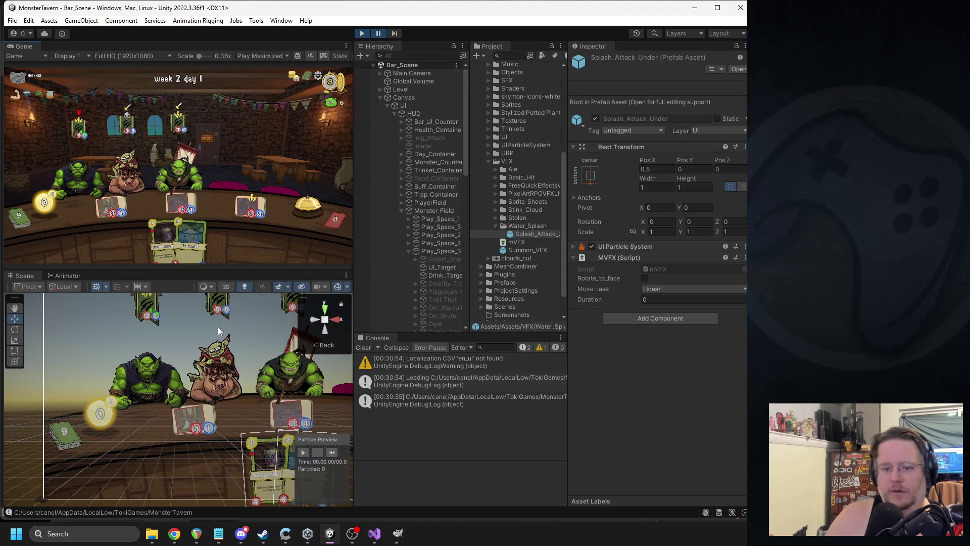
pyautogui.click(379, 33)
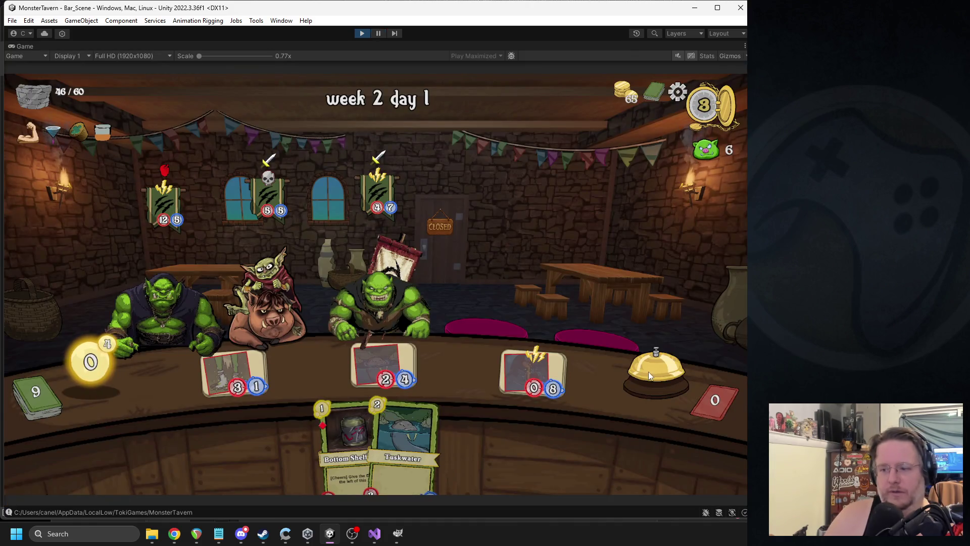
pyautogui.click(650, 371)
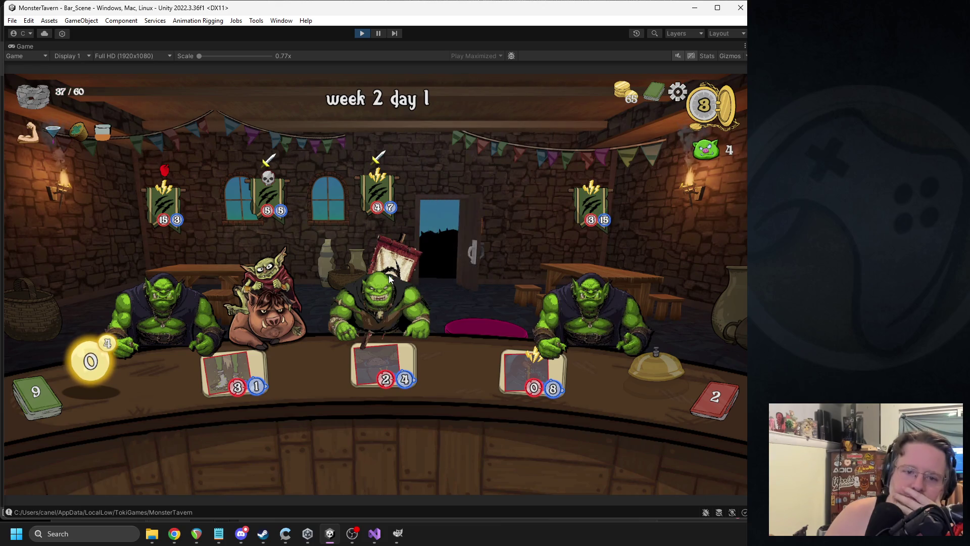
pyautogui.moveTo(318, 436); pyautogui.dragTo(308, 369)
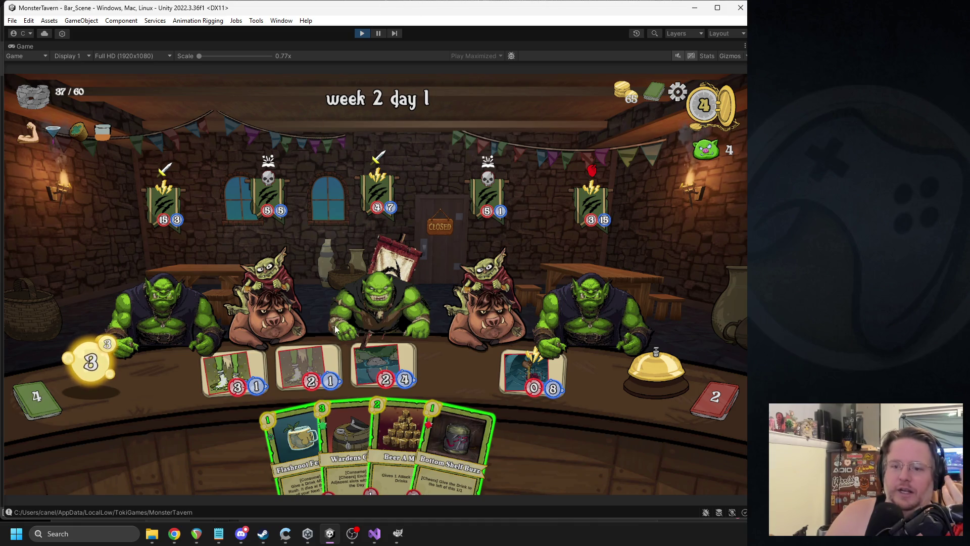
pyautogui.moveTo(399, 440); pyautogui.dragTo(457, 369)
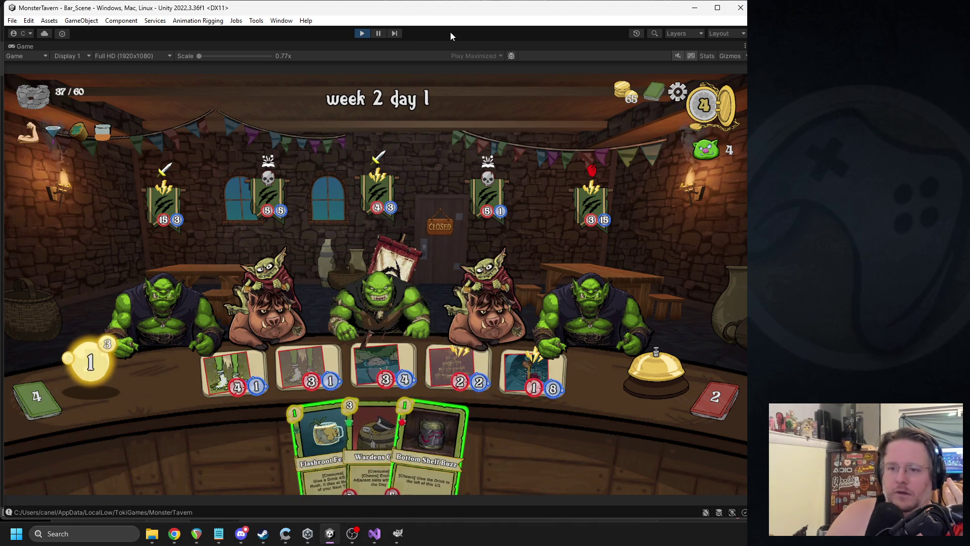
pyautogui.click(362, 33)
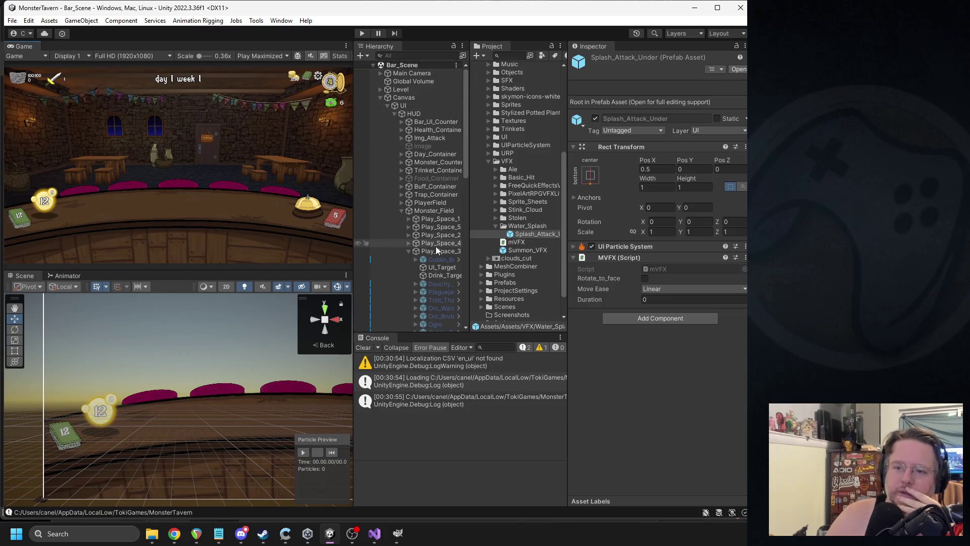
# - Preview the Splash_Attack_Under prefab's particle and UI Particle System settings, then scroll to Canvas_VFX > VFX
pyautogui.click(738, 70)
pyautogui.click(335, 468)
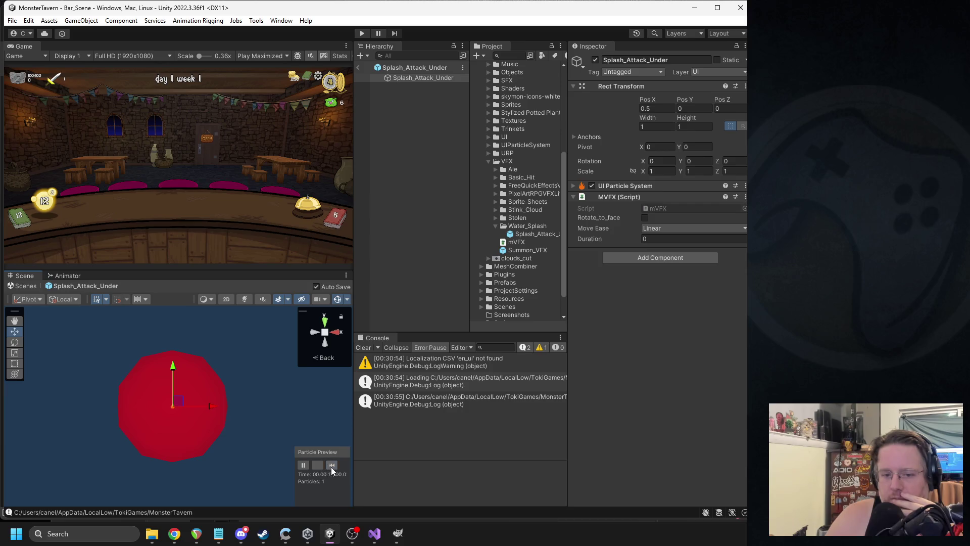
pyautogui.click(622, 184)
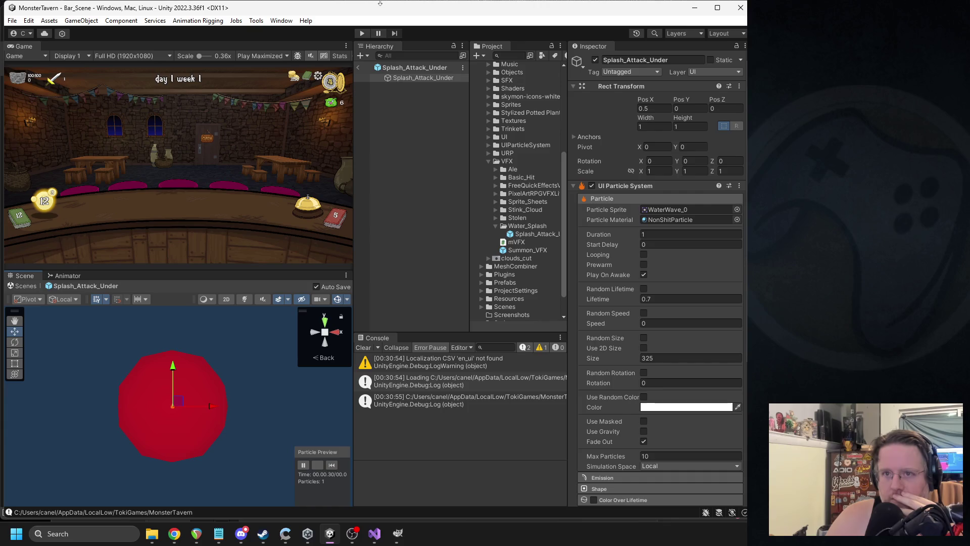
pyautogui.click(358, 67)
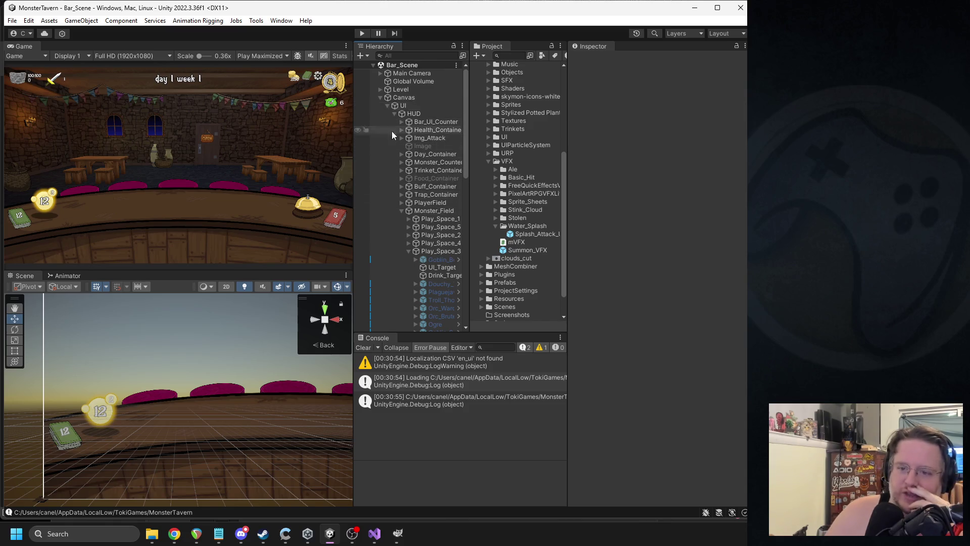
pyautogui.scroll(-5, 393, 137)
pyautogui.scroll(-5, 399, 167)
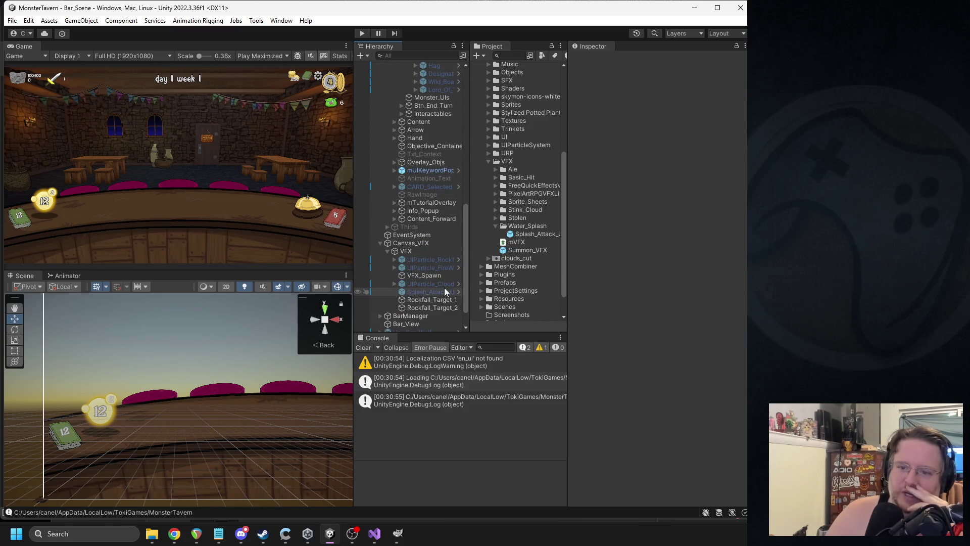
# - Enable Splash_Attack_Under to preview it, resolve its prefab overrides via Overrides, and start Play mode
pyautogui.click(424, 291)
pyautogui.click(596, 60)
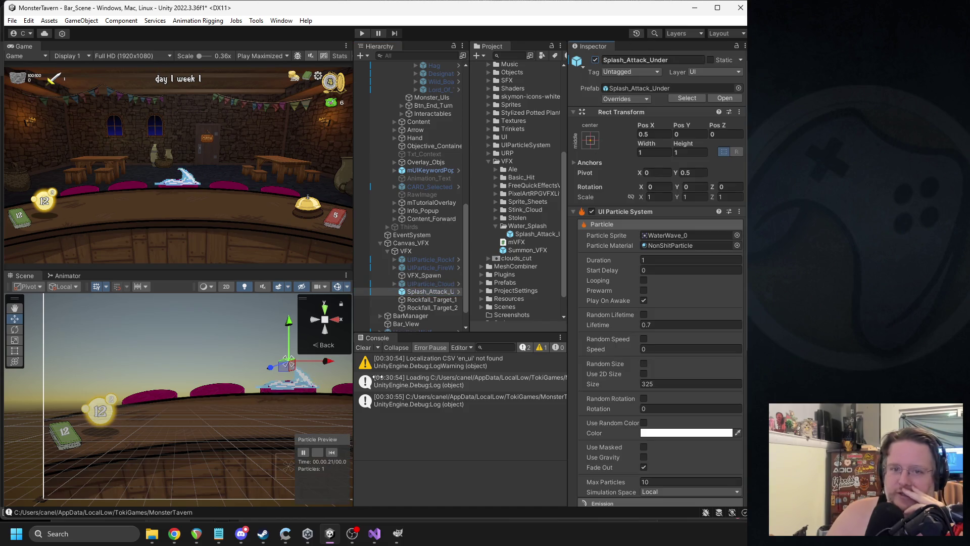
pyautogui.click(618, 95)
pyautogui.click(708, 149)
pyautogui.click(362, 33)
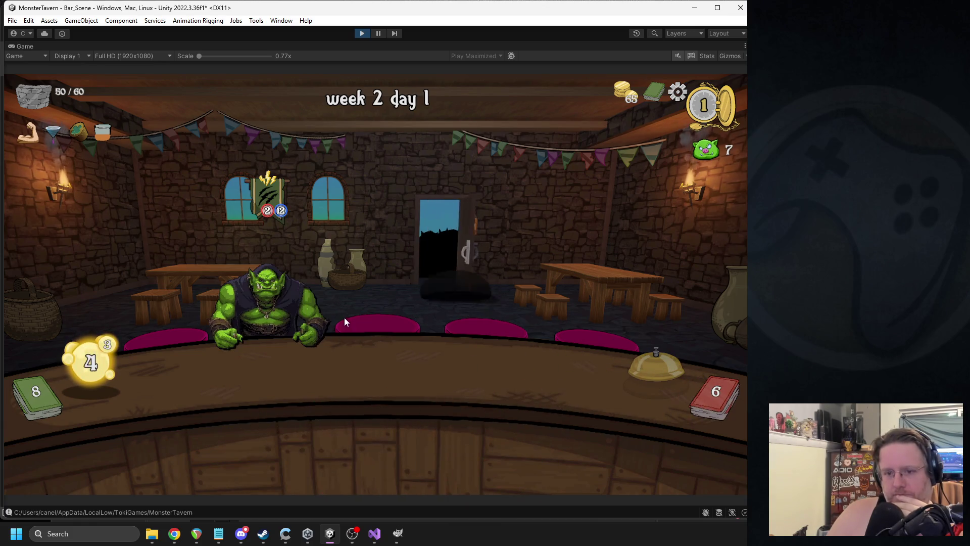
# - Drop the Leviathan and Goblin's Fermented Socks cards on bar slots, exit Play mode, and open Visual Studio
pyautogui.moveTo(427, 445)
pyautogui.mouseDown()
pyautogui.moveTo(556, 379)
pyautogui.moveTo(535, 374)
pyautogui.mouseUp()
pyautogui.moveTo(470, 445)
pyautogui.mouseDown()
pyautogui.moveTo(465, 416)
pyautogui.moveTo(202, 377)
pyautogui.mouseUp()
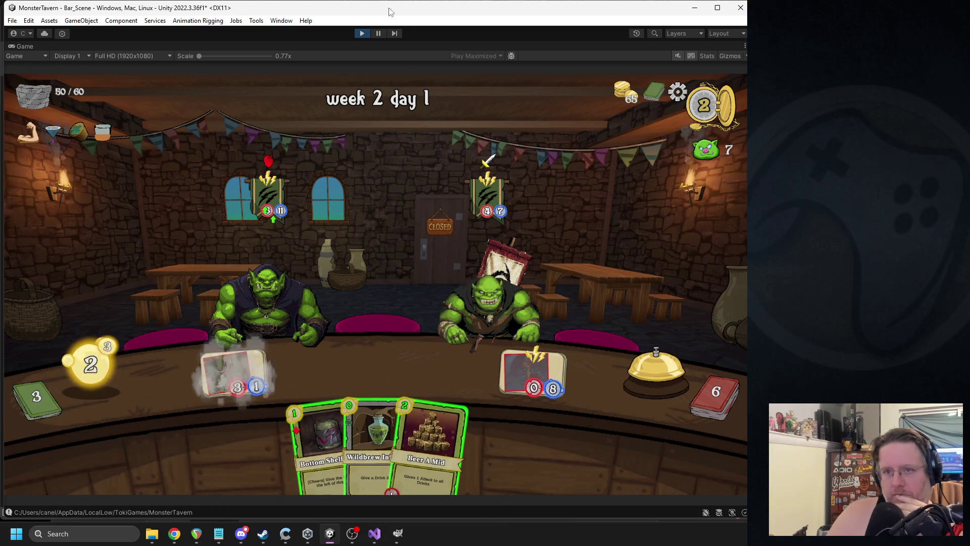
pyautogui.click(374, 35)
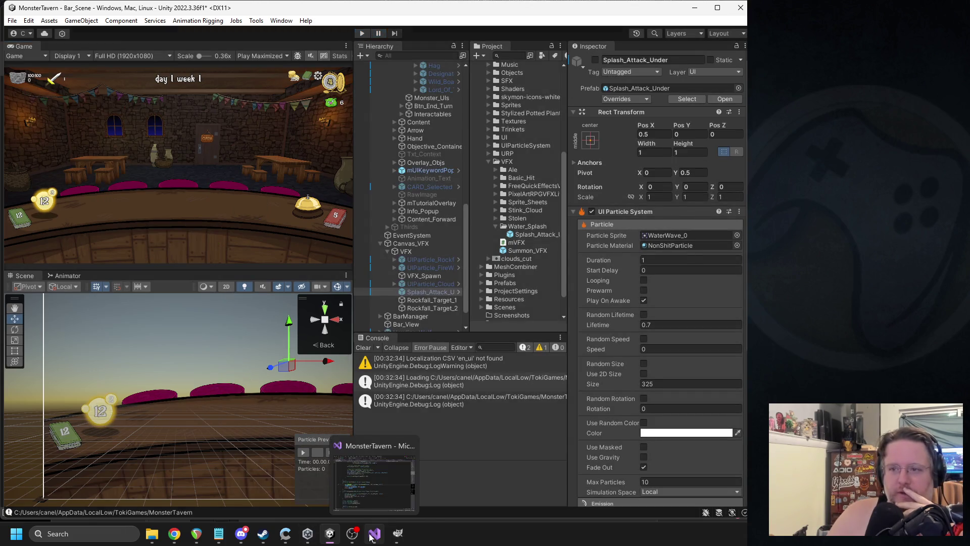
pyautogui.click(374, 535)
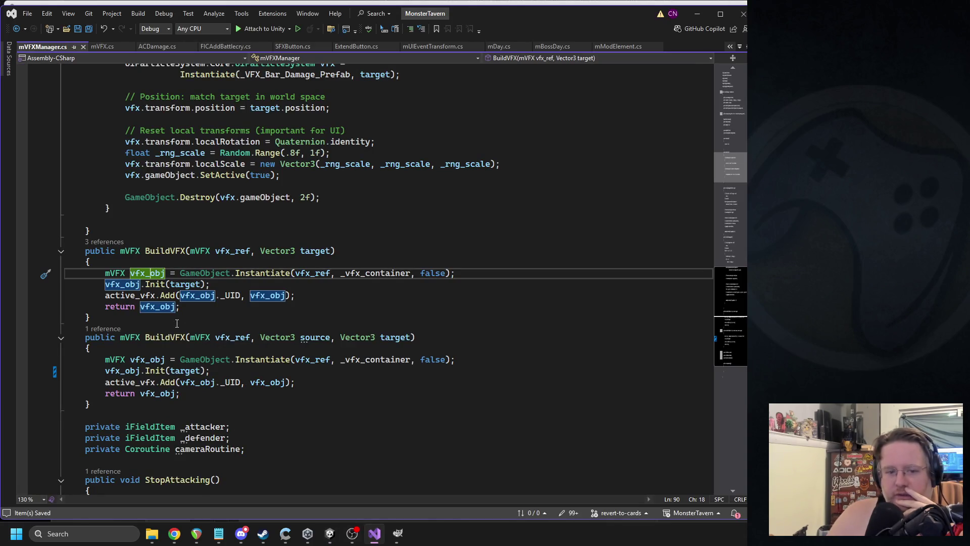
# - Check both BuildVFX overloads' references, delete the BuildVFX(vfx_ref, target) method, and save
pyautogui.click(98, 330)
pyautogui.click(147, 348)
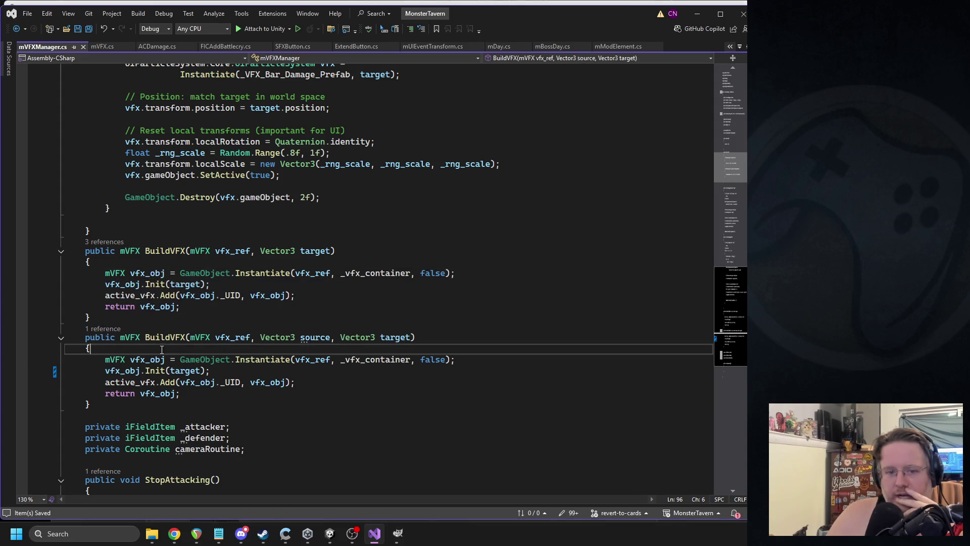
pyautogui.click(116, 243)
pyautogui.click(204, 305)
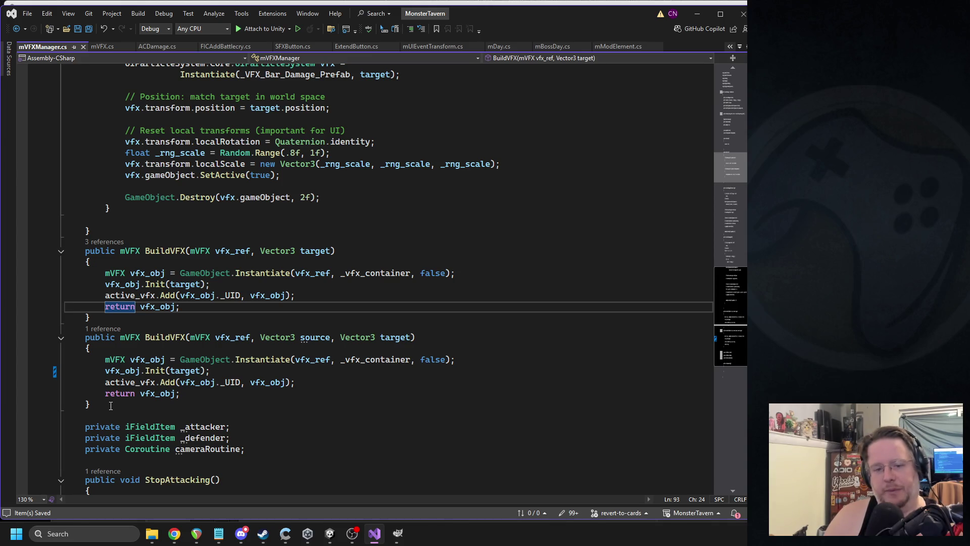
pyautogui.moveTo(131, 317); pyautogui.dragTo(81, 251)
pyautogui.press('Delete')
pyautogui.press('BackSpace')
pyautogui.click(268, 209)
pyautogui.hotkey('ctrl', 's')
# - Remove 'Vector3 source,' from the remaining BuildVFX signature, then return to Unity
pyautogui.moveTo(252, 256); pyautogui.dragTo(335, 256)
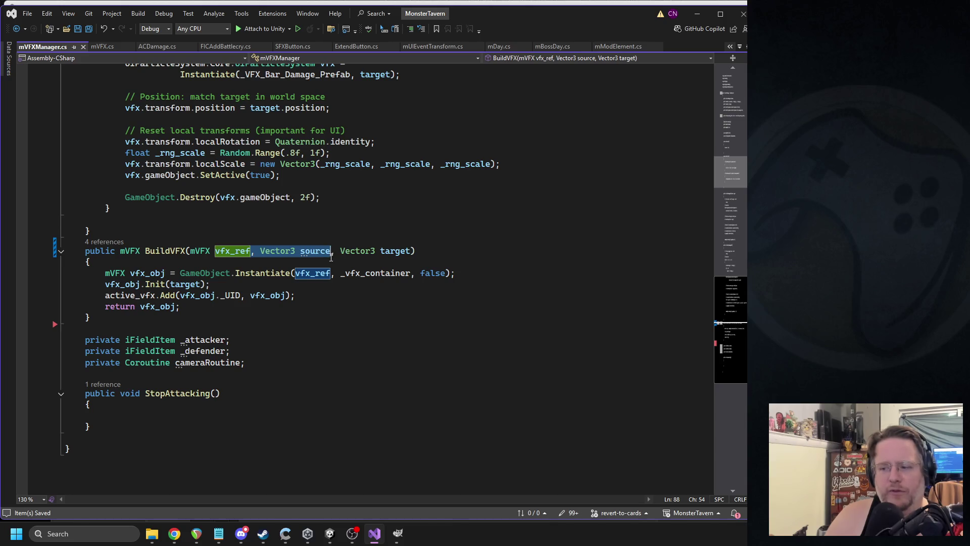
pyautogui.press('Delete')
pyautogui.click(345, 175)
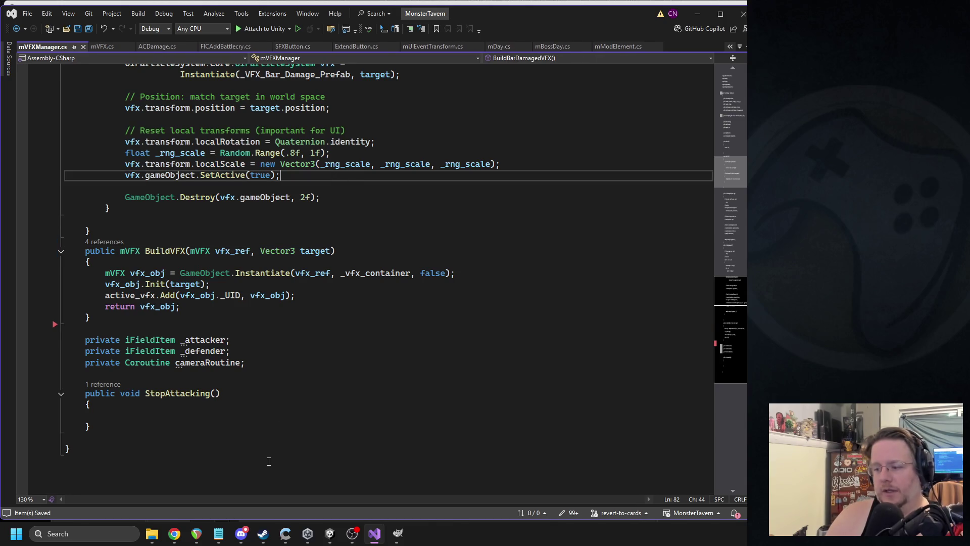
pyautogui.click(331, 536)
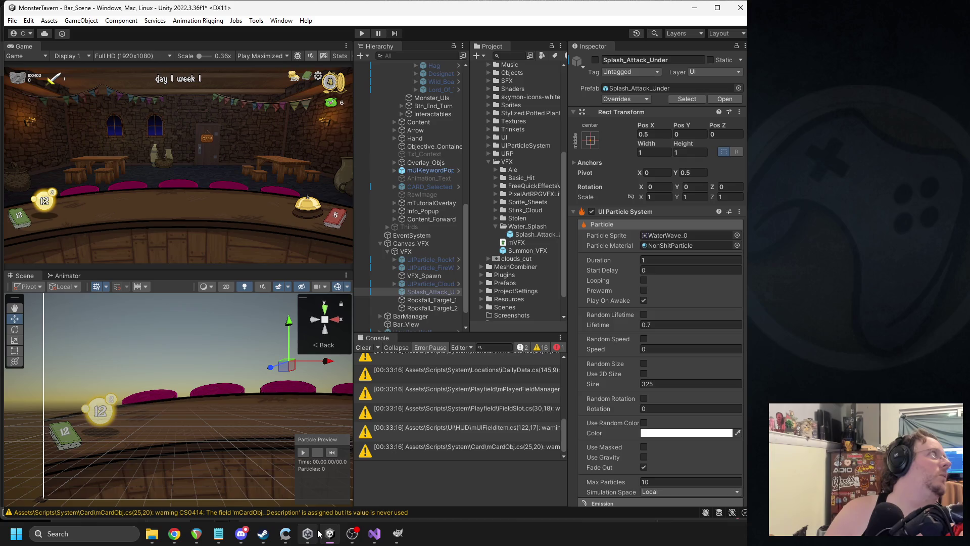
# - Try entering Play mode and jump from the console error to its line in FIABattlecry.cs
pyautogui.moveTo(306, 532)
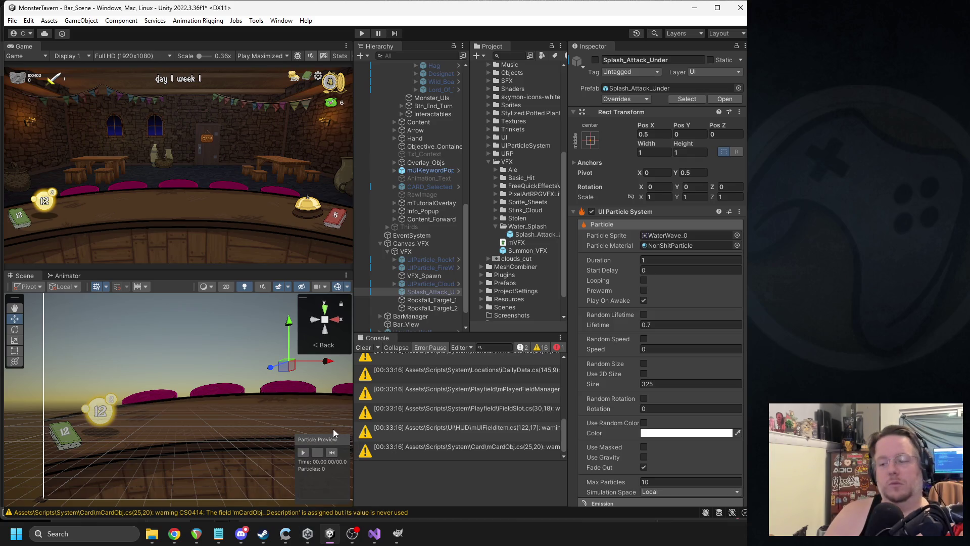
pyautogui.click(362, 33)
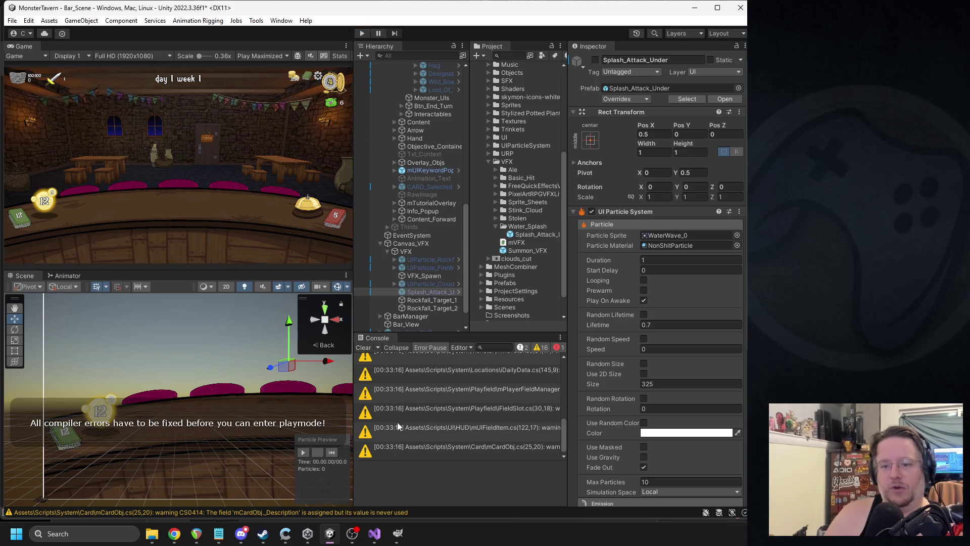
pyautogui.scroll(2, 409, 394)
pyautogui.doubleClick(418, 362)
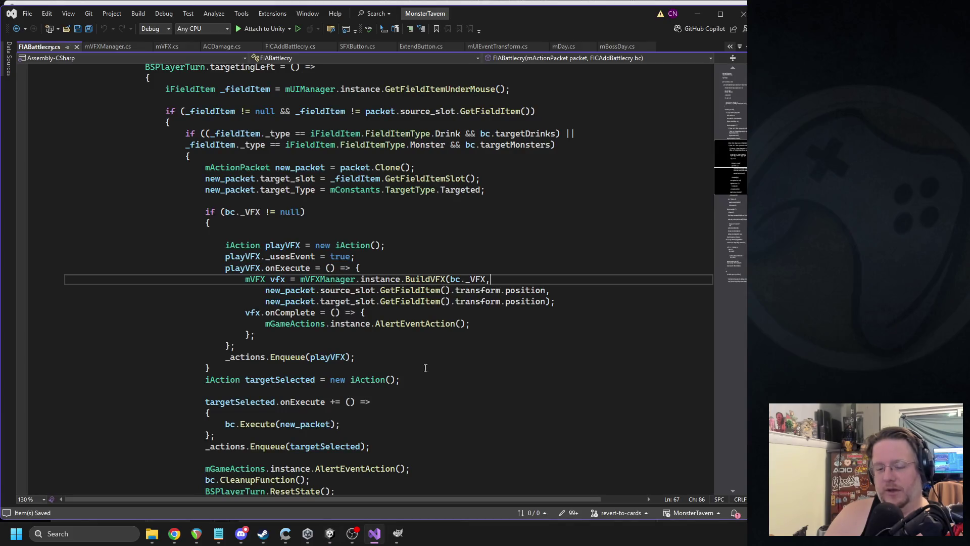
# - Remove the source_slot position argument from the BuildVFX call and save FIABattlecry.cs
pyautogui.tripleClick(391, 290)
pyautogui.press('Delete')
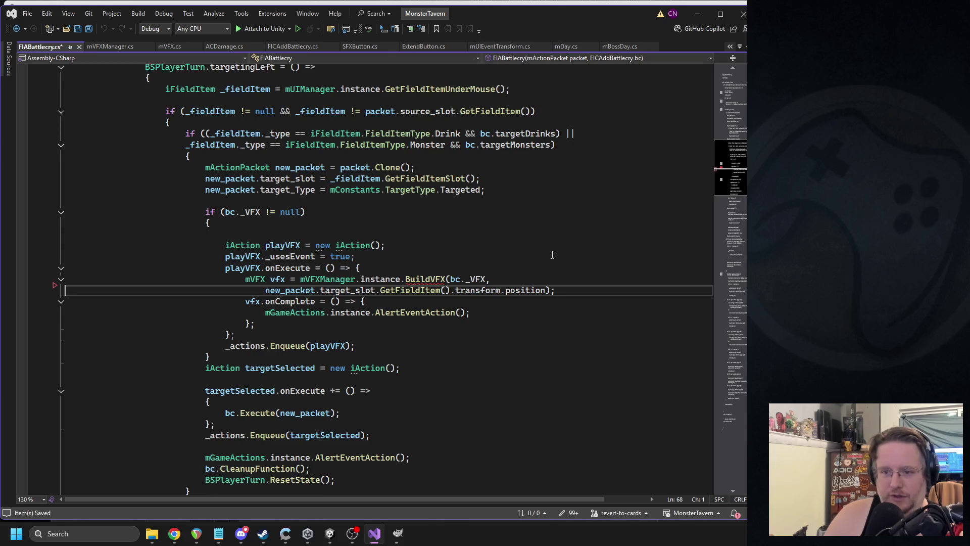
pyautogui.press('BackSpace')
pyautogui.scroll(1, 553, 256)
pyautogui.hotkey('ctrl', 's')
# - Back in Unity, clear the Console messages and start Play mode again
pyautogui.click(337, 534)
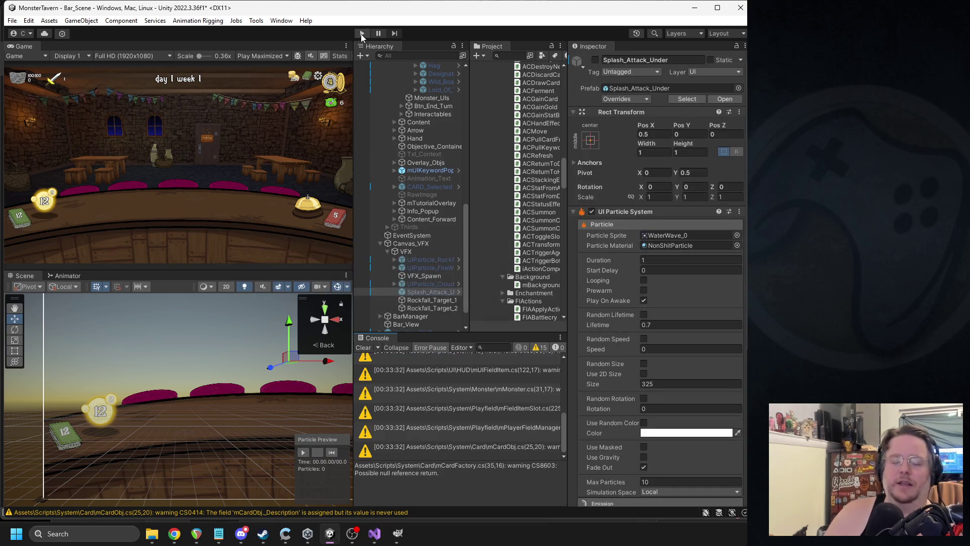
pyautogui.click(364, 349)
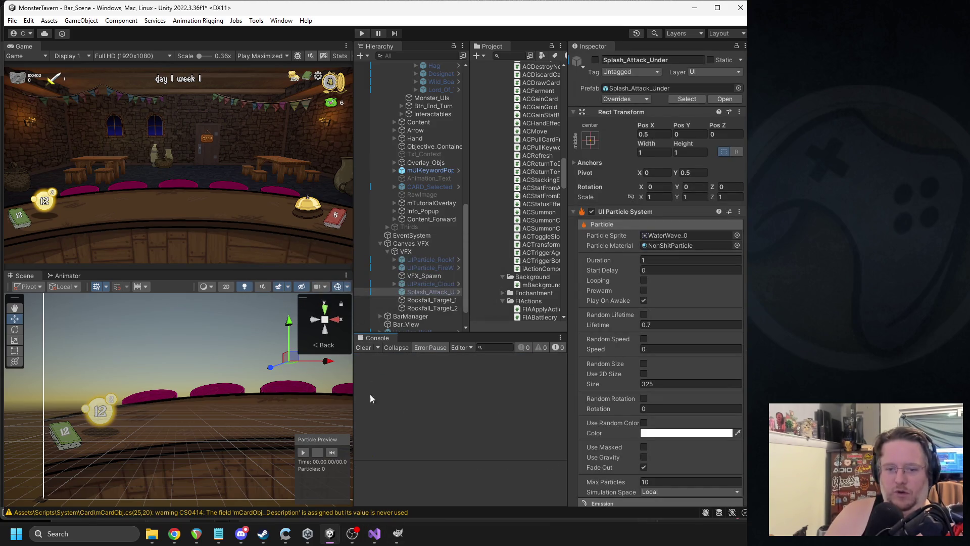
pyautogui.click(374, 534)
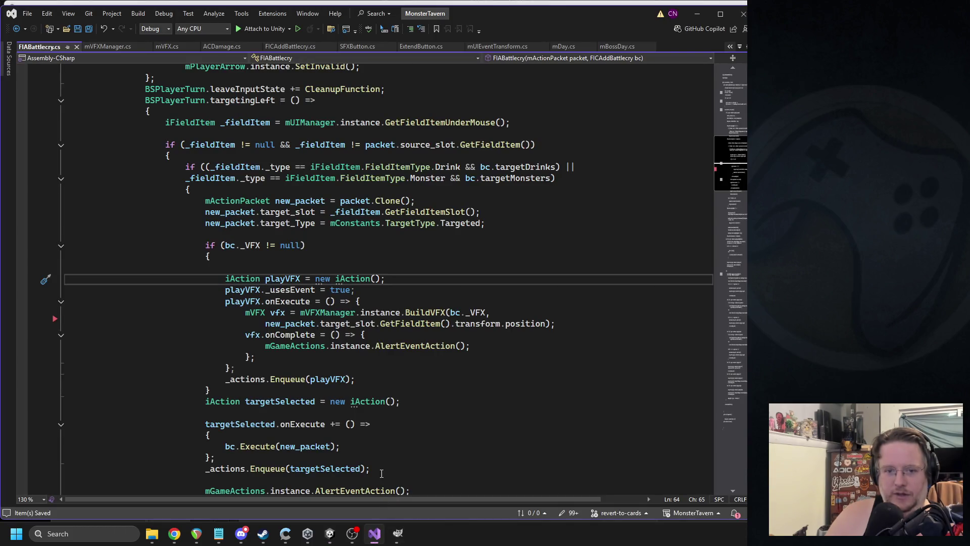
pyautogui.click(330, 534)
pyautogui.click(362, 33)
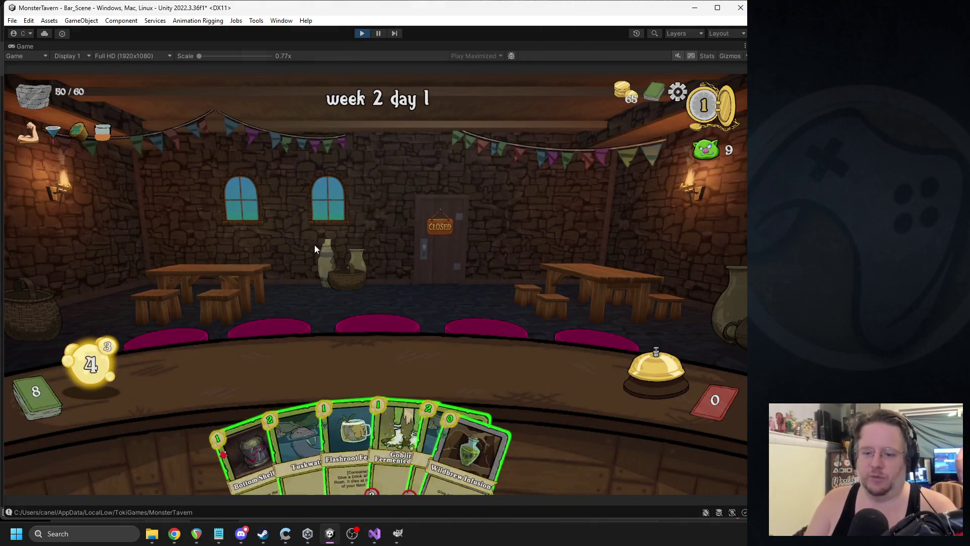
# - Test a turn: discard the hand, play Leviathan Lager on the orc and Goblin's Fermented Socks, then stop
pyautogui.click(656, 367)
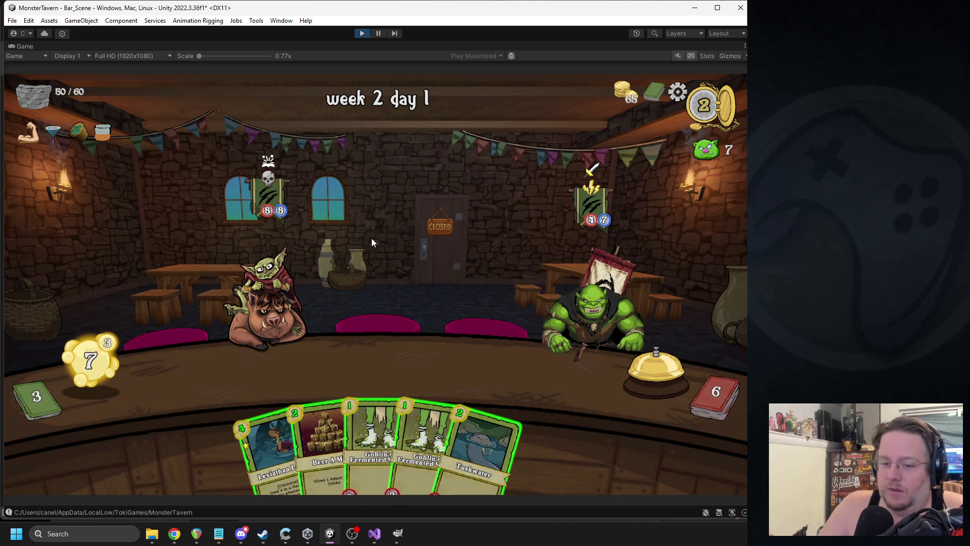
pyautogui.moveTo(275, 439)
pyautogui.mouseDown()
pyautogui.moveTo(630, 352)
pyautogui.moveTo(607, 354)
pyautogui.mouseUp()
pyautogui.moveTo(332, 414); pyautogui.dragTo(237, 369)
pyautogui.click(379, 32)
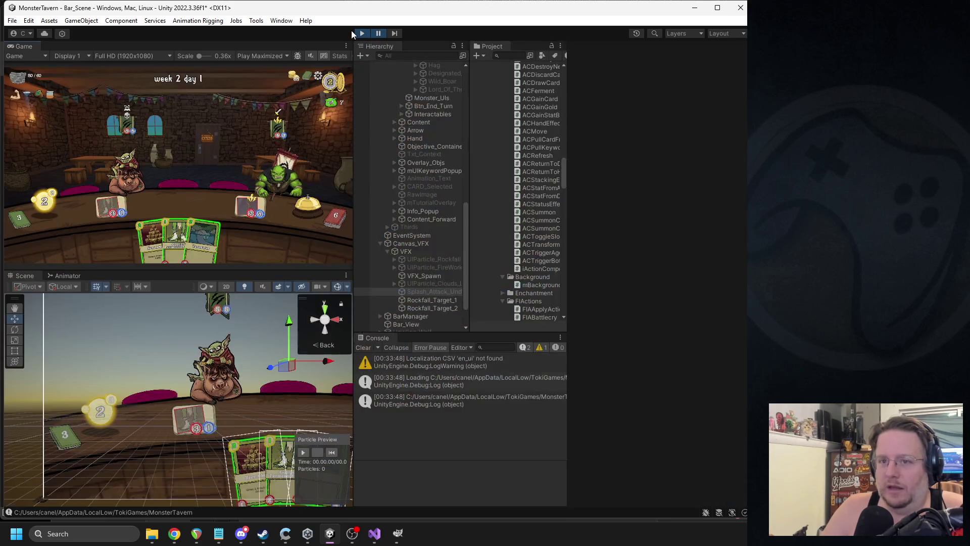
pyautogui.click(358, 32)
pyautogui.moveTo(369, 539)
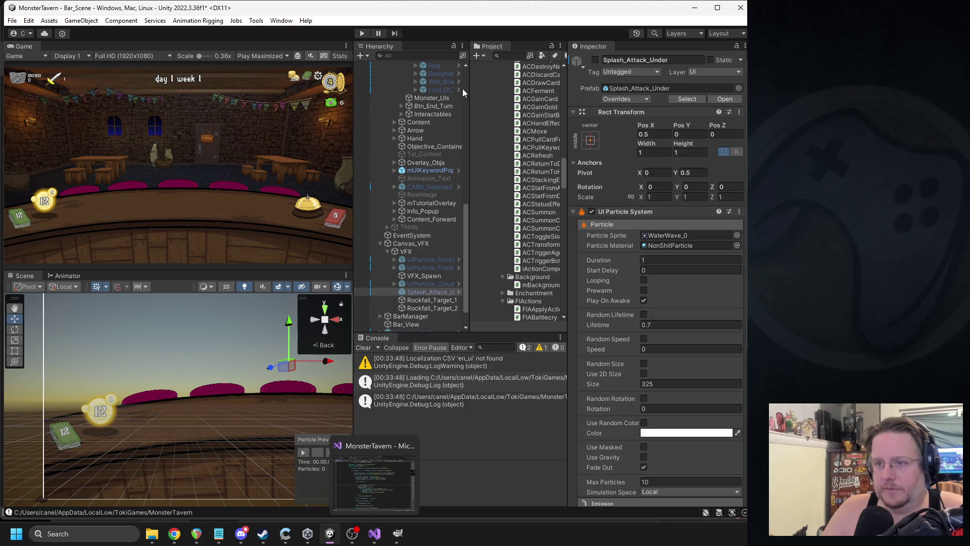
# - Search the Project for the Leviathan prefab and select its Splash_Attack_Under VFX asset
pyautogui.click(513, 56)
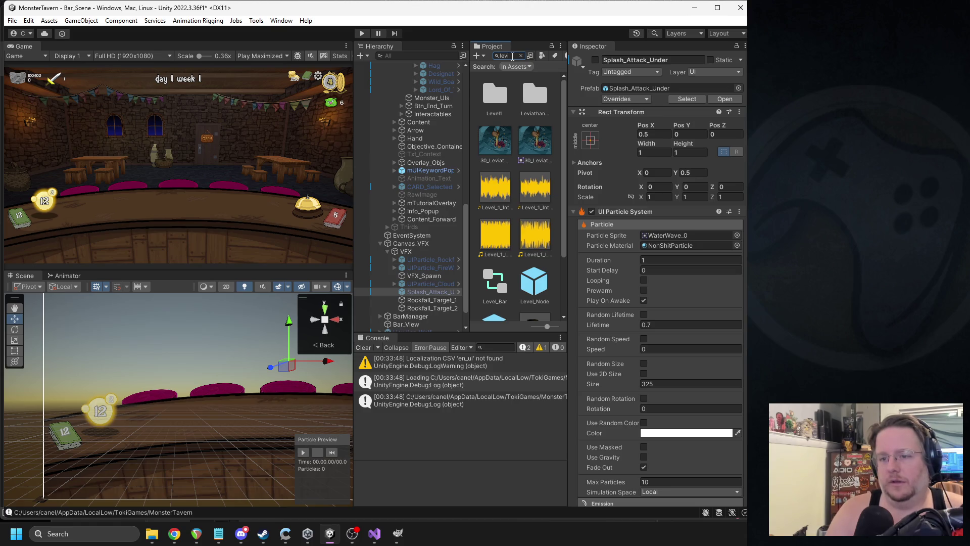
pyautogui.write('i')
pyautogui.click(490, 183)
pyautogui.click(521, 56)
pyautogui.scroll(-3, 633, 244)
pyautogui.scroll(-3, 634, 244)
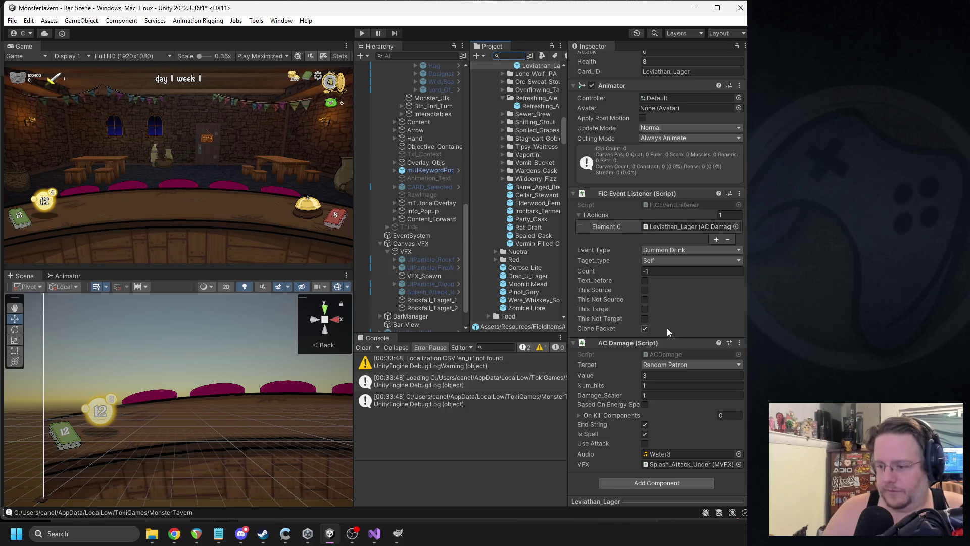
pyautogui.click(667, 464)
pyautogui.scroll(4, 536, 152)
pyautogui.click(546, 158)
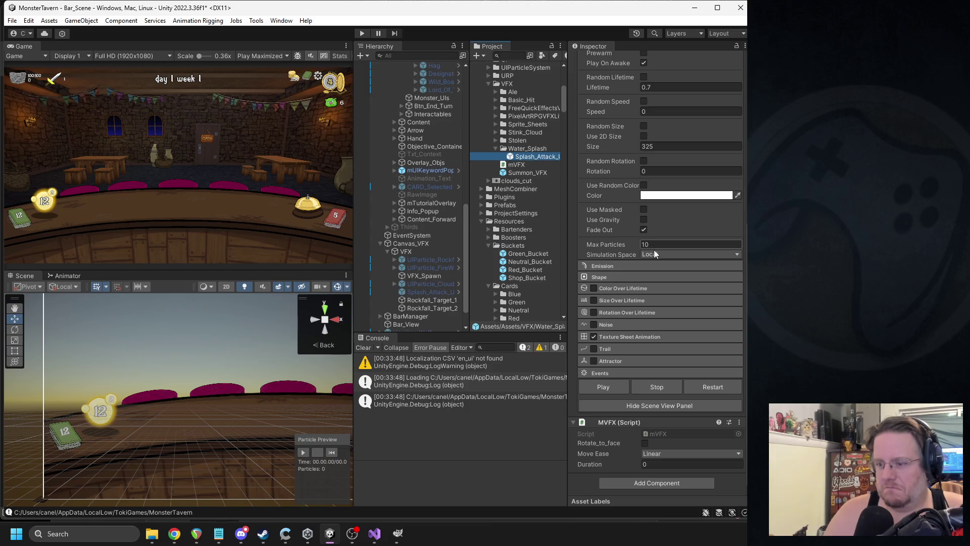
# - Set Splash_Attack_Under's MVFX Duration to 1 and start Play mode
pyautogui.scroll(3, 653, 249)
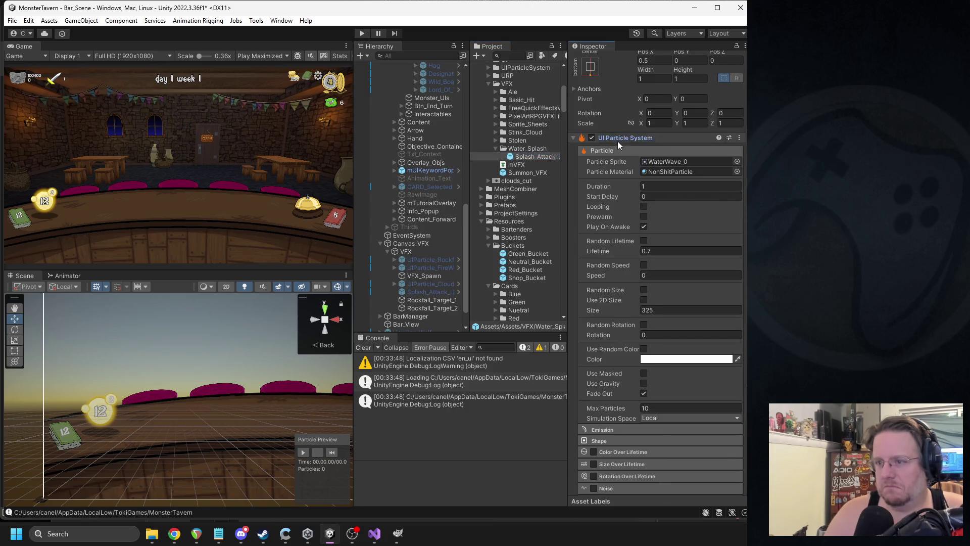
pyautogui.click(618, 141)
pyautogui.click(654, 298)
pyautogui.write('1')
pyautogui.click(362, 33)
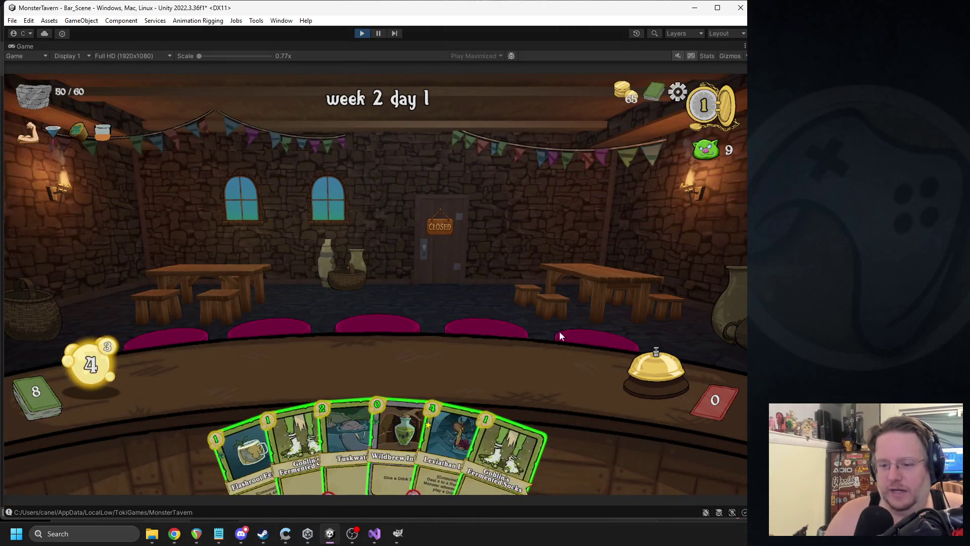
# - Play a card onto a bar slot and Goblin's Fermented Socks at the orc, then pause
pyautogui.moveTo(528, 430); pyautogui.dragTo(535, 368)
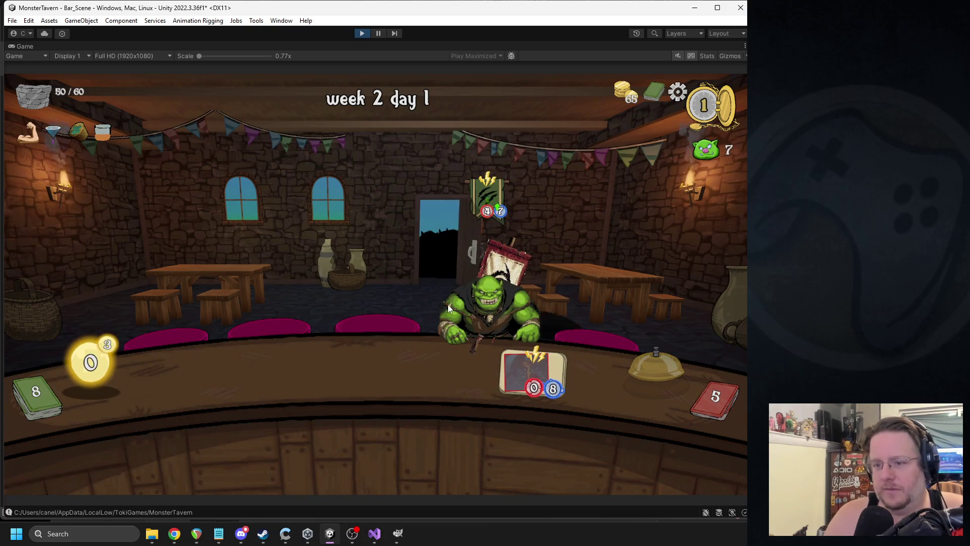
pyautogui.moveTo(374, 434)
pyautogui.mouseDown()
pyautogui.moveTo(358, 367)
pyautogui.moveTo(369, 358)
pyautogui.moveTo(382, 365)
pyautogui.mouseUp()
pyautogui.click(378, 33)
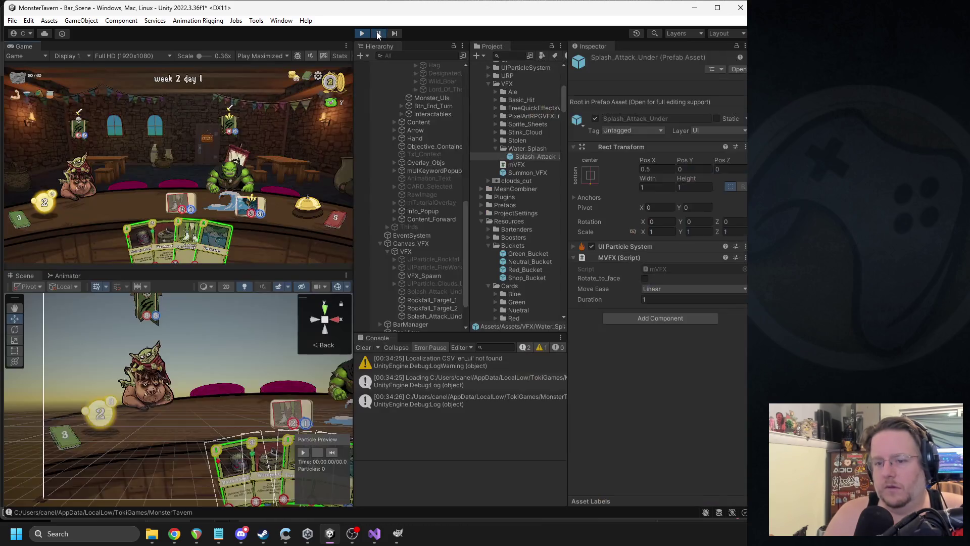
# - Pan the Scene view to the splash wave and cycle through overlapping objects until Moves is selected
pyautogui.moveTo(263, 373); pyautogui.dragTo(126, 399)
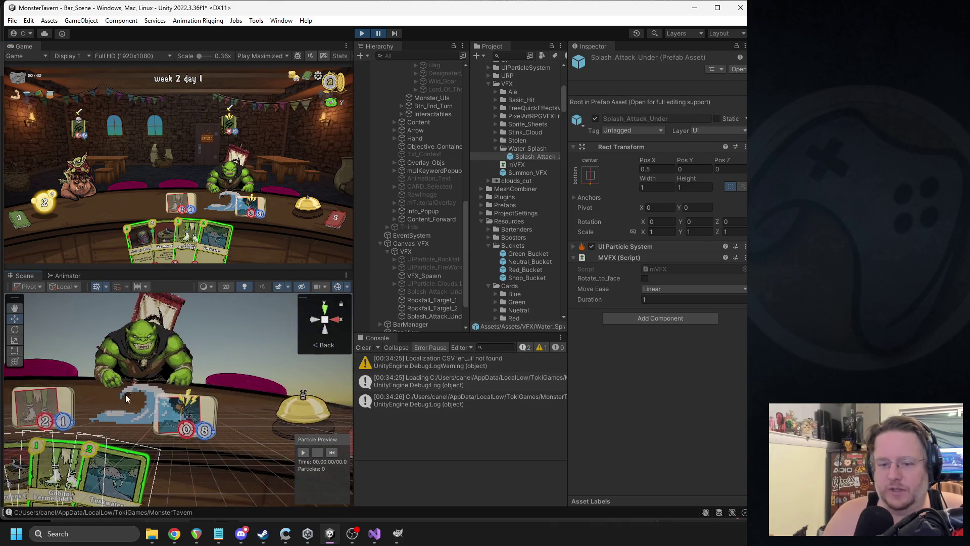
pyautogui.click(150, 402)
pyautogui.click(149, 402)
pyautogui.click(150, 403)
pyautogui.click(150, 403)
pyautogui.click(150, 402)
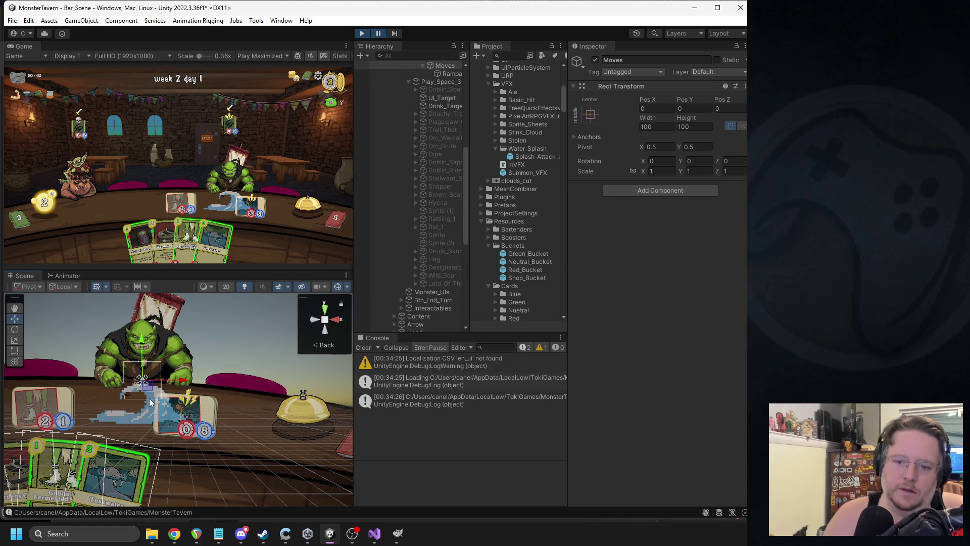
# - Cycle past the Axe and Orc_Warcaller clone, then select Canvas and Play_Space_4 in the Hierarchy
pyautogui.click(150, 403)
pyautogui.click(150, 402)
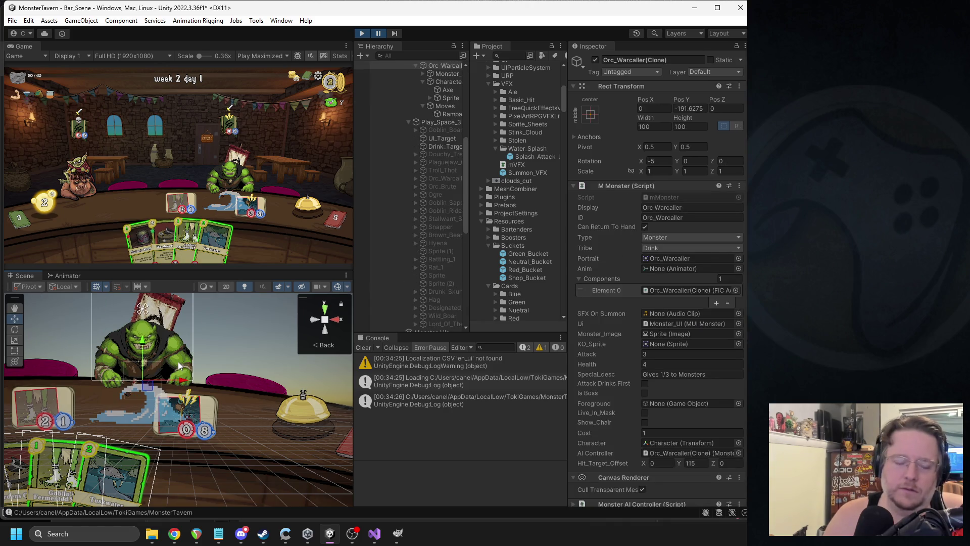
pyautogui.scroll(5, 432, 168)
pyautogui.scroll(1, 433, 168)
pyautogui.click(383, 99)
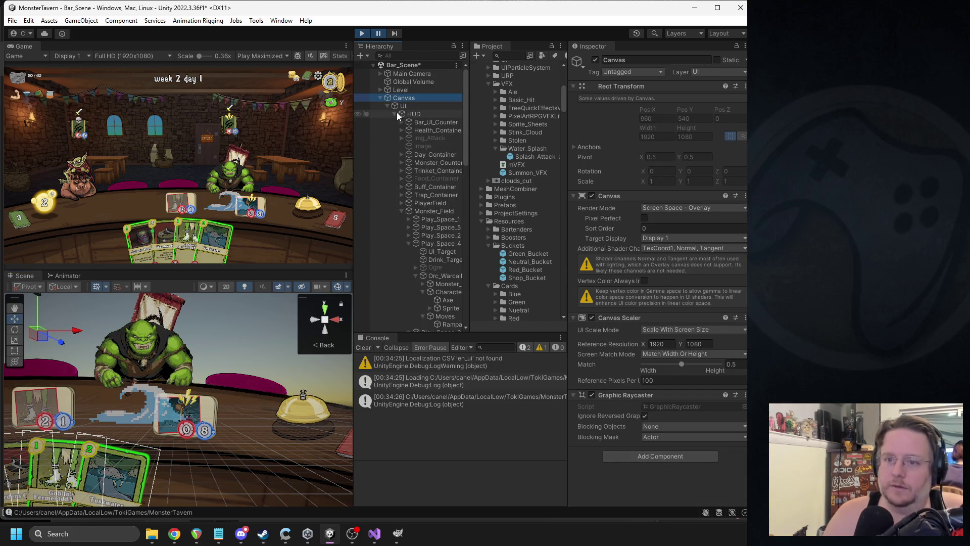
pyautogui.scroll(-4, 398, 152)
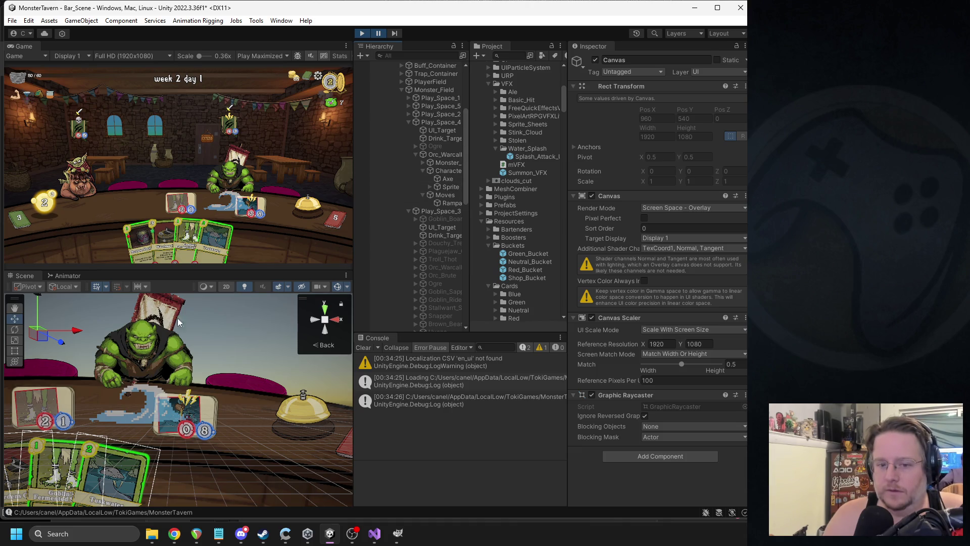
pyautogui.click(408, 122)
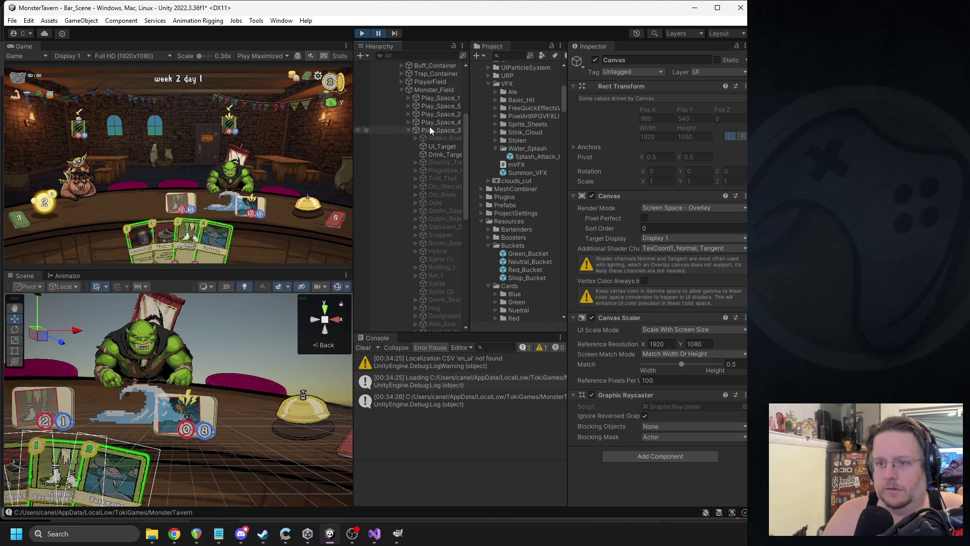
pyautogui.click(430, 122)
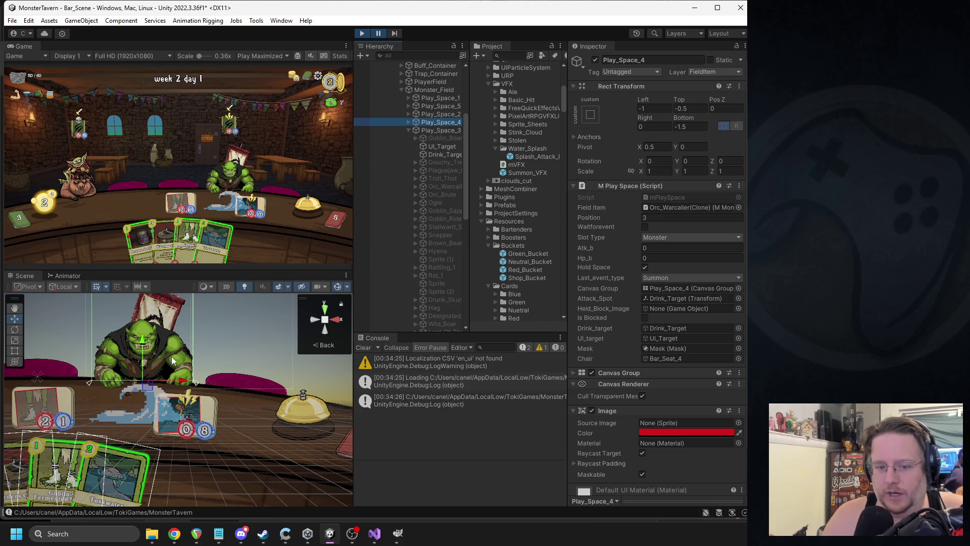
# - Collapse Play_Space_3 and select VFX_Spawn, then its Splash_Attack_Under(Clone) child
pyautogui.scroll(10, 178, 356)
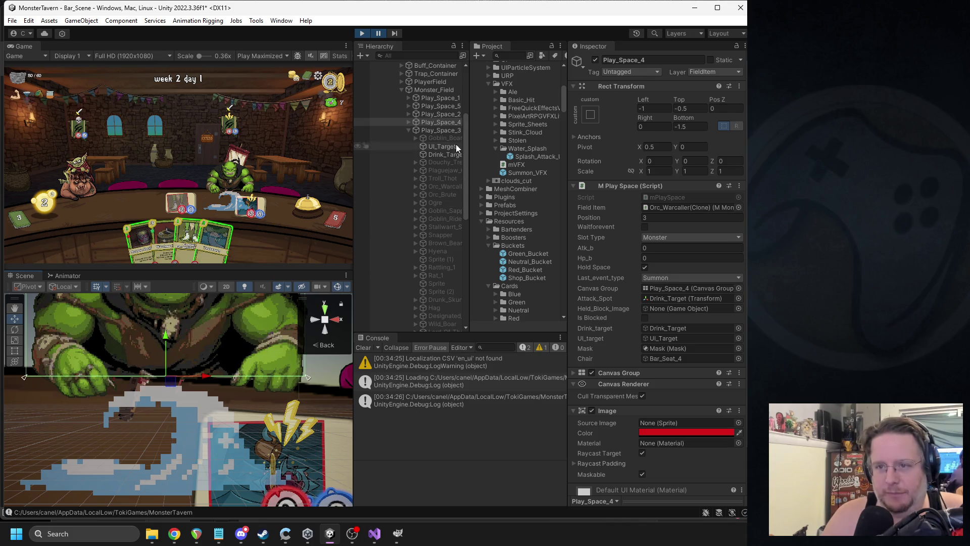
pyautogui.click(408, 130)
pyautogui.scroll(-3, 410, 206)
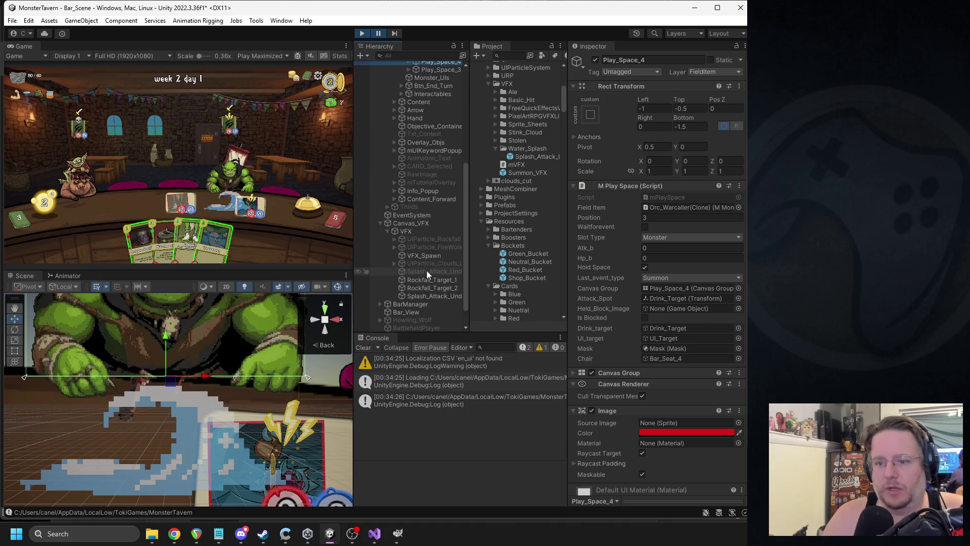
pyautogui.click(425, 257)
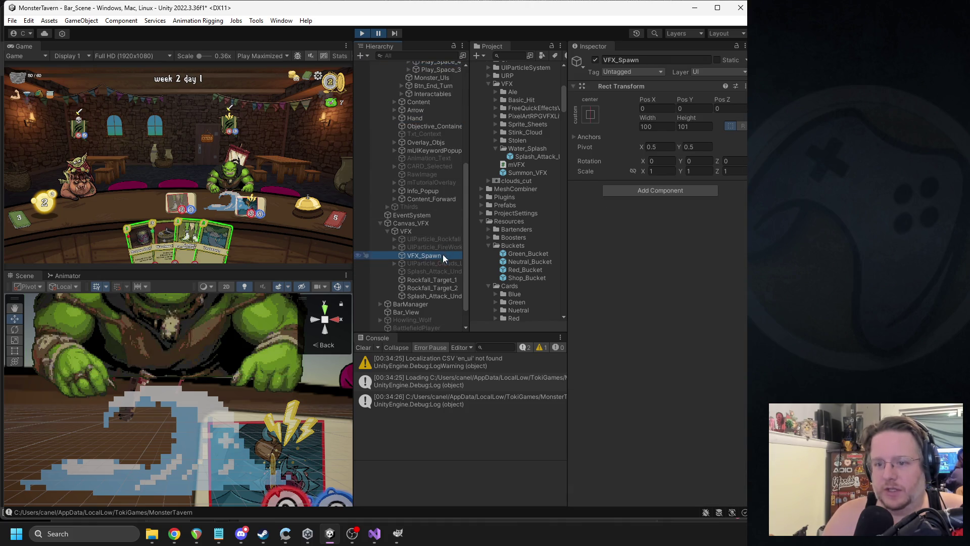
pyautogui.click(428, 298)
# - Set the clone's Rect Transform Pos Y to 0
pyautogui.click(702, 109)
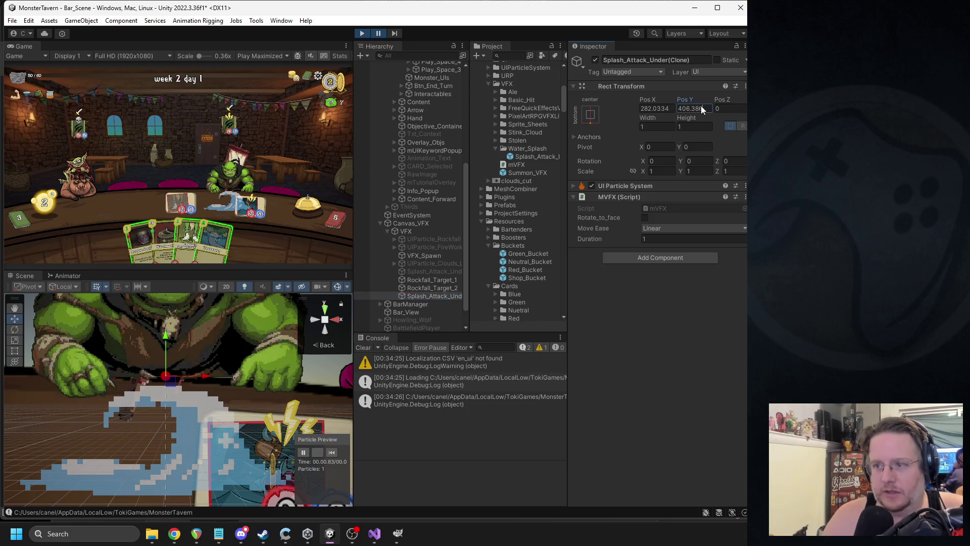
pyautogui.write('0')
pyautogui.press('Return')
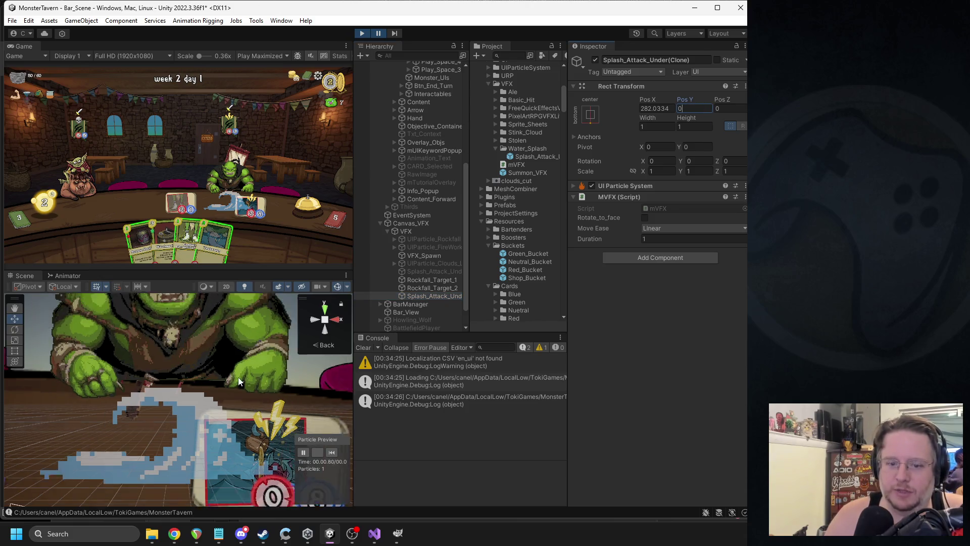
pyautogui.scroll(-5, 202, 405)
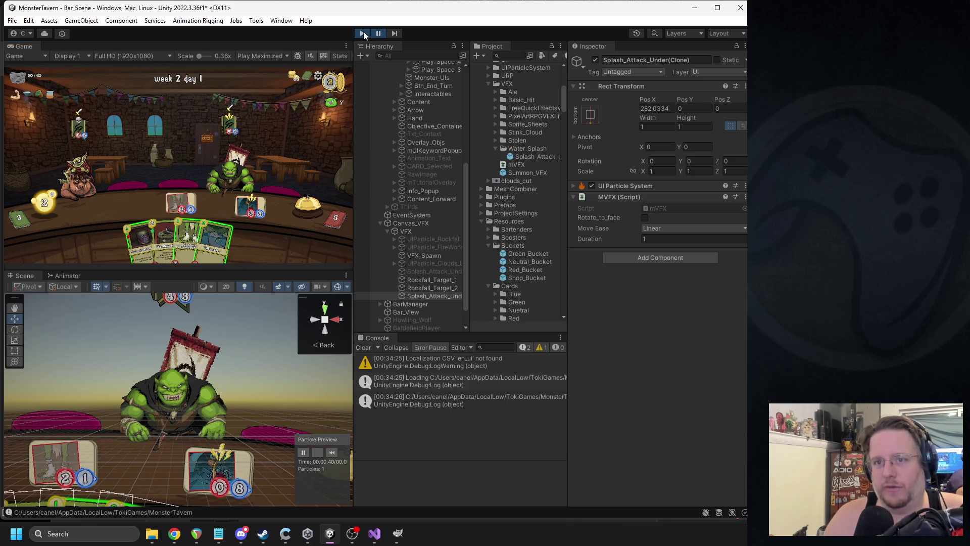
# - Exit Play mode and bring Visual Studio with FIABattlecry.cs to the front
pyautogui.click(364, 33)
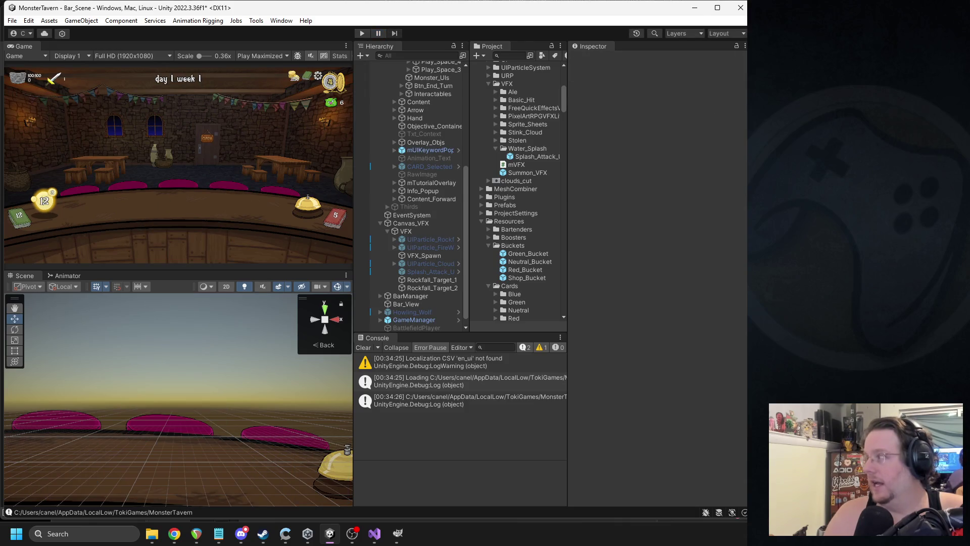
pyautogui.hotkey('alt', 'Tab')
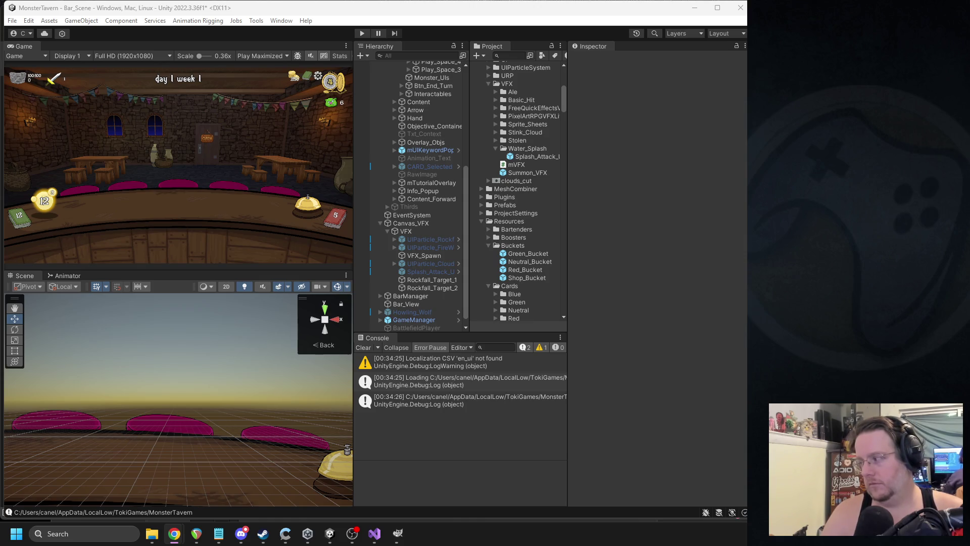
pyautogui.click(374, 533)
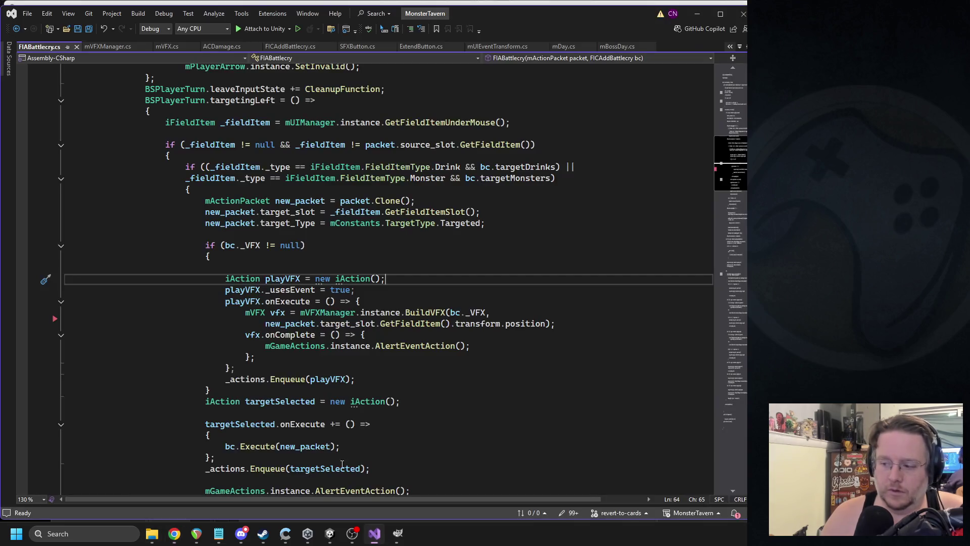
# - Close the FIABattlecry.cs tab and switch to the mVFX.cs script
pyautogui.click(76, 47)
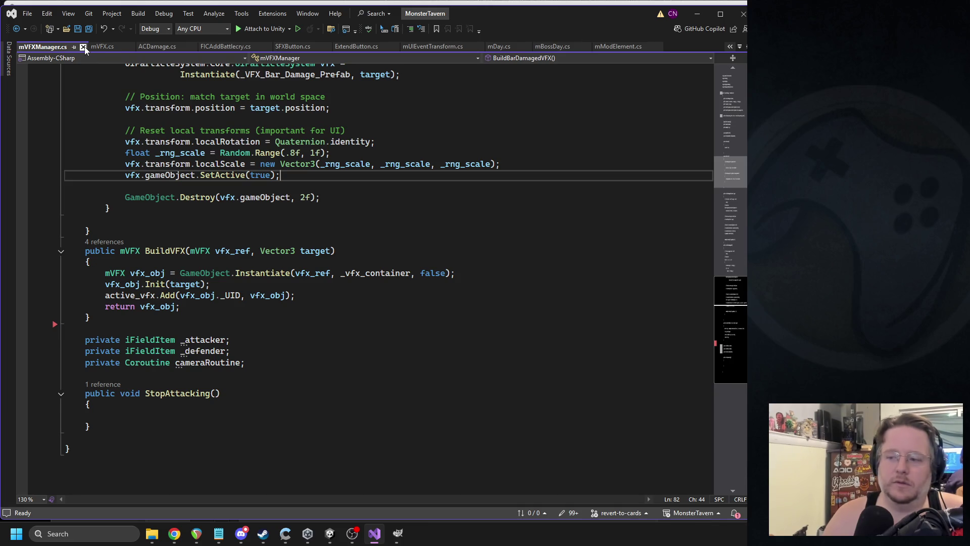
pyautogui.moveTo(214, 170)
pyautogui.scroll(10, 235, 237)
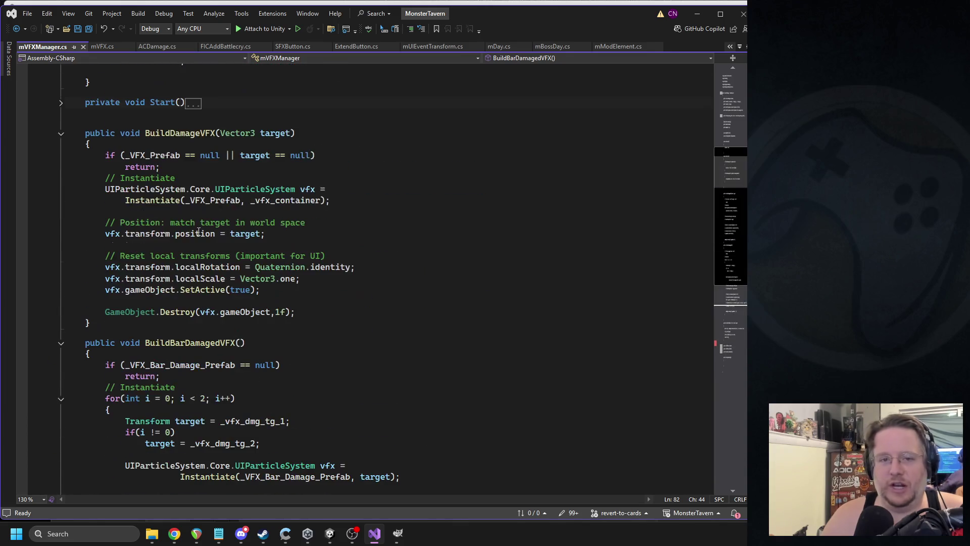
pyautogui.click(107, 50)
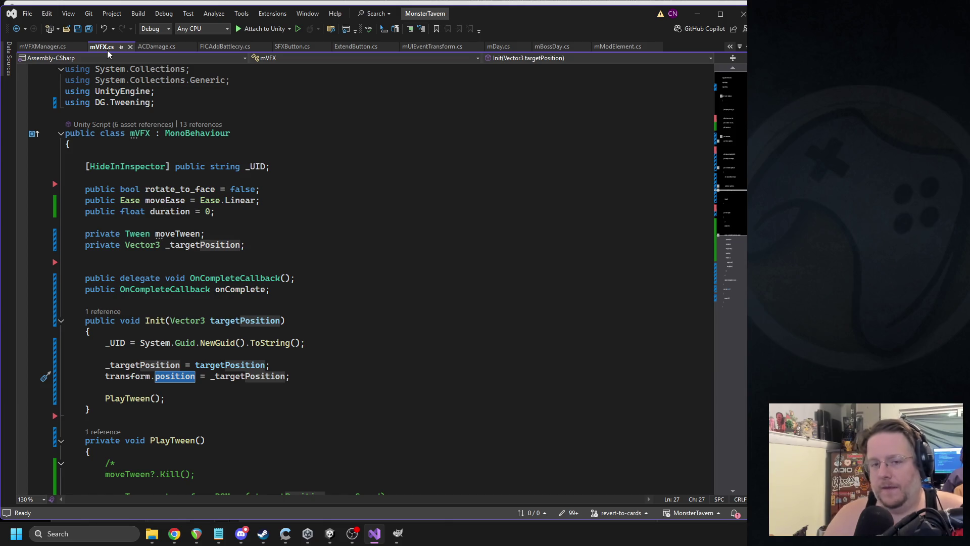
pyautogui.scroll(-6, 207, 151)
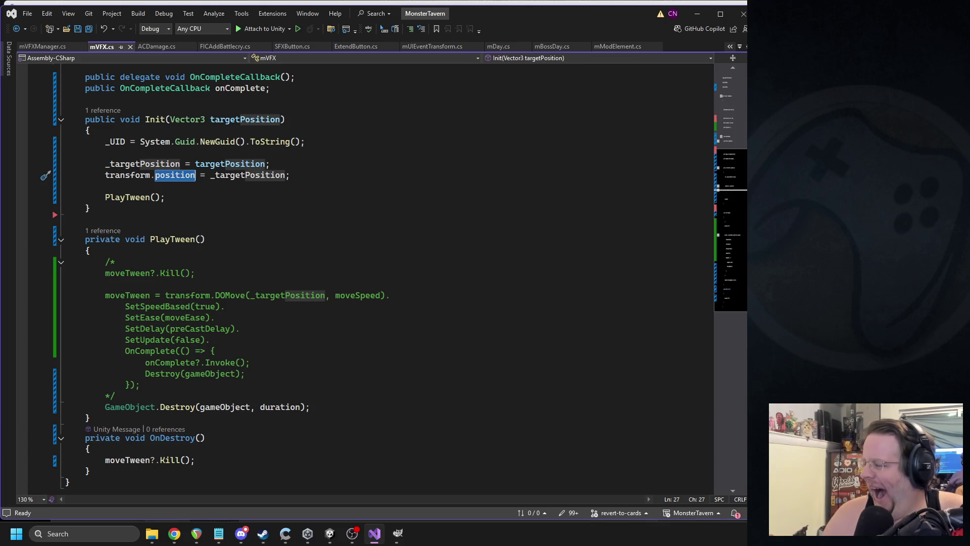
pyautogui.hotkey('alt', 'Tab')
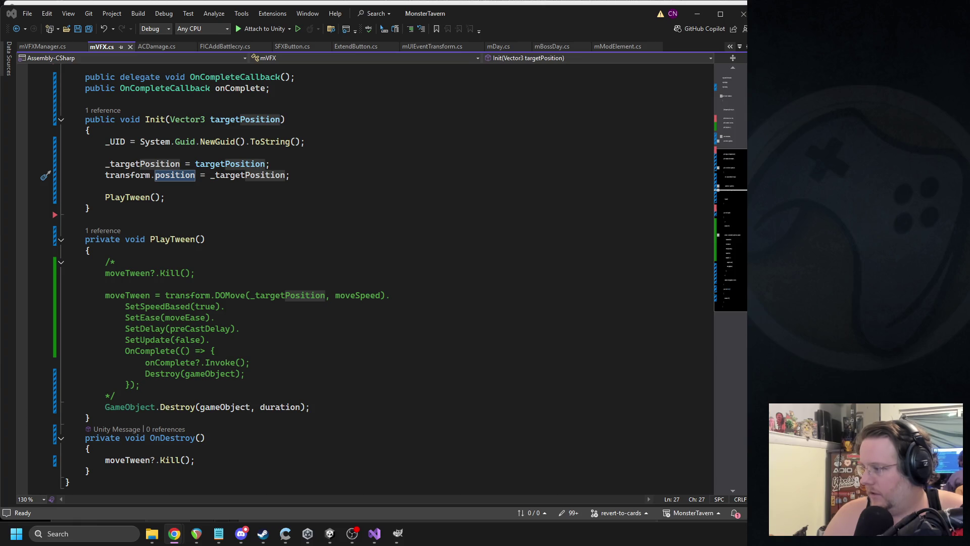
pyautogui.scroll(-3, 183, 245)
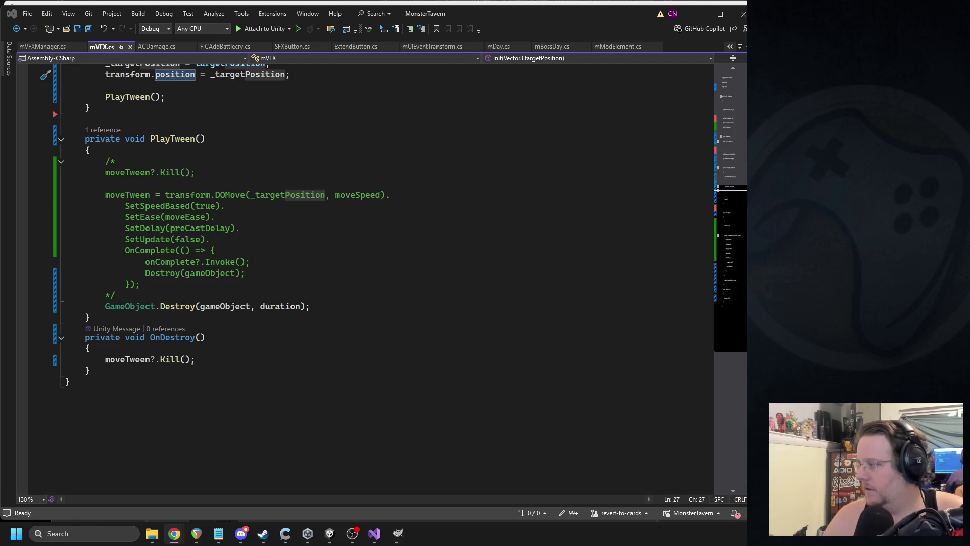
pyautogui.scroll(6, 268, 247)
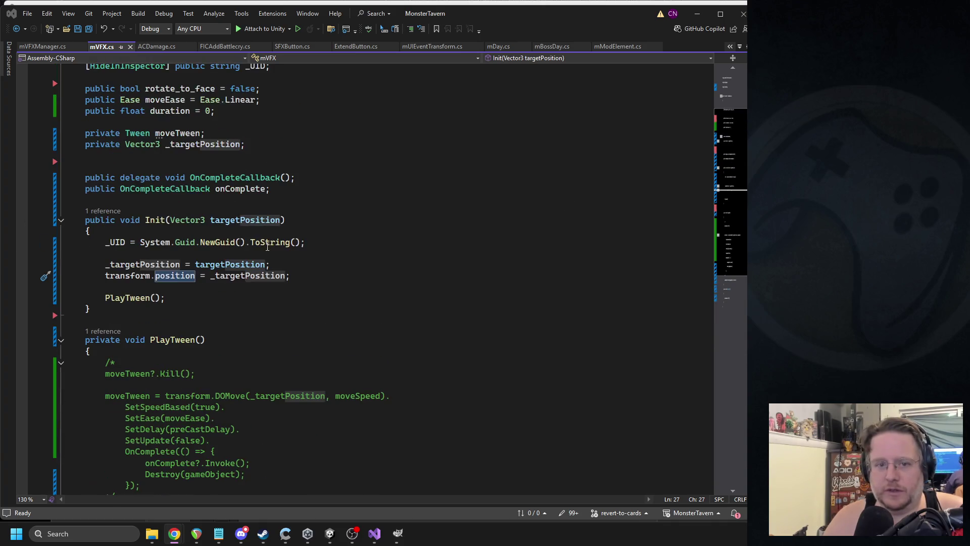
pyautogui.click(203, 286)
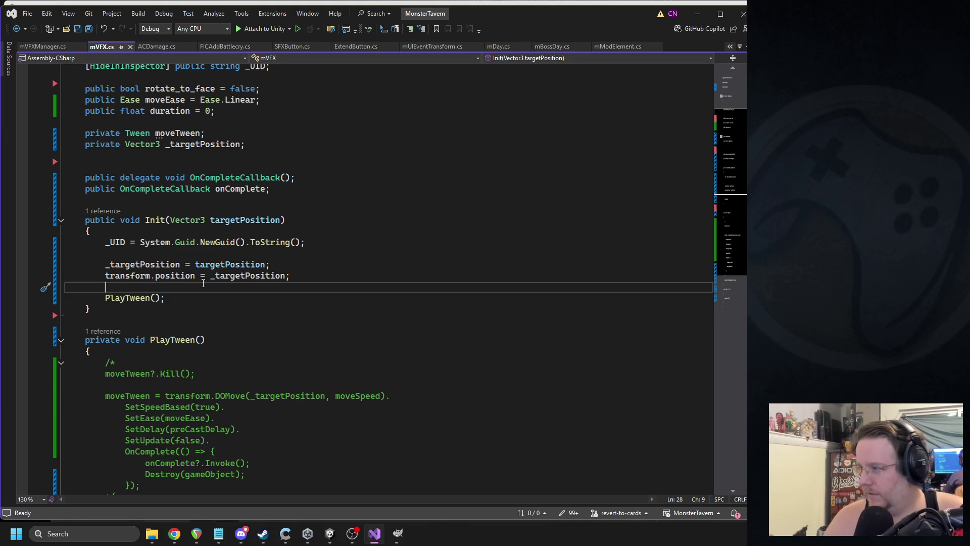
# - Paste the pivot-offset RectTransform positioning code into Init and check where rect is used
pyautogui.press('Return')
pyautogui.write('Vector2 size = rect.rect.size;          // Pivot offset in local space         Vector2 pivotOffset = new Vector2(             (0.5f - rect.pivot.x) * size.x,             (0.5f - rect.pivot.y) * size.y         );          // Apply scale         pivotOffset *= rect.localScale;          rect.anchoredPosition = _targetPosition + pivotOffset;')
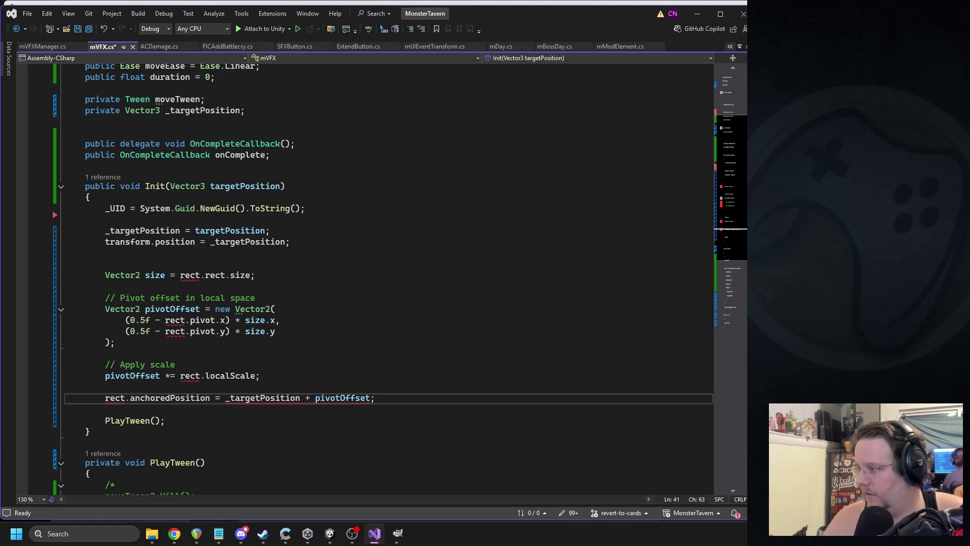
pyautogui.hotkey('alt', 'Tab')
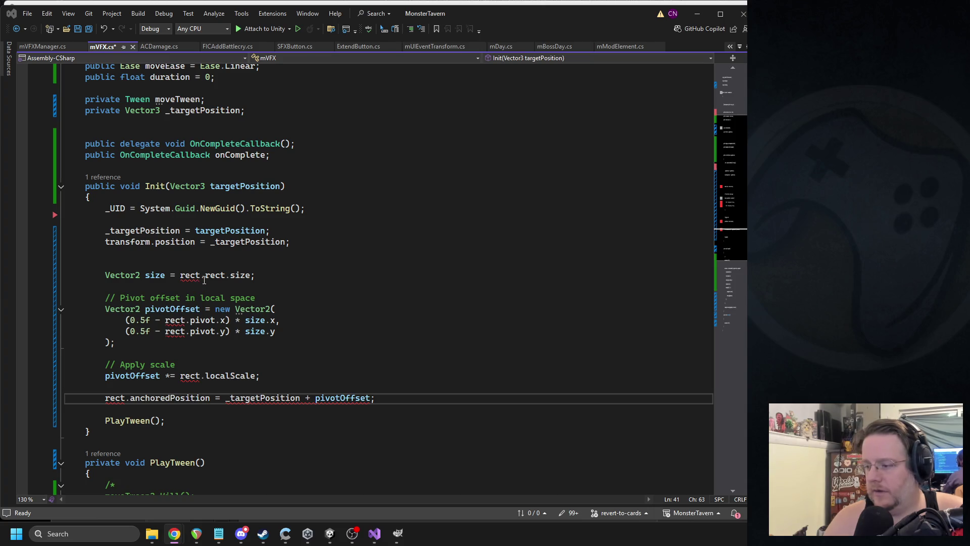
pyautogui.scroll(-3, 203, 279)
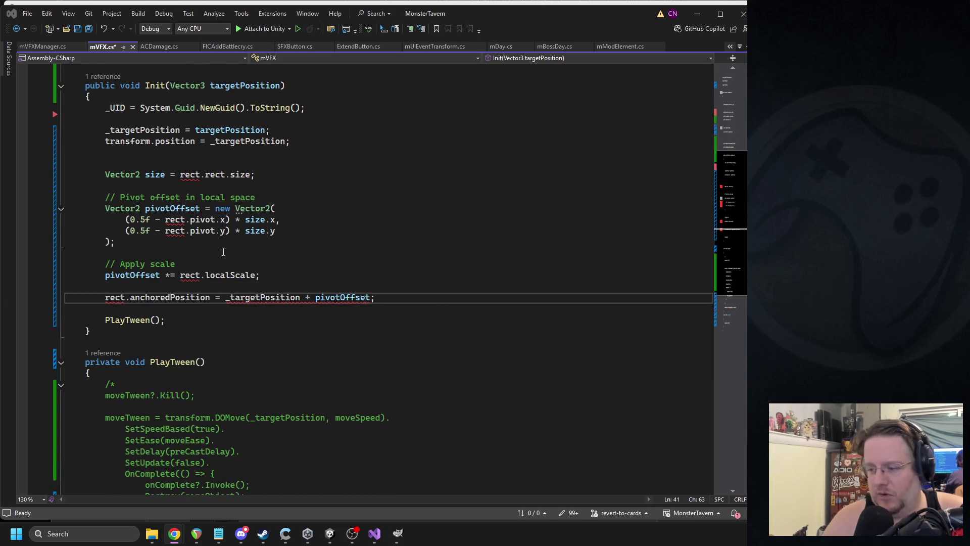
pyautogui.doubleClick(119, 297)
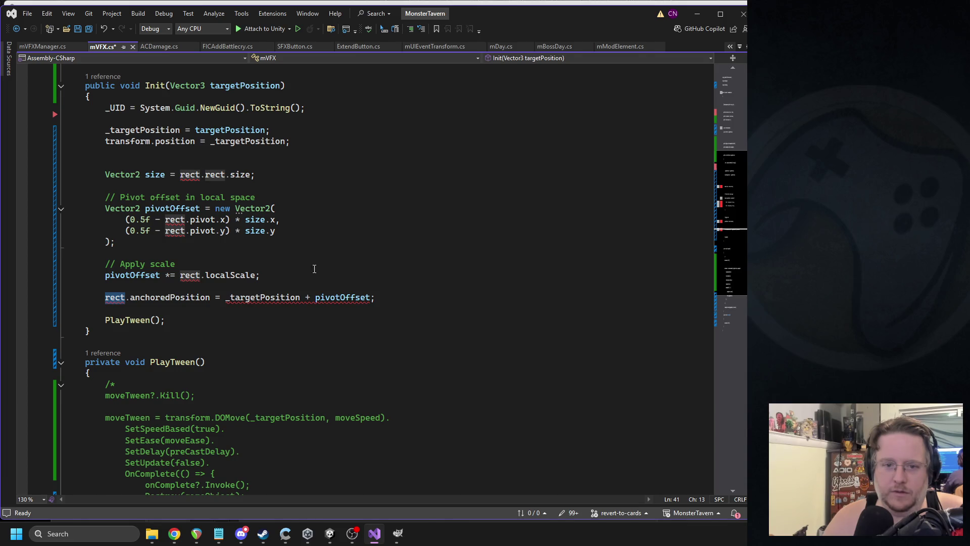
pyautogui.click(357, 163)
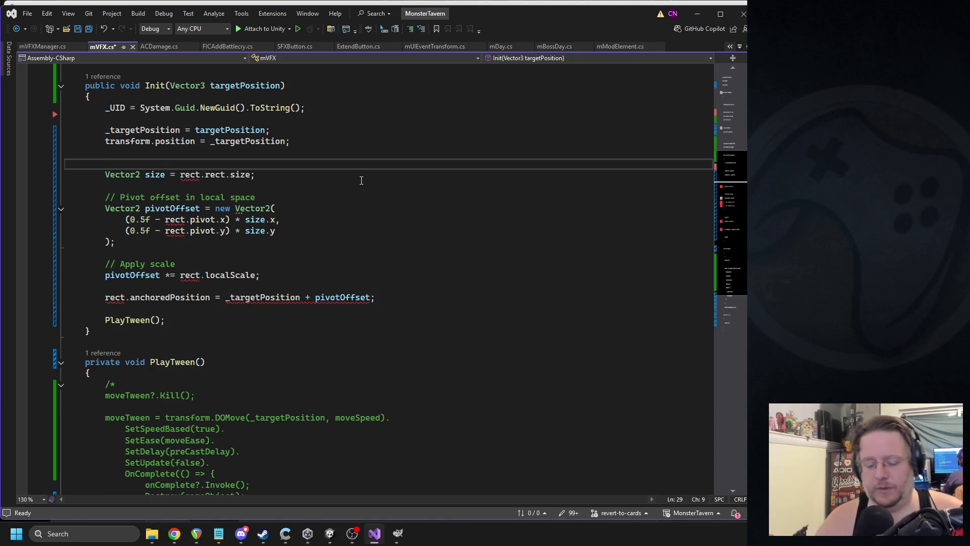
# - Add 'RectTransform rect = GetComponent<RectTransform>();' above the size calculation and save
pyautogui.write('rectTr')
pyautogui.press('BackSpace')
pyautogui.press('BackSpace')
pyautogui.press('BackSpace')
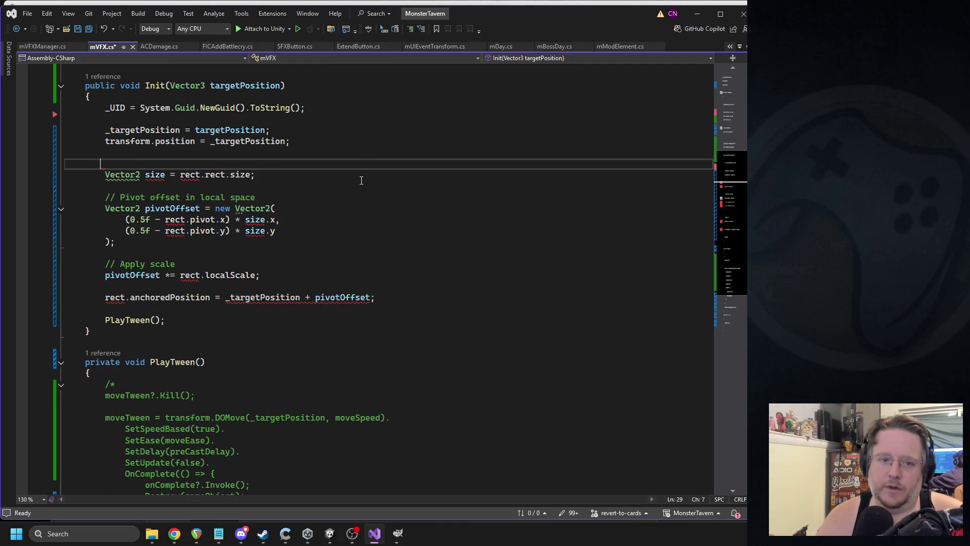
pyautogui.write('RectTra')
pyautogui.press('Tab')
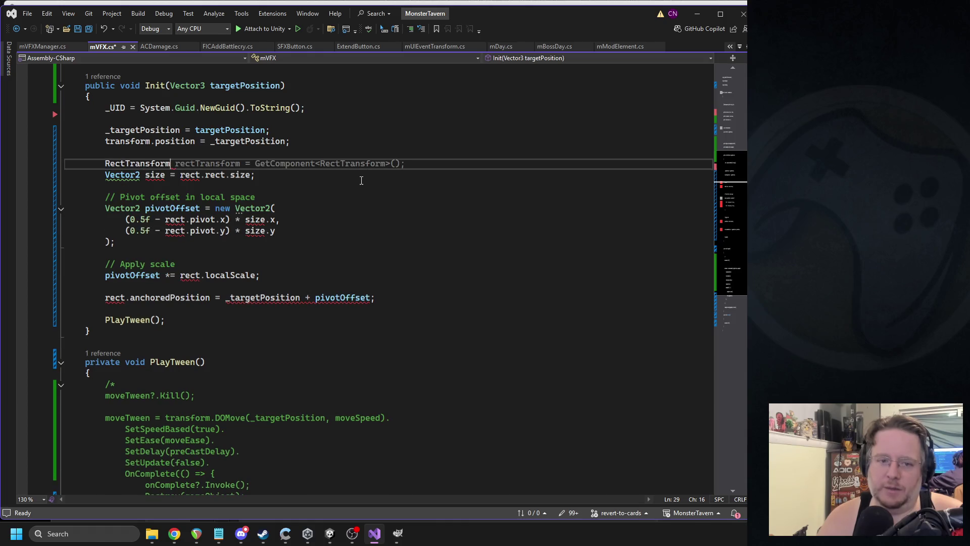
pyautogui.write(' rect')
pyautogui.press('Tab')
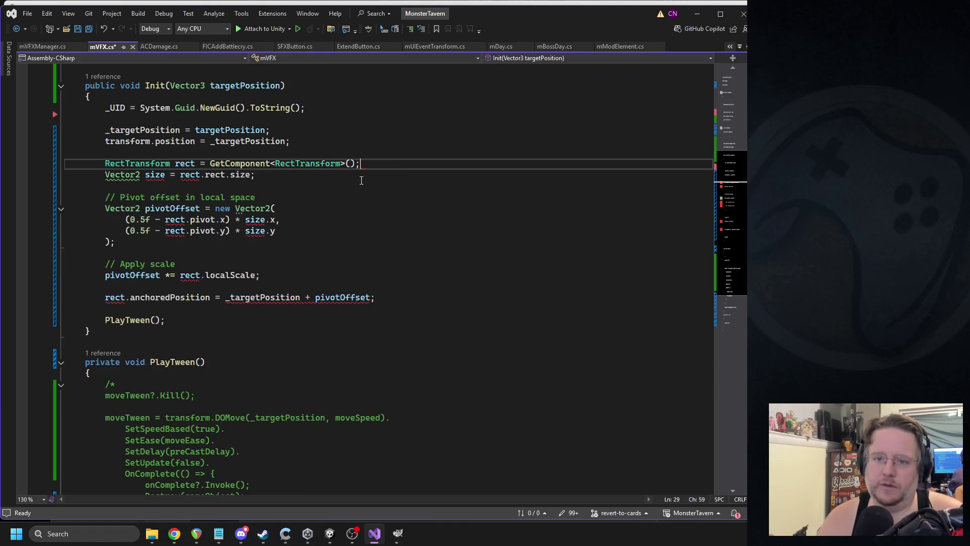
pyautogui.hotkey('ctrl', 's')
# - Drop '+ pivotOffset' so anchoredPosition equals _targetPosition, save, and return to Unity
pyautogui.doubleClick(265, 298)
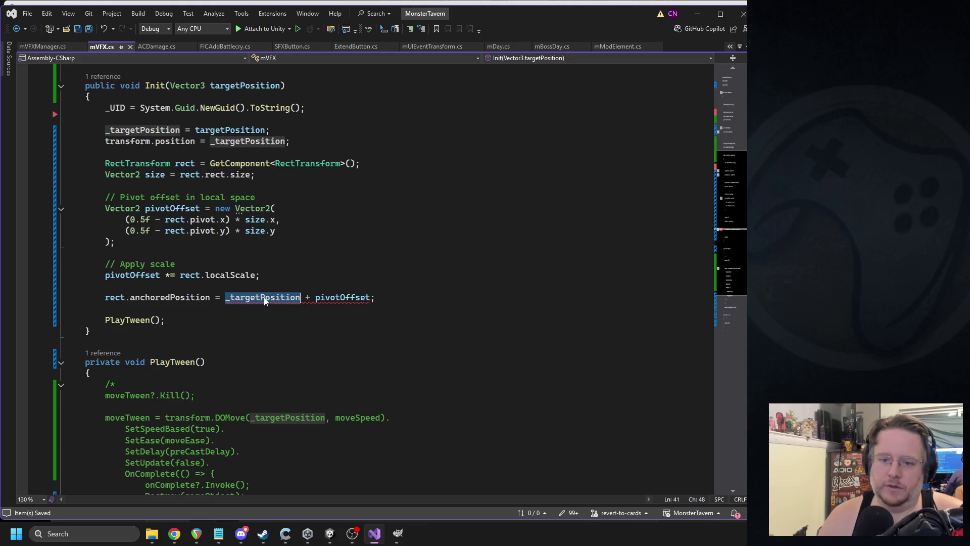
pyautogui.doubleClick(353, 298)
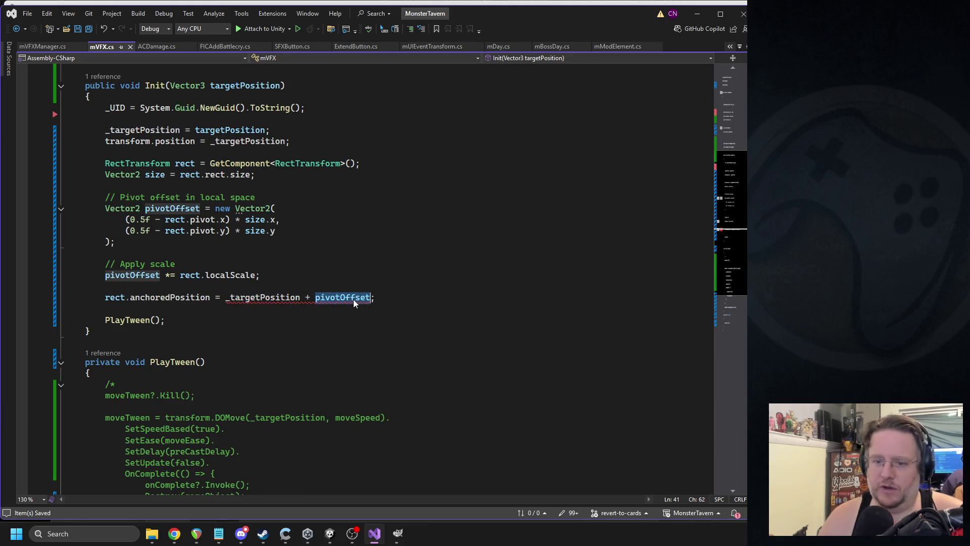
pyautogui.press('BackSpace')
pyautogui.press('BackSpace')
pyautogui.press('BackSpace')
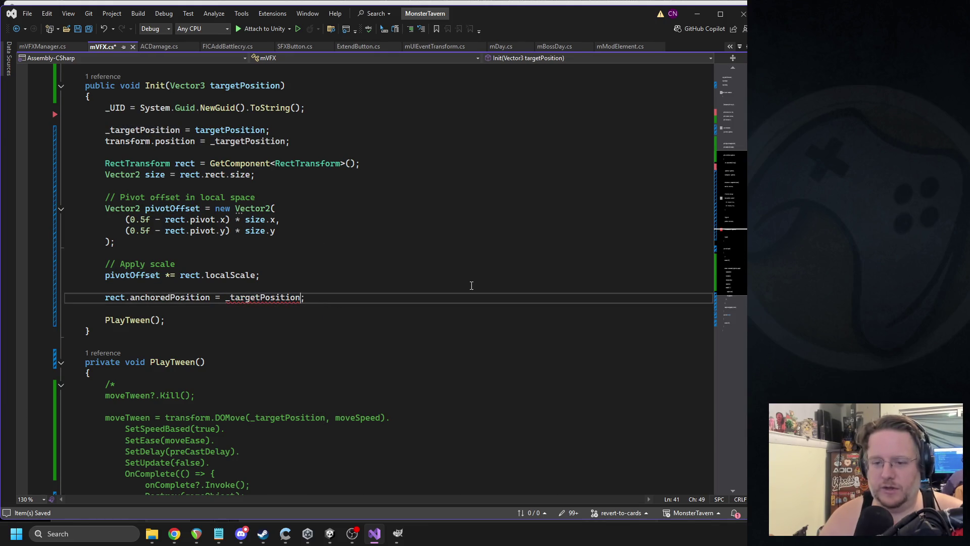
pyautogui.hotkey('ctrl', 's')
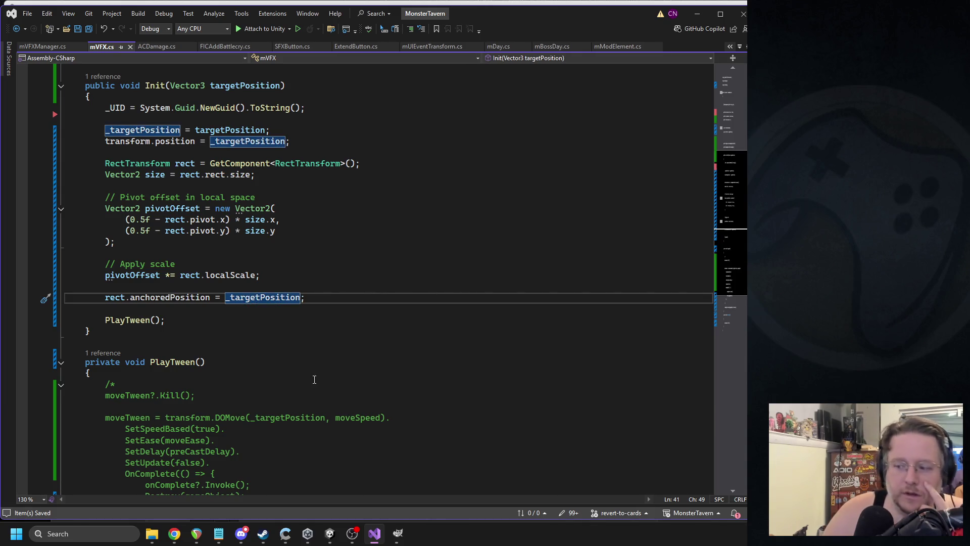
pyautogui.click(330, 533)
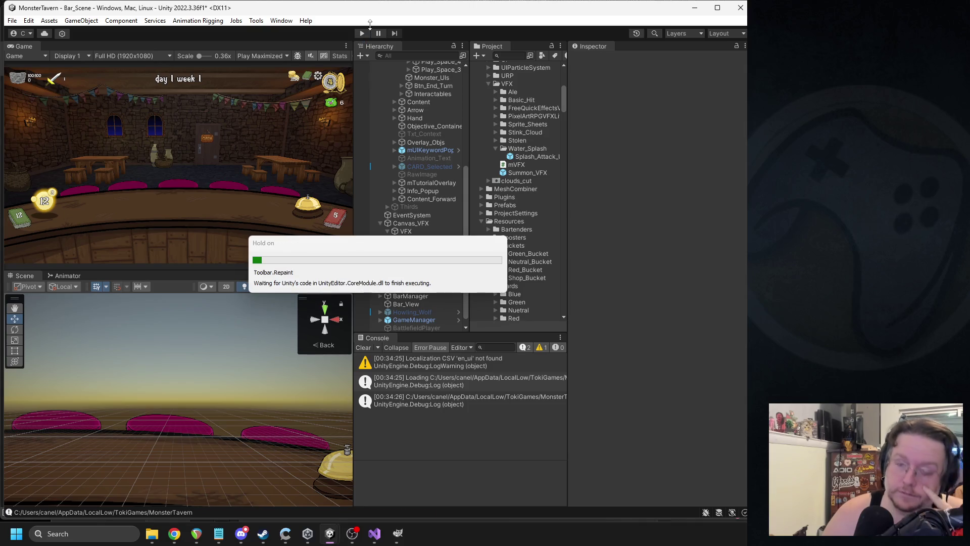
# - Start Play, ring the bell, play cards including Goblin's Fermented Socks onto table slots, then pause
pyautogui.click(362, 33)
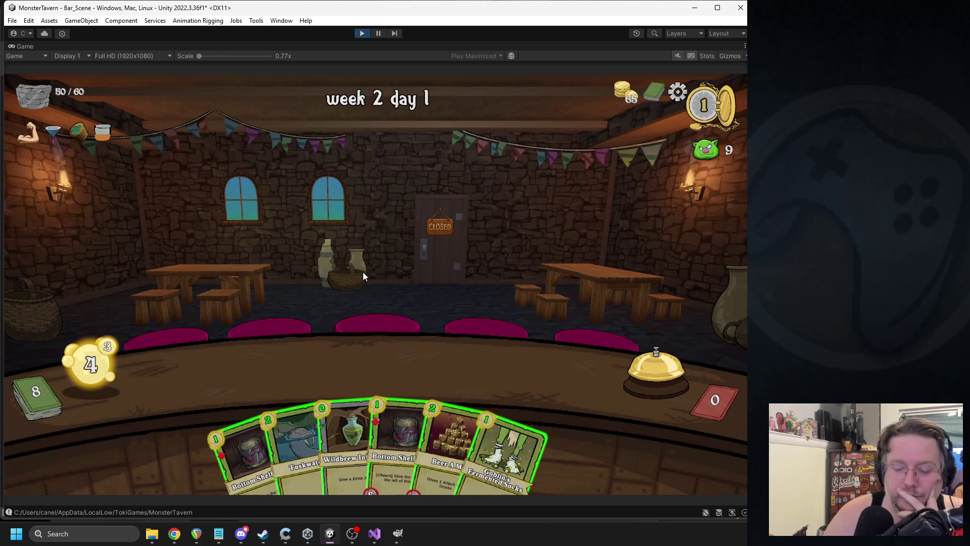
pyautogui.click(643, 362)
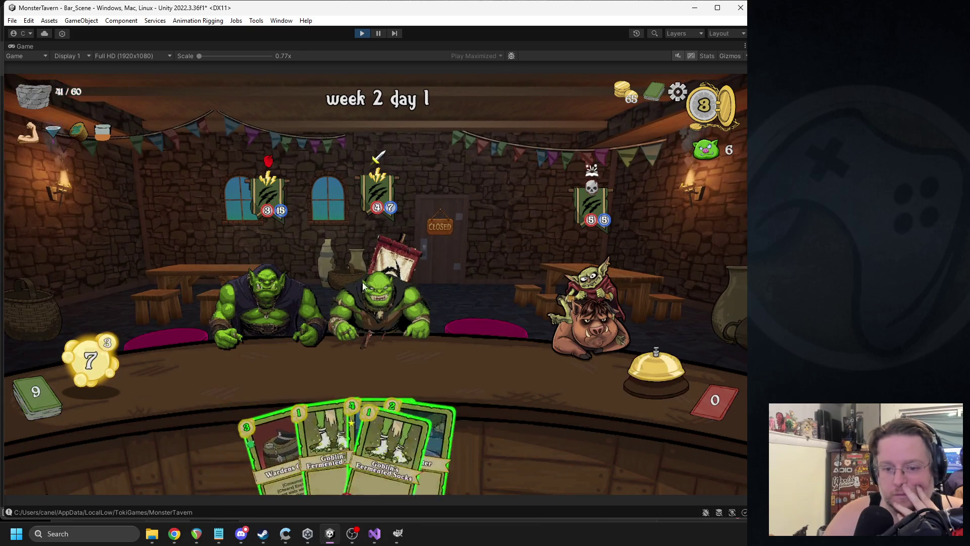
pyautogui.moveTo(384, 445); pyautogui.dragTo(509, 386)
pyautogui.moveTo(480, 450); pyautogui.dragTo(218, 371)
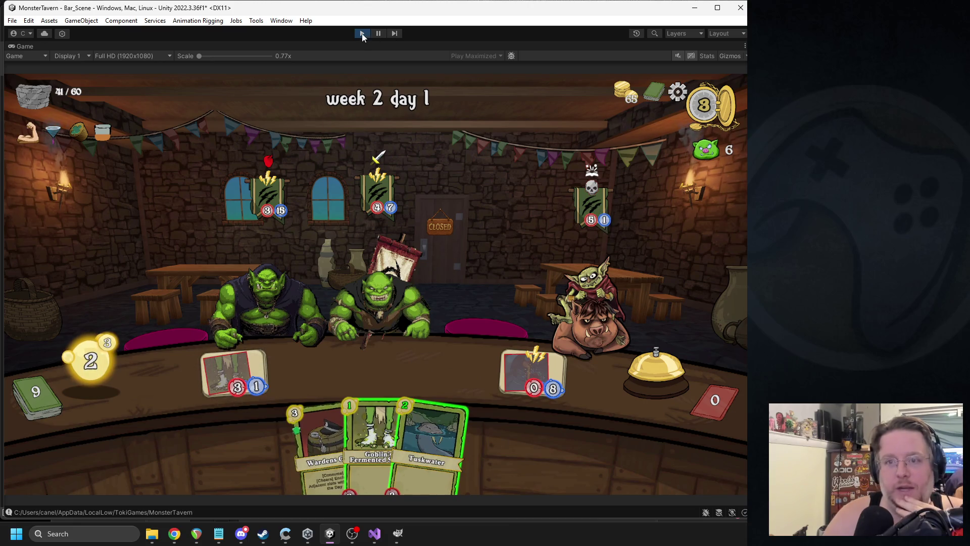
pyautogui.moveTo(372, 435); pyautogui.dragTo(364, 364)
pyautogui.click(377, 33)
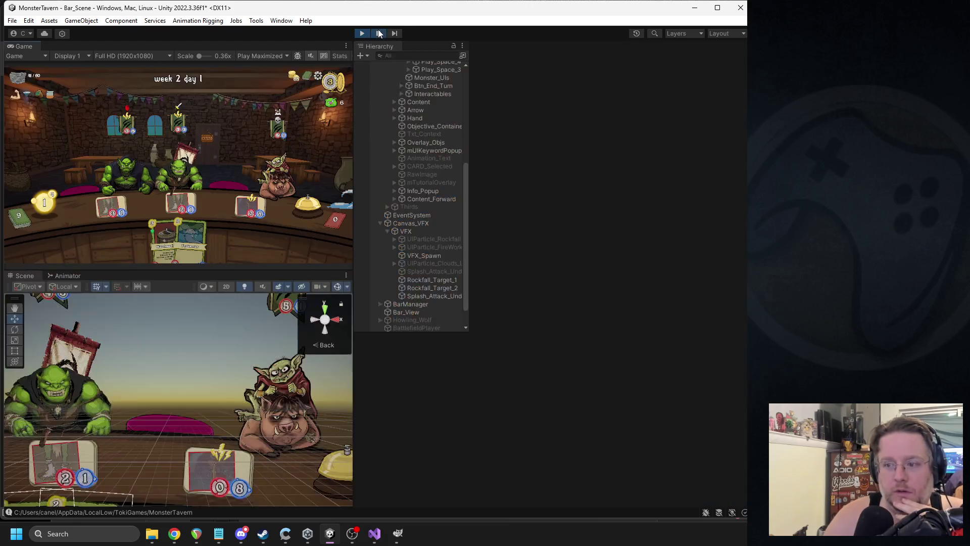
pyautogui.scroll(-5, 218, 423)
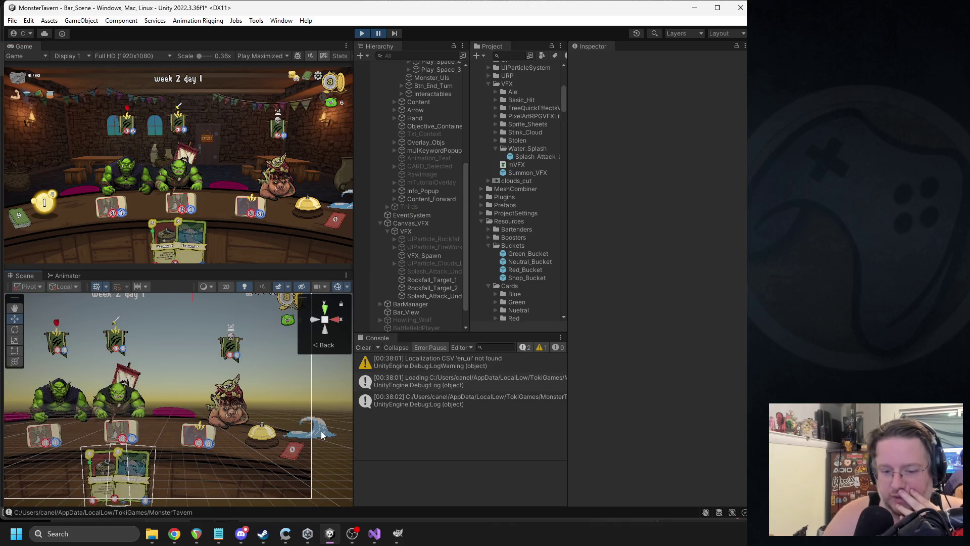
# - Select the Splash_Attack_Under(Clone) and set its Pos X and Pos Y to 0
pyautogui.click(421, 288)
pyautogui.click(420, 297)
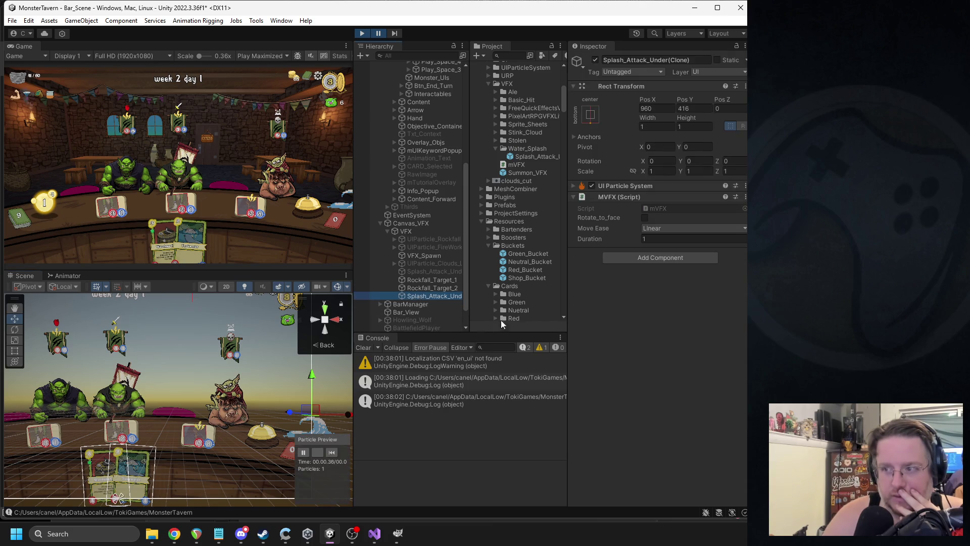
pyautogui.click(657, 108)
pyautogui.write('0')
pyautogui.click(702, 108)
pyautogui.write('0')
pyautogui.click(379, 34)
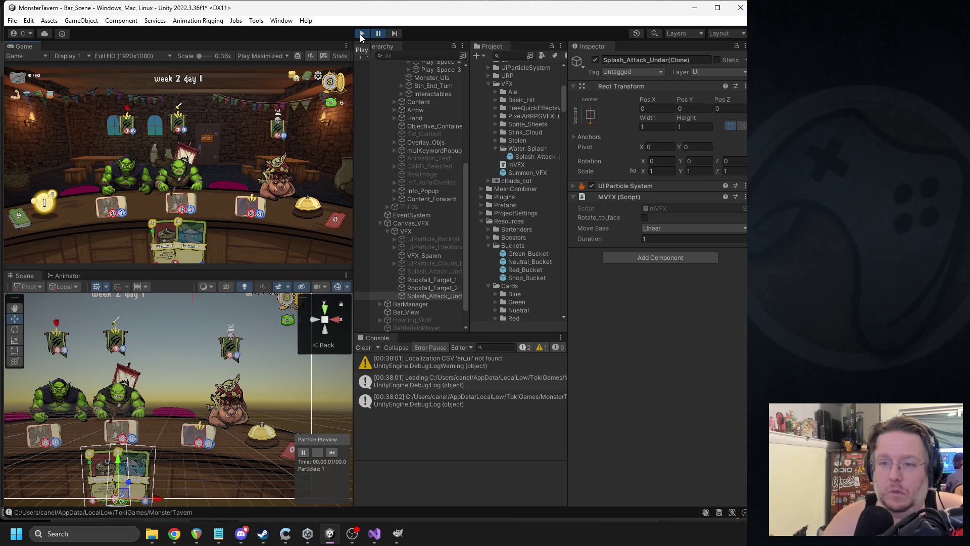
# - Stop the game and switch back to Visual Studio
pyautogui.click(362, 34)
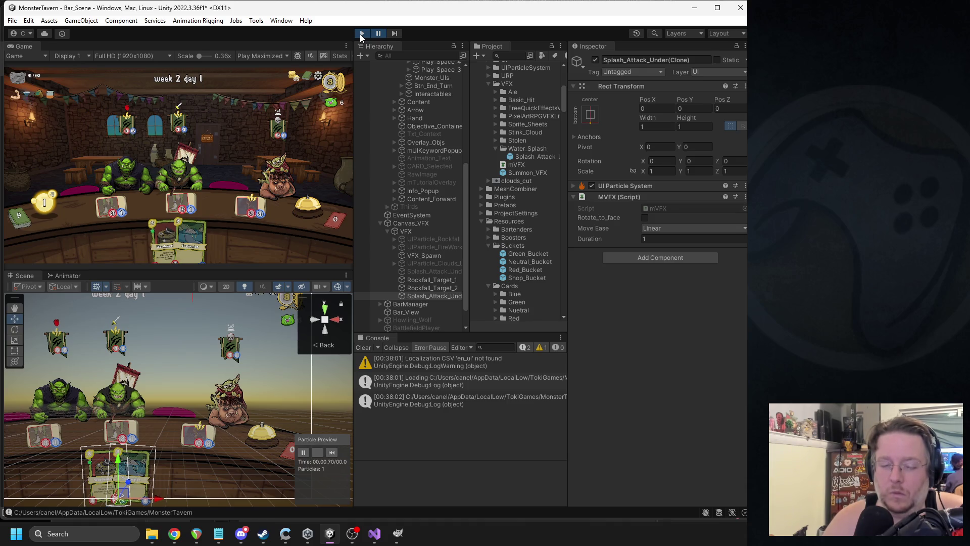
pyautogui.click(361, 34)
pyautogui.click(372, 529)
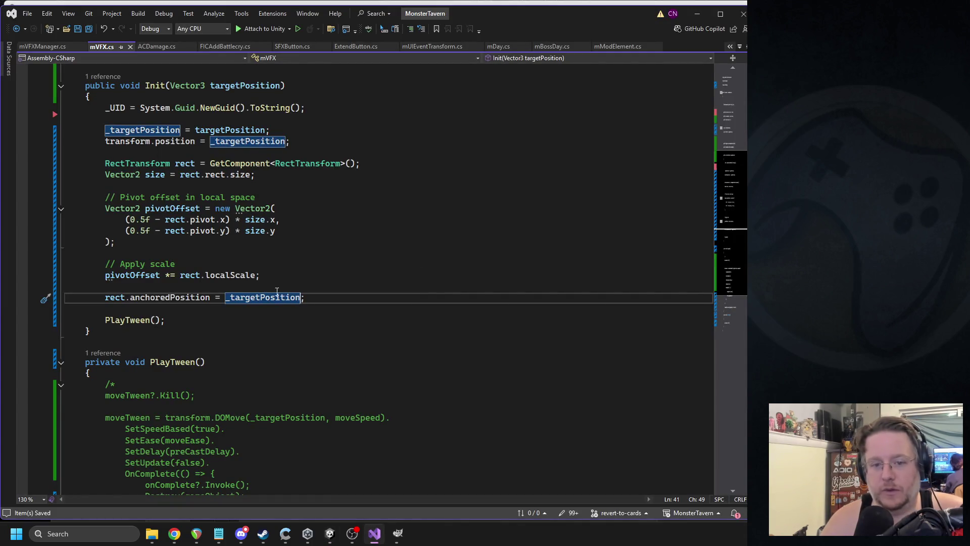
# - Delete the RectTransform pivot-offset and anchoredPosition block from Init in mVFX.cs
pyautogui.moveTo(328, 298); pyautogui.dragTo(66, 162)
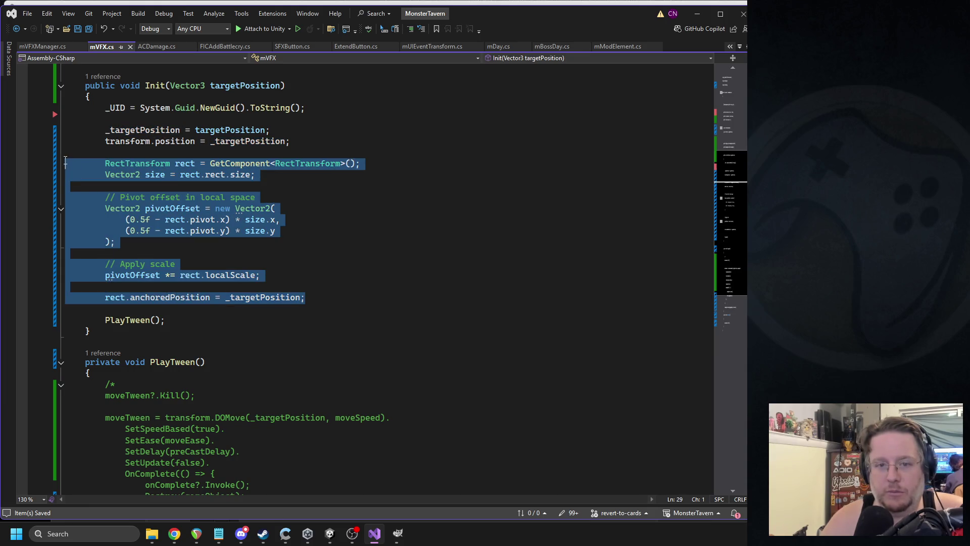
pyautogui.press('Delete')
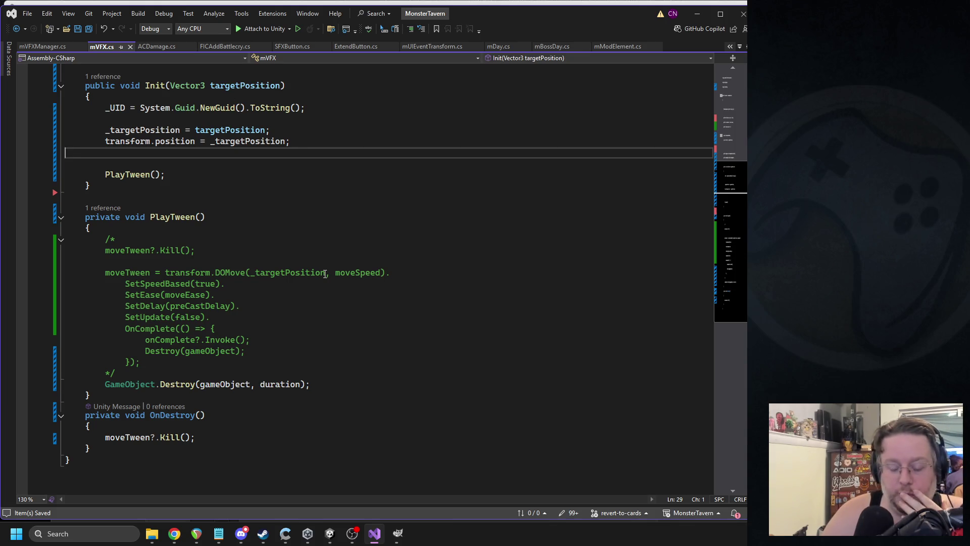
pyautogui.click(331, 536)
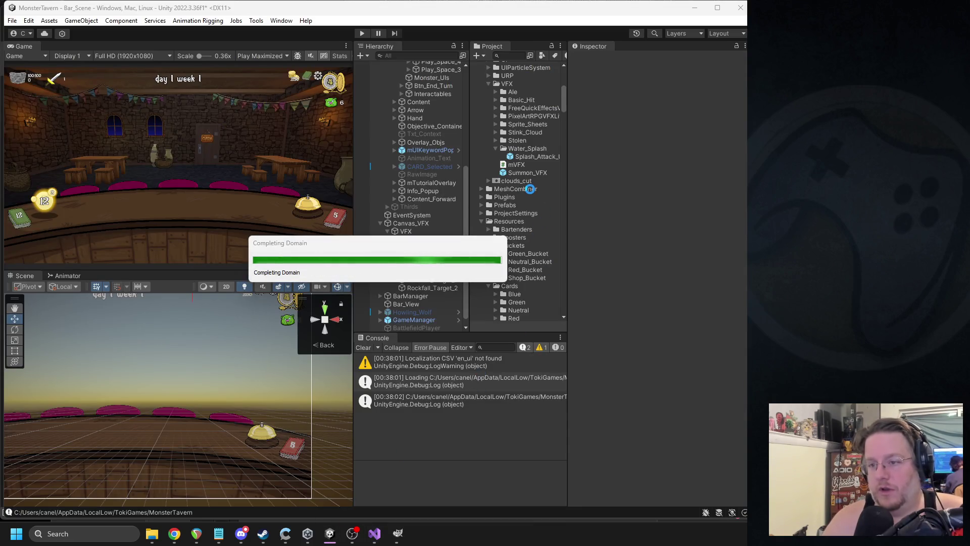
# - Open the Splash_Attack_Under prefab and add an empty child named VFX_1
pyautogui.click(530, 157)
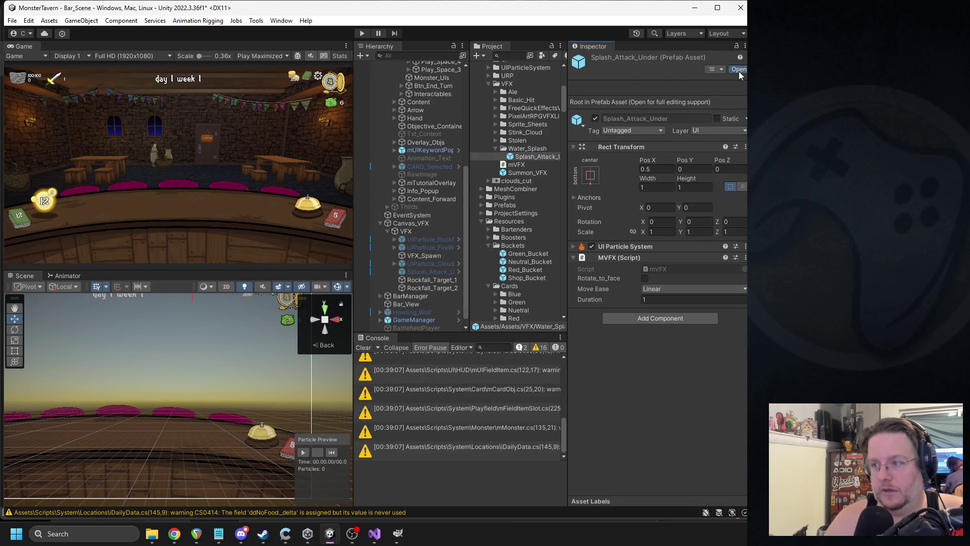
pyautogui.click(739, 70)
pyautogui.rightClick(415, 78)
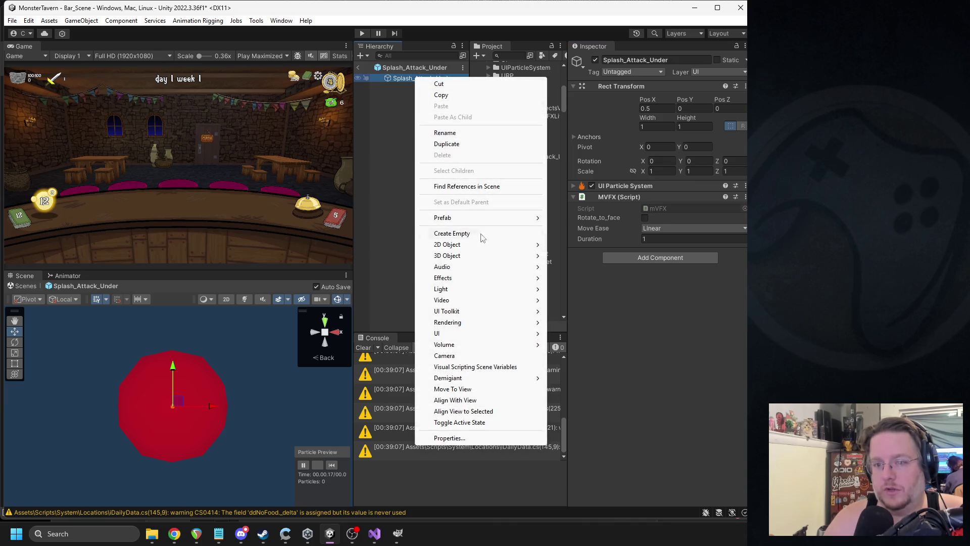
pyautogui.click(476, 235)
pyautogui.write('VFX')
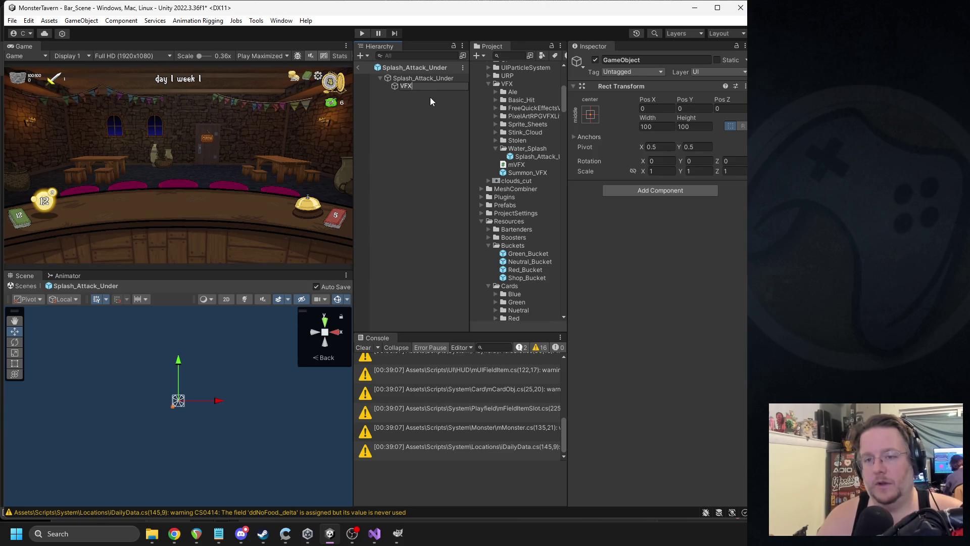
pyautogui.write('_1')
pyautogui.press('Return')
# - Copy the root's UI Particle System and paste it as a new component on VFX_1
pyautogui.click(413, 78)
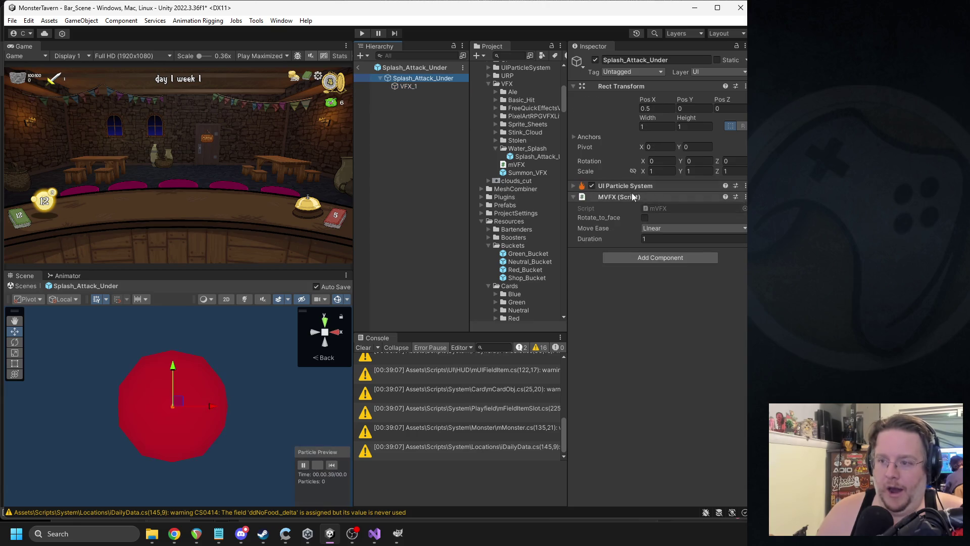
pyautogui.rightClick(637, 197)
pyautogui.click(676, 244)
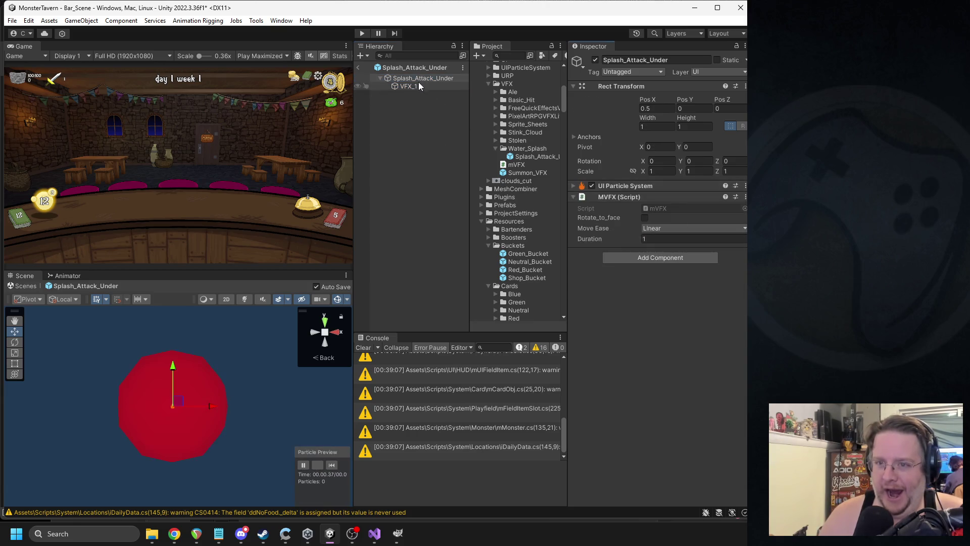
pyautogui.click(419, 85)
pyautogui.rightClick(623, 87)
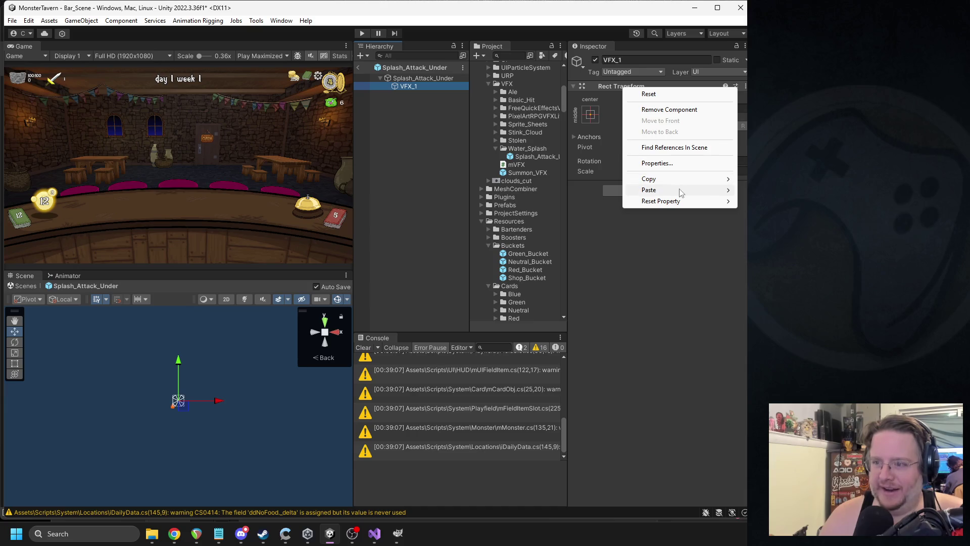
pyautogui.moveTo(674, 194)
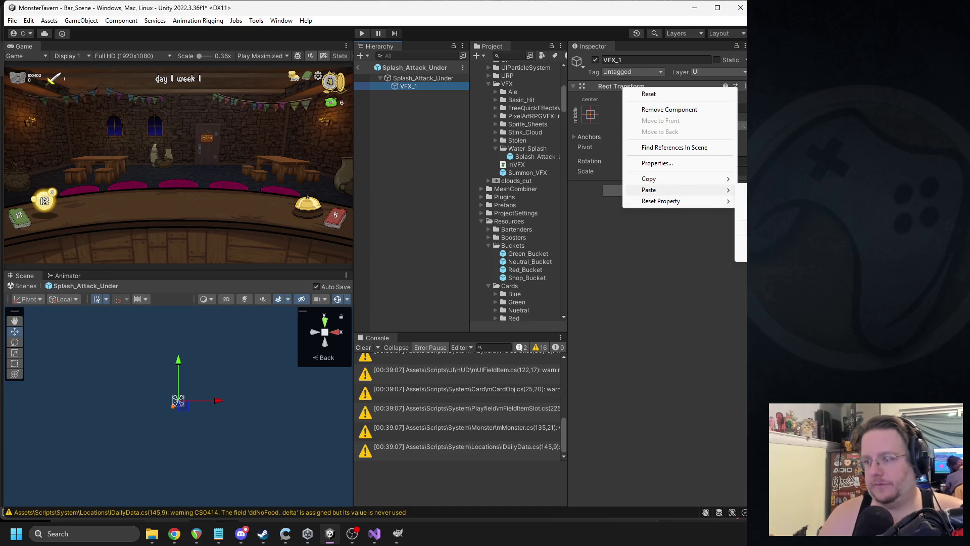
pyautogui.click(742, 201)
pyautogui.click(658, 126)
pyautogui.click(441, 79)
pyautogui.click(436, 85)
# - Set VFX_1's width and height to 1
pyautogui.click(652, 126)
pyautogui.write('1')
pyautogui.press('Tab')
pyautogui.write('1')
# - Remove the UI Particle System from the prefab root and exit prefab editing
pyautogui.click(433, 78)
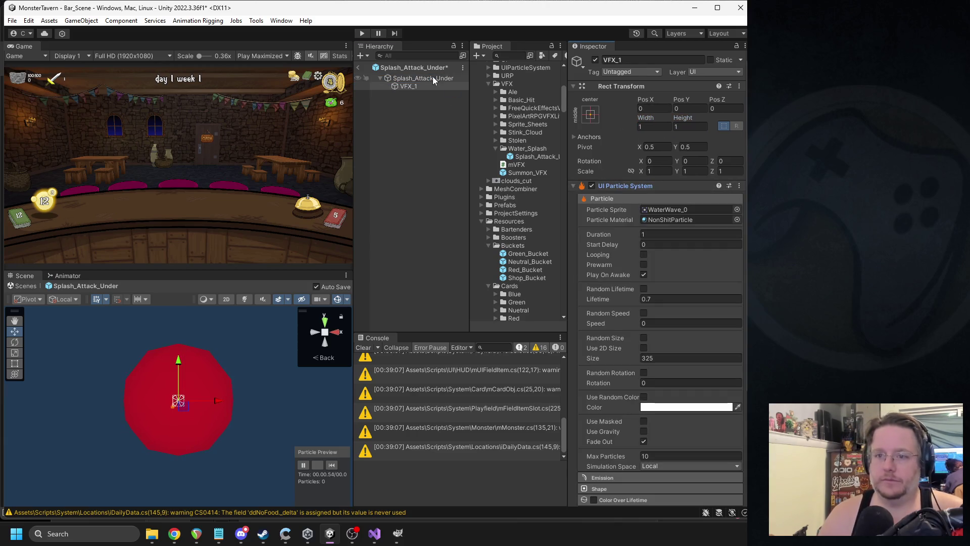
pyautogui.rightClick(616, 187)
pyautogui.click(667, 233)
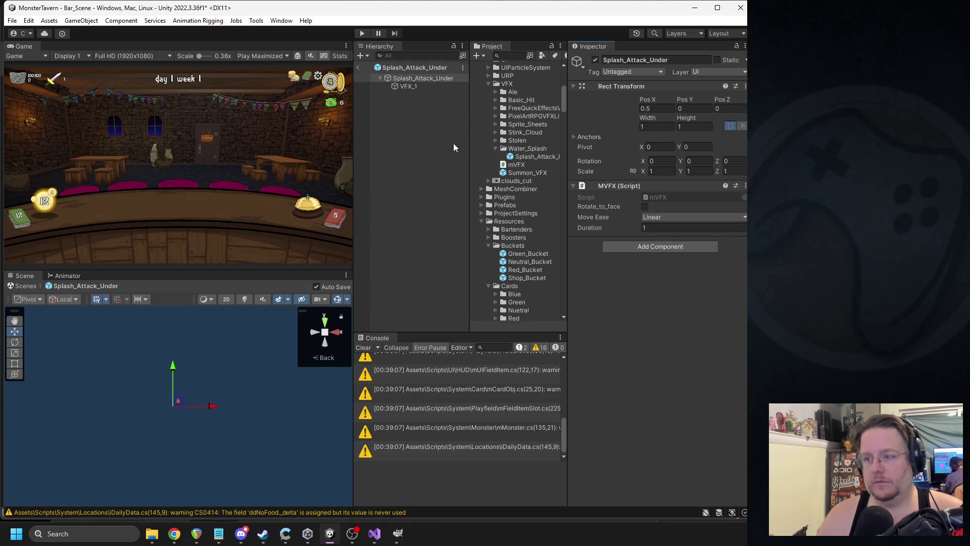
pyautogui.click(358, 67)
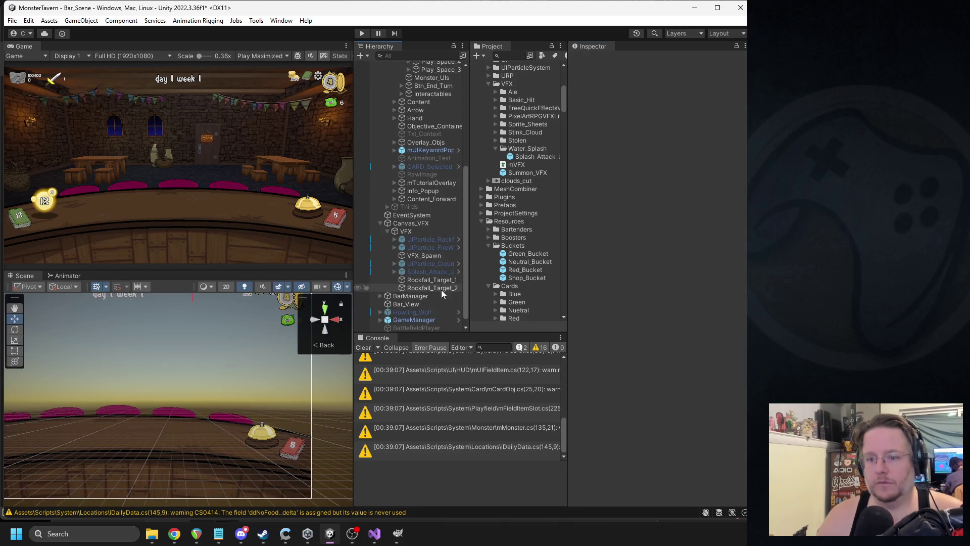
# - Revert the Splash_Attack_Under scene instance's overrides and activate it
pyautogui.click(424, 263)
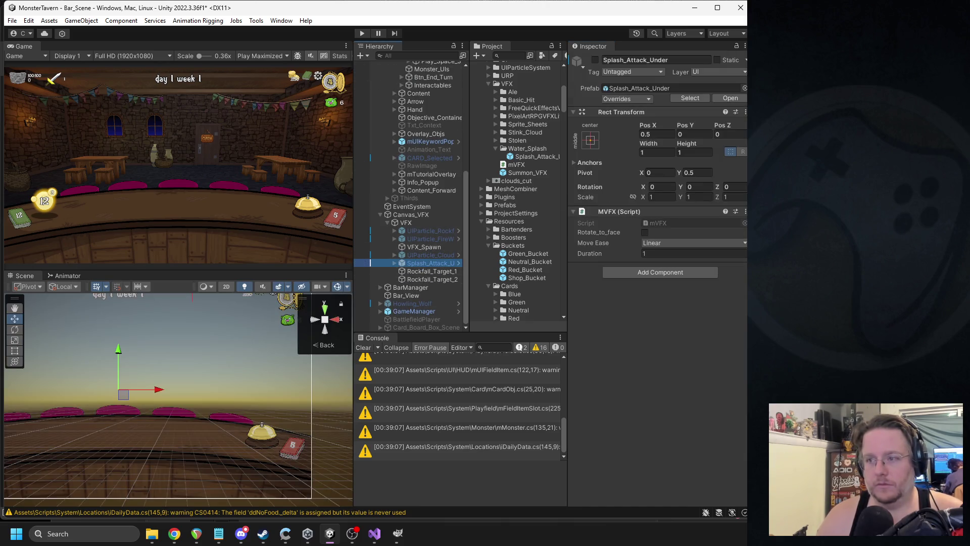
pyautogui.click(627, 99)
pyautogui.click(655, 151)
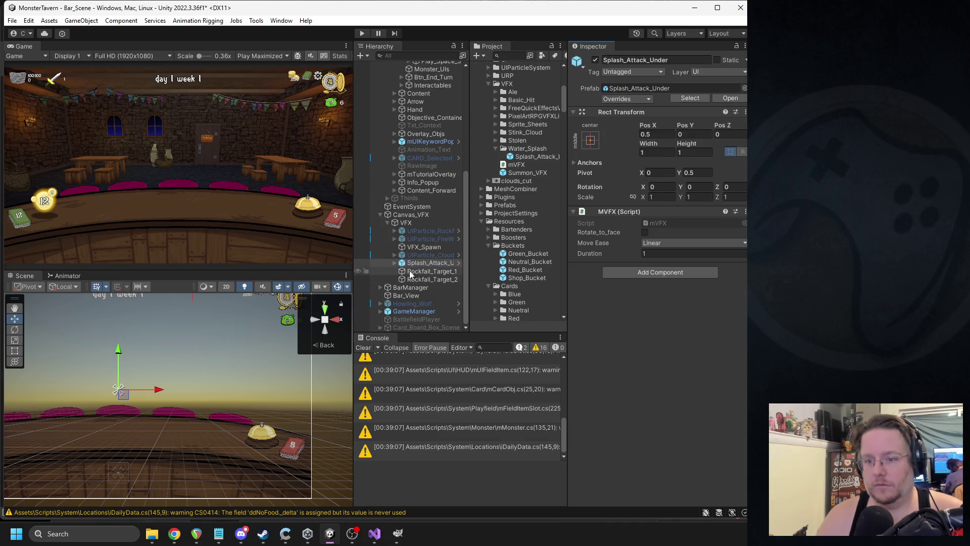
# - Expand Splash_Attack_Under, select VFX_1 and replay its water splash particle preview
pyautogui.click(394, 263)
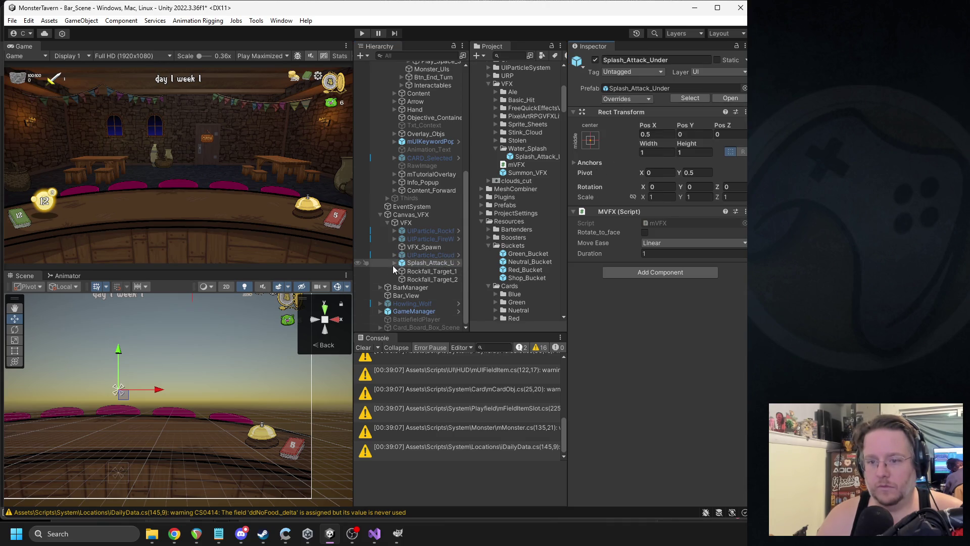
pyautogui.press('Down')
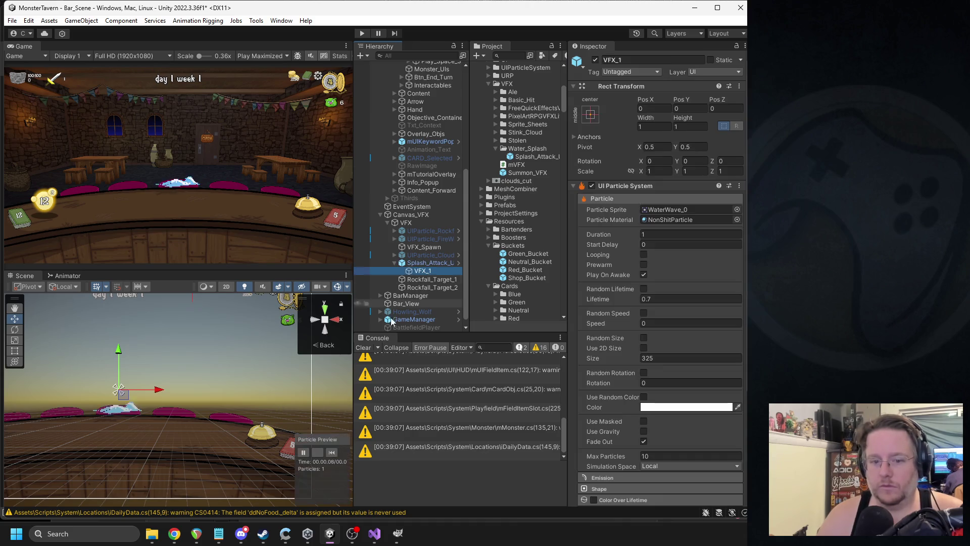
pyautogui.click(332, 452)
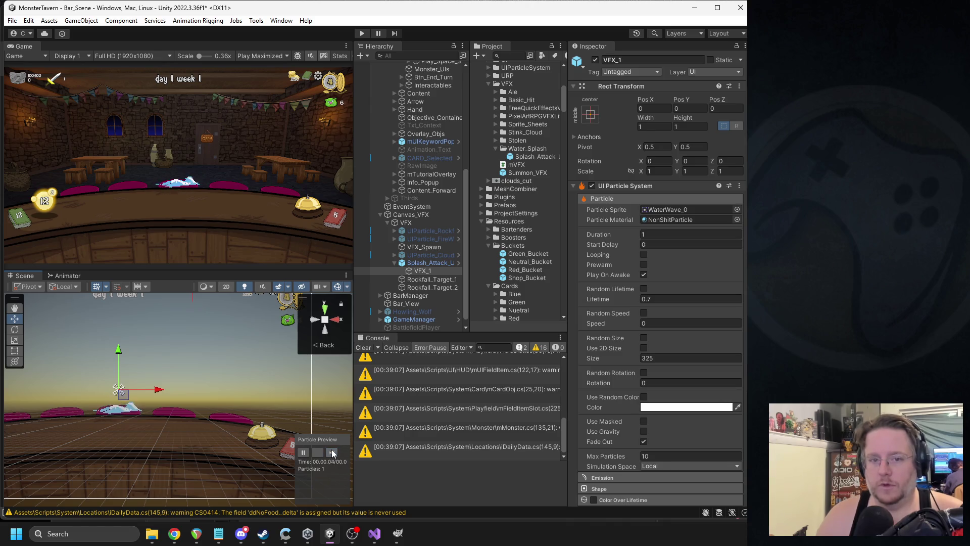
pyautogui.click(331, 452)
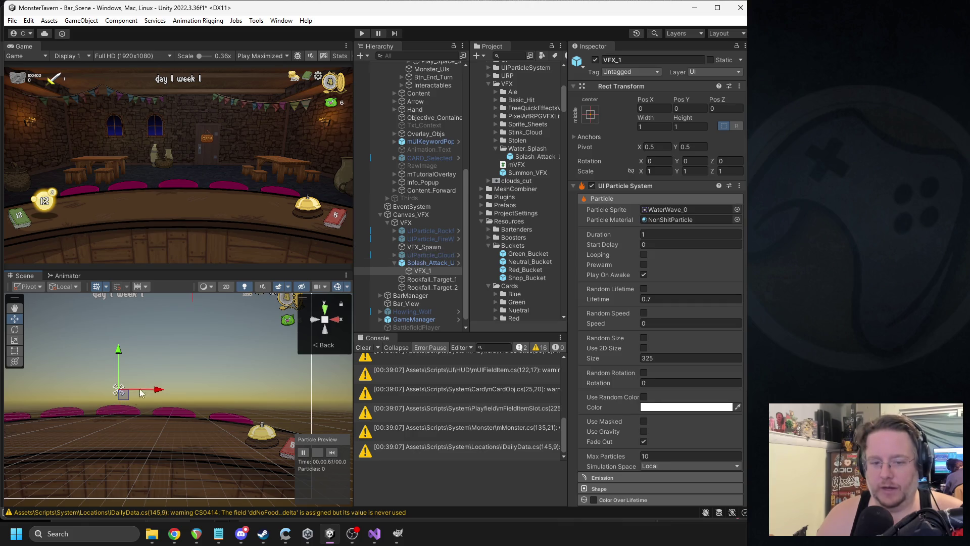
pyautogui.moveTo(122, 415); pyautogui.dragTo(227, 419)
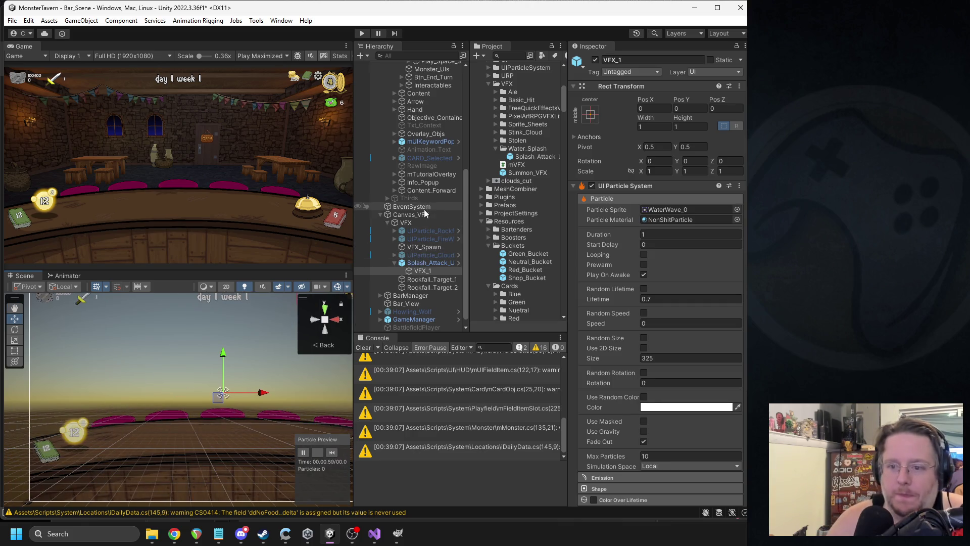
pyautogui.scroll(8, 433, 202)
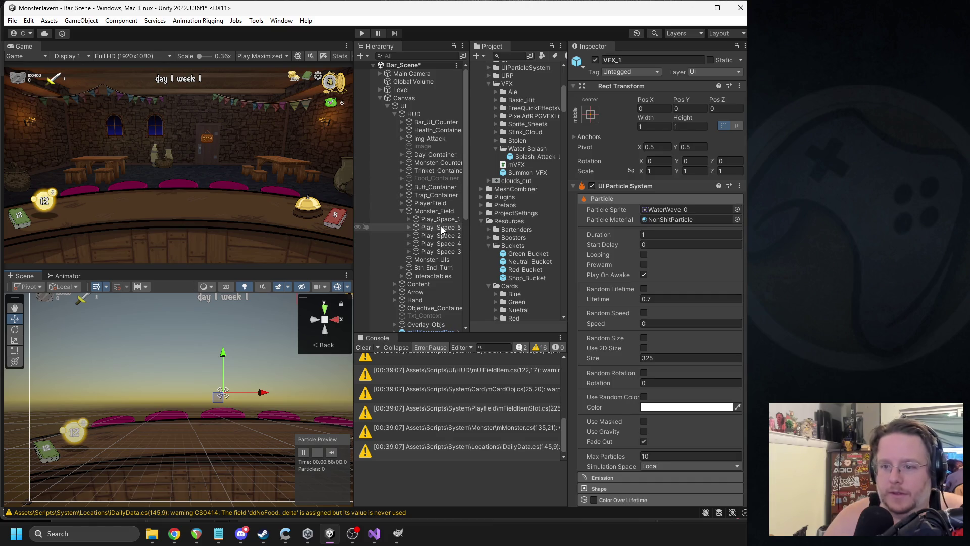
# - Move Splash_Attack_Under inside the Play_Space_1 card slot
pyautogui.click(435, 223)
pyautogui.scroll(-6, 436, 224)
pyautogui.click(427, 256)
pyautogui.scroll(5, 435, 151)
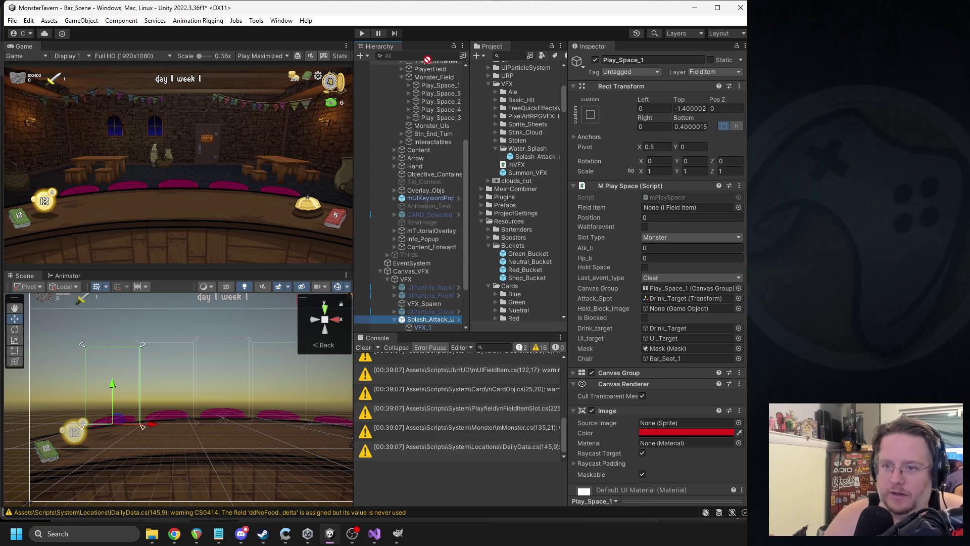
pyautogui.press('Right')
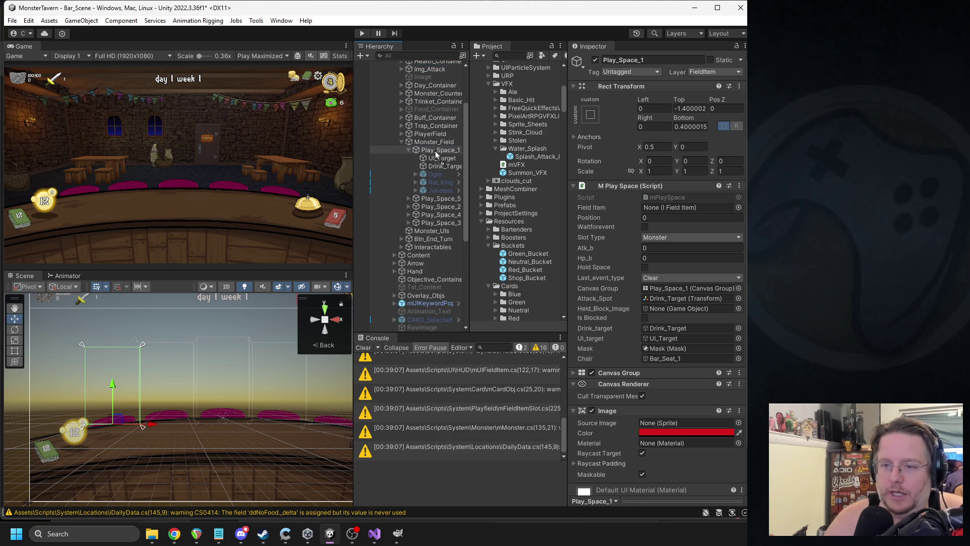
pyautogui.moveTo(426, 148); pyautogui.dragTo(426, 150)
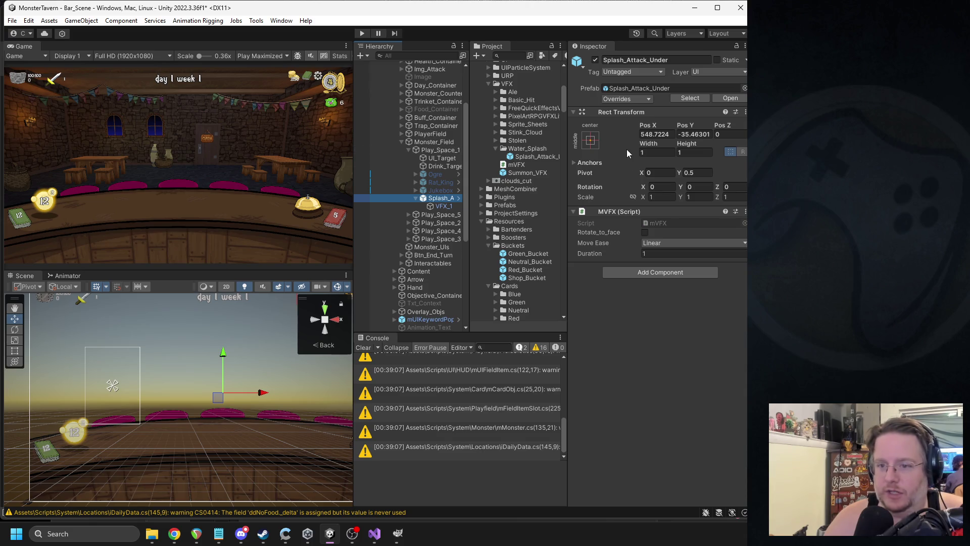
# - Set the effect's position to 0, 0 and replay the VFX_1 splash on the card
pyautogui.click(656, 135)
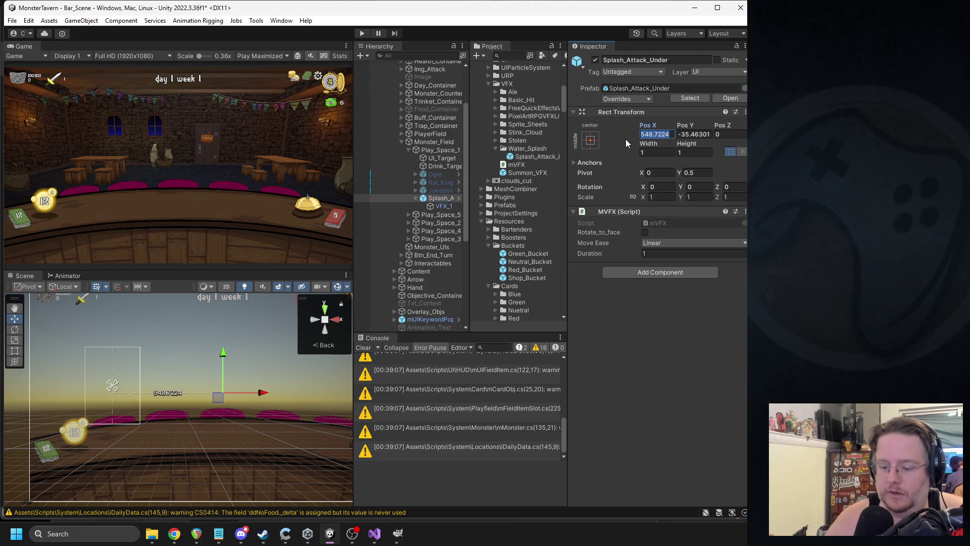
pyautogui.write('0')
pyautogui.press('Return')
pyautogui.click(683, 135)
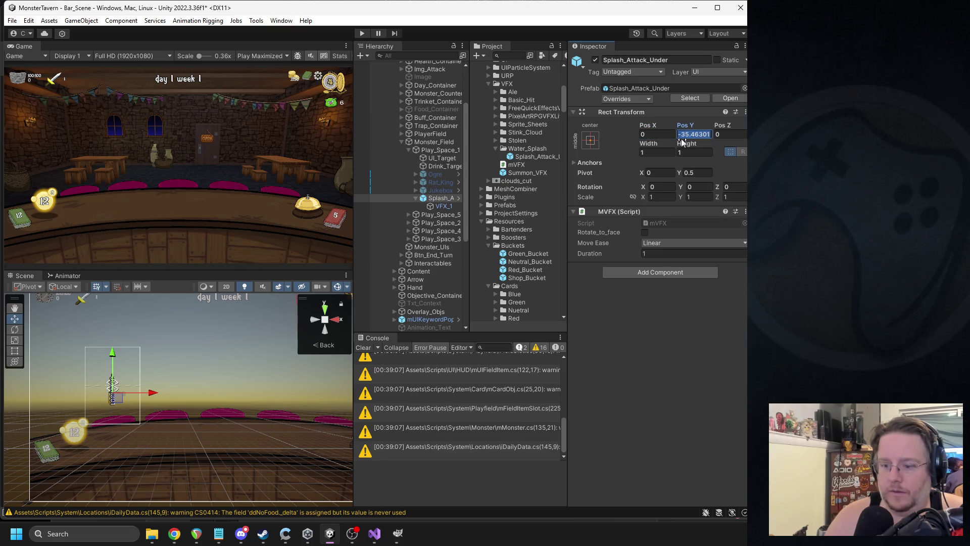
pyautogui.write('0')
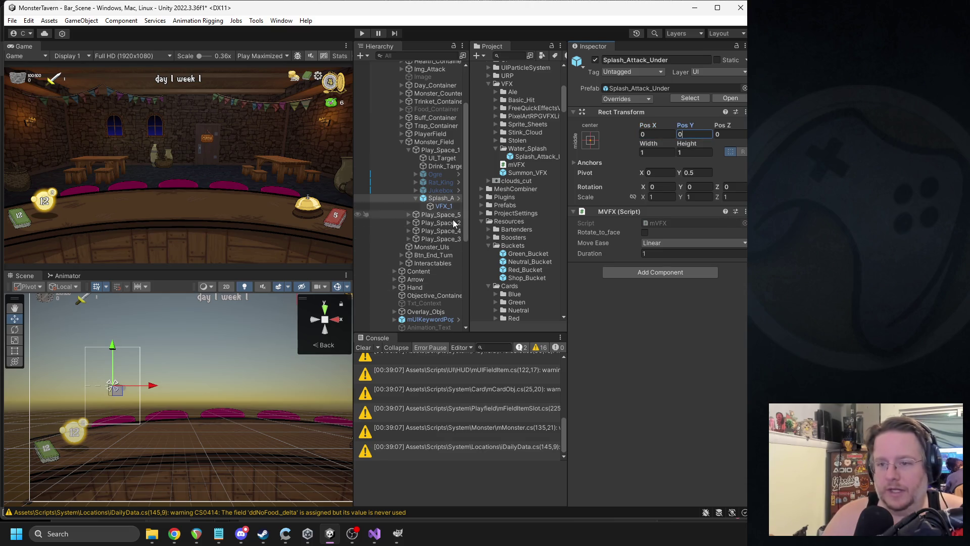
pyautogui.click(436, 200)
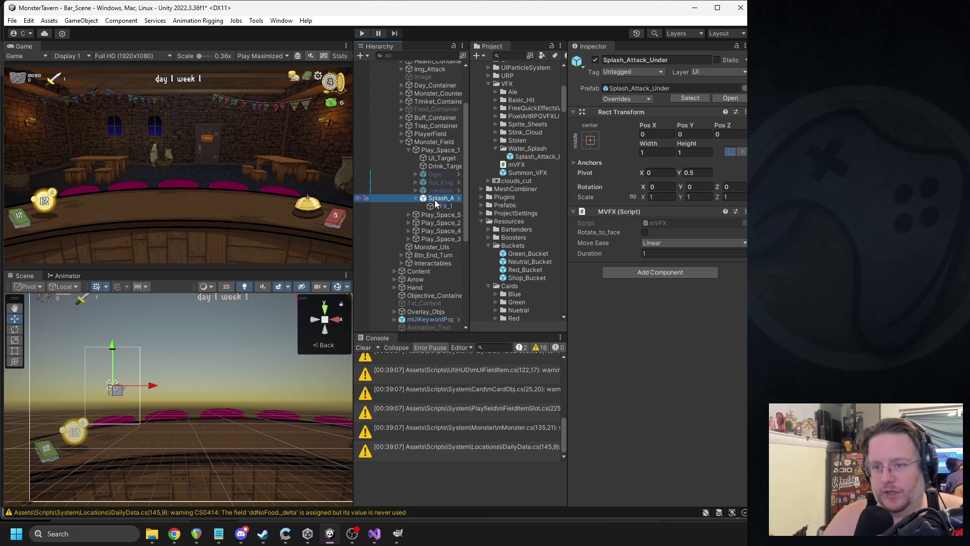
pyautogui.click(443, 206)
pyautogui.click(332, 452)
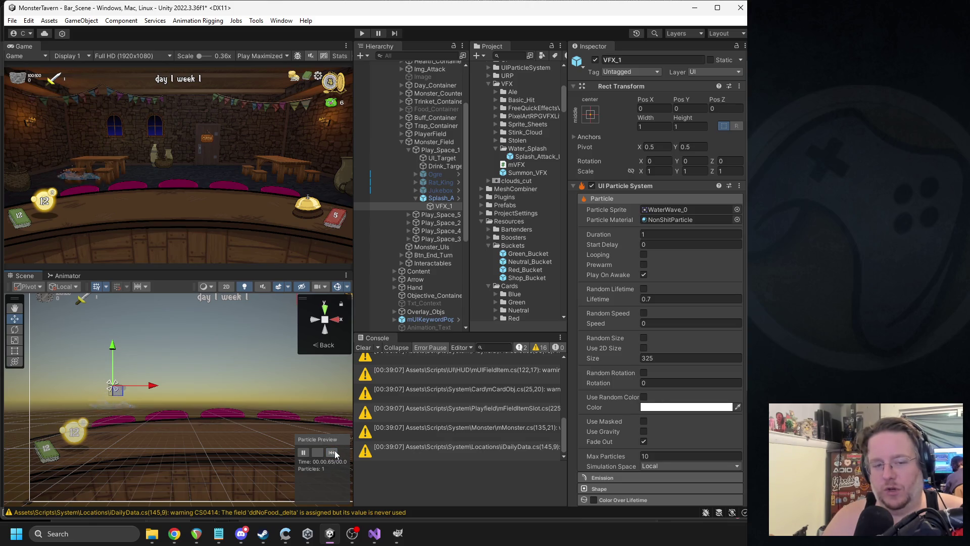
# - Move Splash_Attack_Under back under Canvas_VFX's VFX group at position 0, 0
pyautogui.click(434, 199)
pyautogui.scroll(-7, 422, 324)
pyautogui.moveTo(428, 329); pyautogui.dragTo(423, 268)
pyautogui.click(666, 135)
pyautogui.write('0')
pyautogui.press('Tab')
pyautogui.write('0')
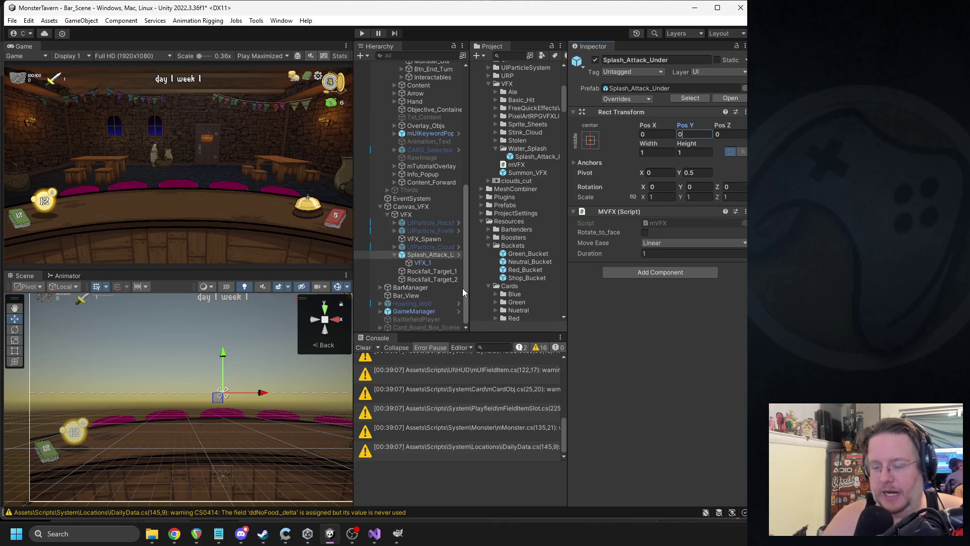
# - Replay the splash preview, review the prefab overrides, and deactivate Splash_Attack_Under
pyautogui.click(422, 264)
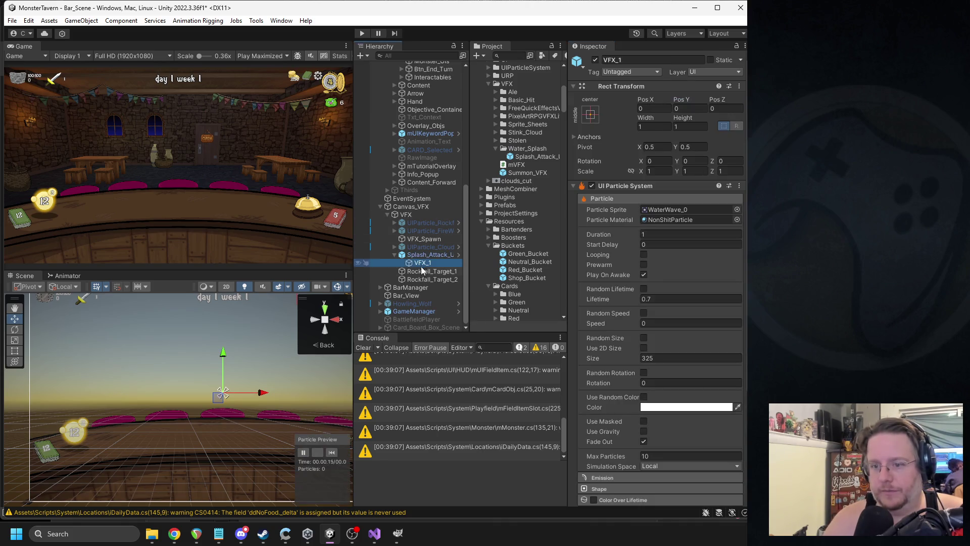
pyautogui.click(332, 451)
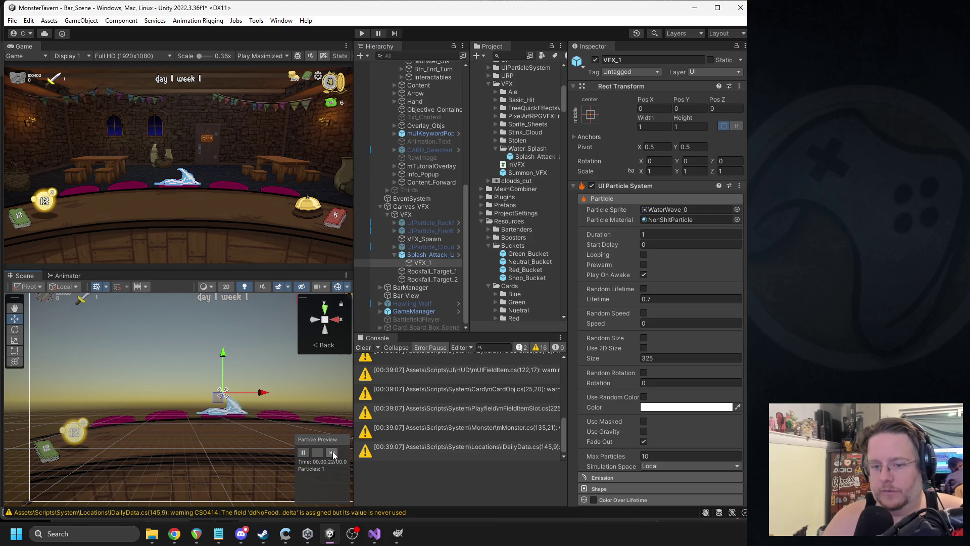
pyautogui.click(441, 256)
pyautogui.click(619, 98)
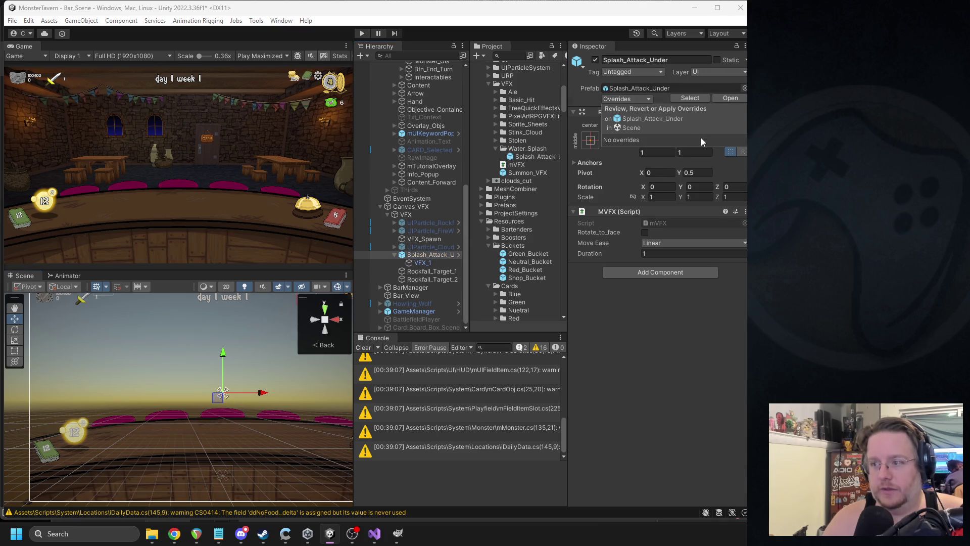
pyautogui.click(596, 60)
pyautogui.click(374, 533)
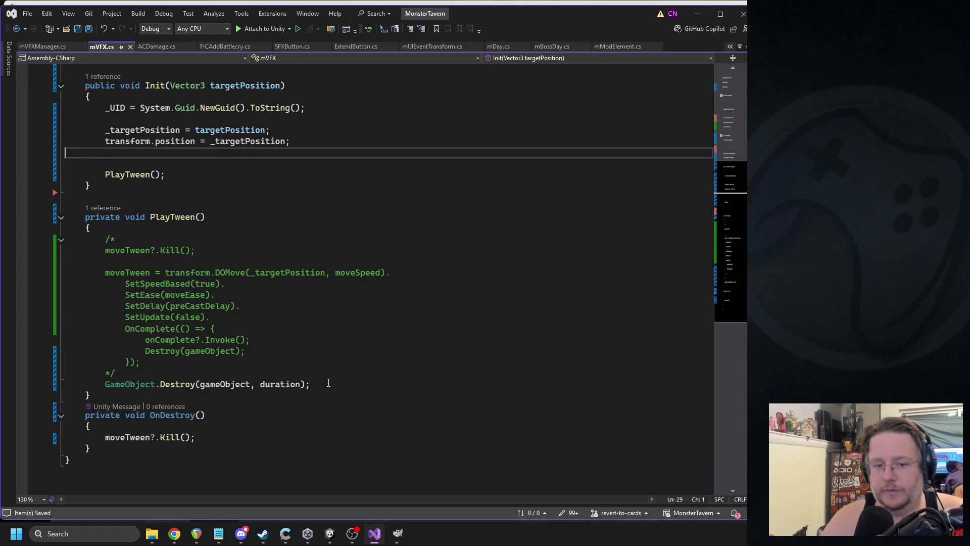
# - Trace targetPosition through Init and the BuildVFX callers to the call in ACDamage.cs
pyautogui.scroll(5, 178, 220)
pyautogui.click(217, 297)
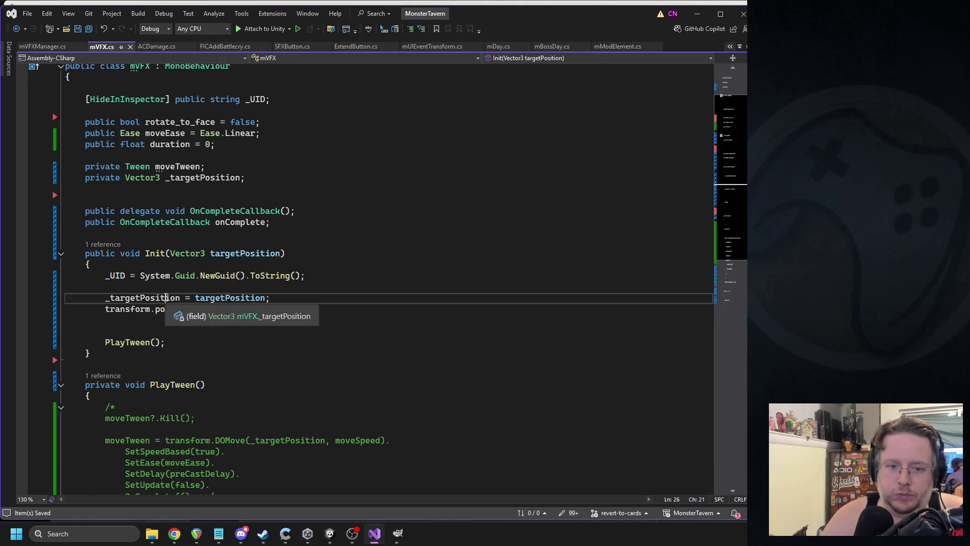
pyautogui.doubleClick(202, 299)
pyautogui.click(126, 308)
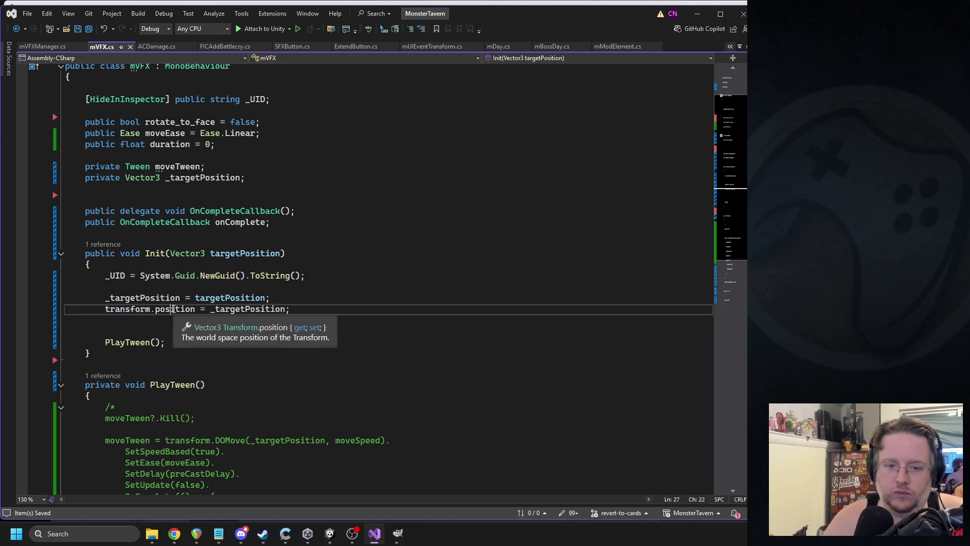
pyautogui.doubleClick(247, 308)
pyautogui.doubleClick(251, 298)
pyautogui.click(143, 253)
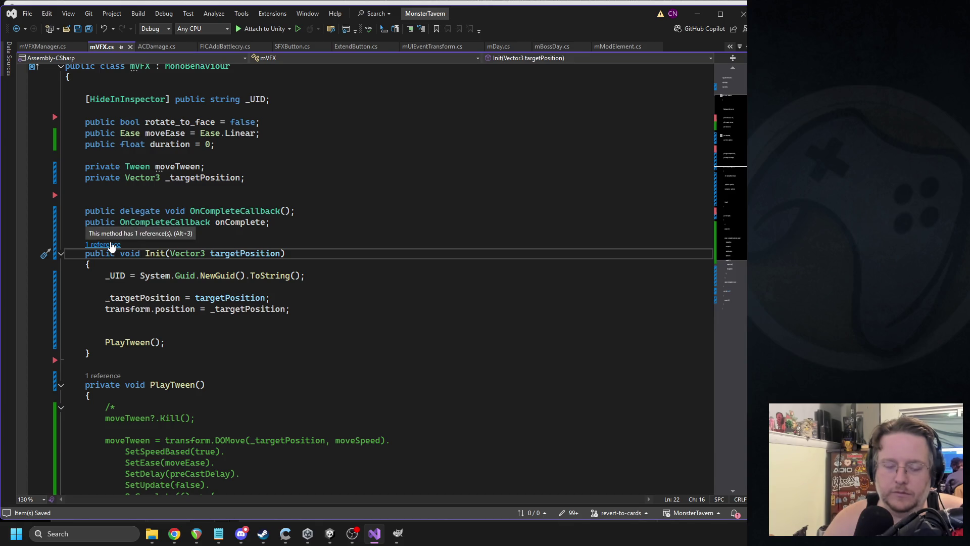
pyautogui.scroll(1, 112, 246)
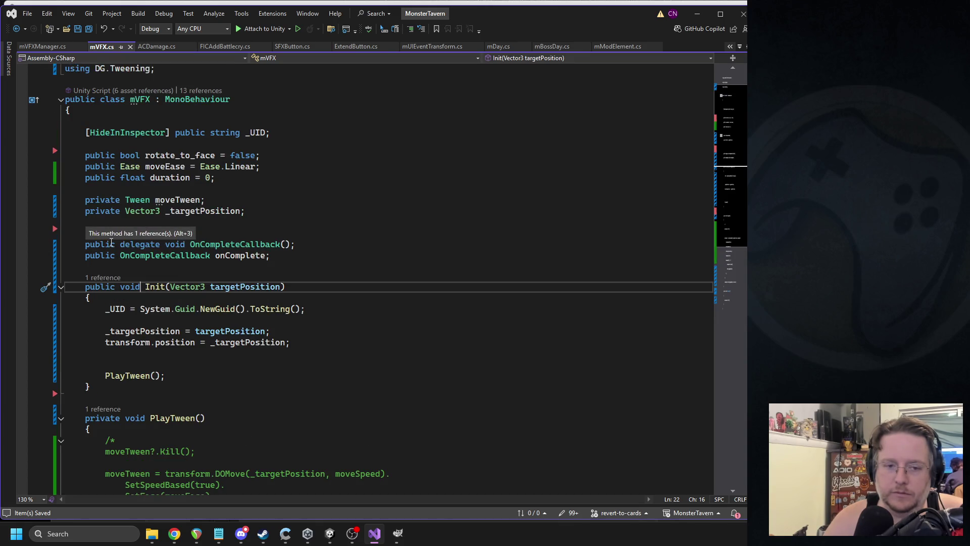
pyautogui.click(98, 278)
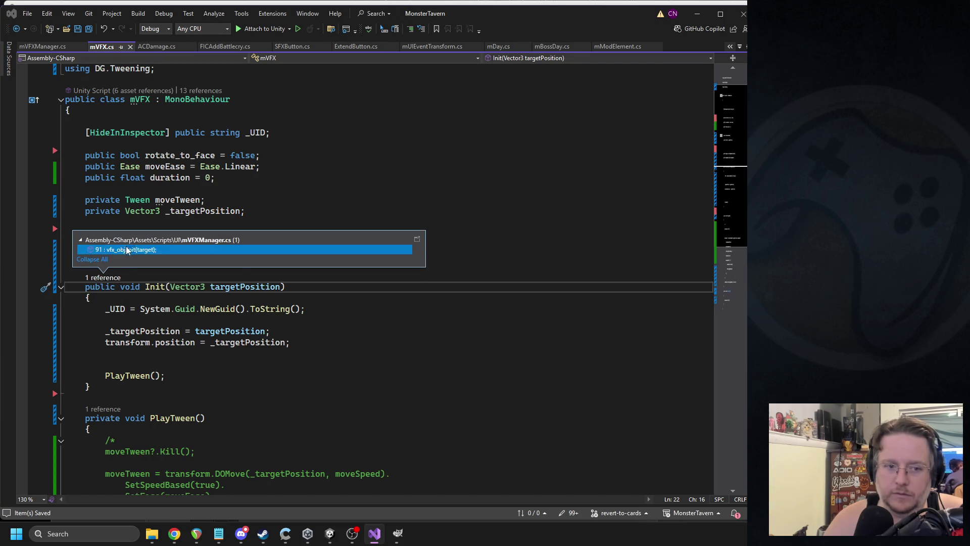
pyautogui.doubleClick(126, 250)
pyautogui.click(105, 242)
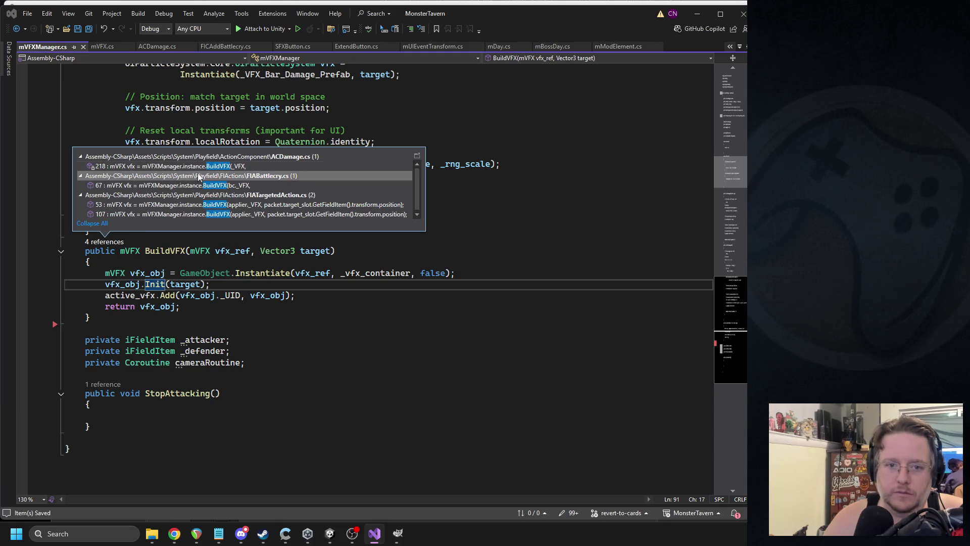
pyautogui.doubleClick(152, 166)
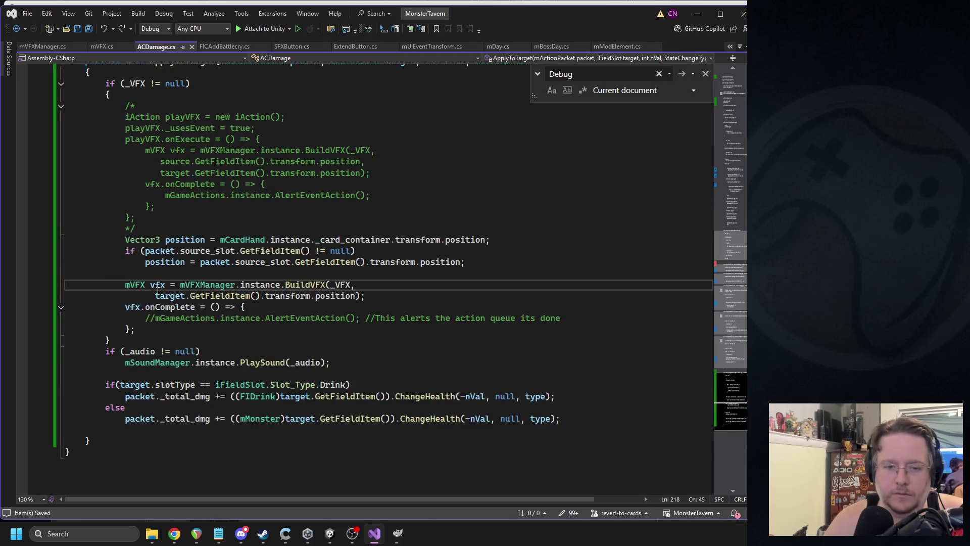
# - Change ACDamage's BuildVFX argument to target.transform.position and save the script
pyautogui.click(291, 295)
pyautogui.click(167, 295)
pyautogui.click(235, 295)
pyautogui.doubleClick(220, 296)
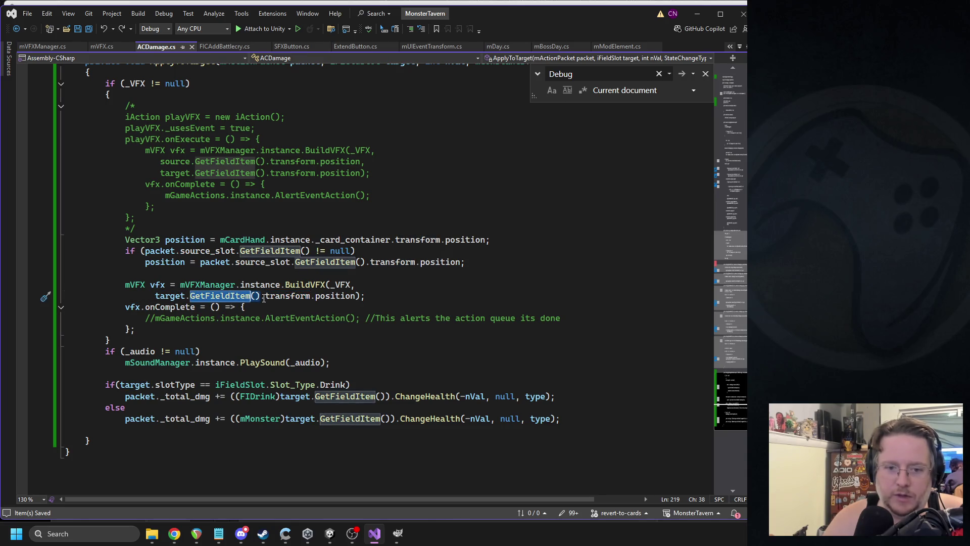
pyautogui.click(263, 296)
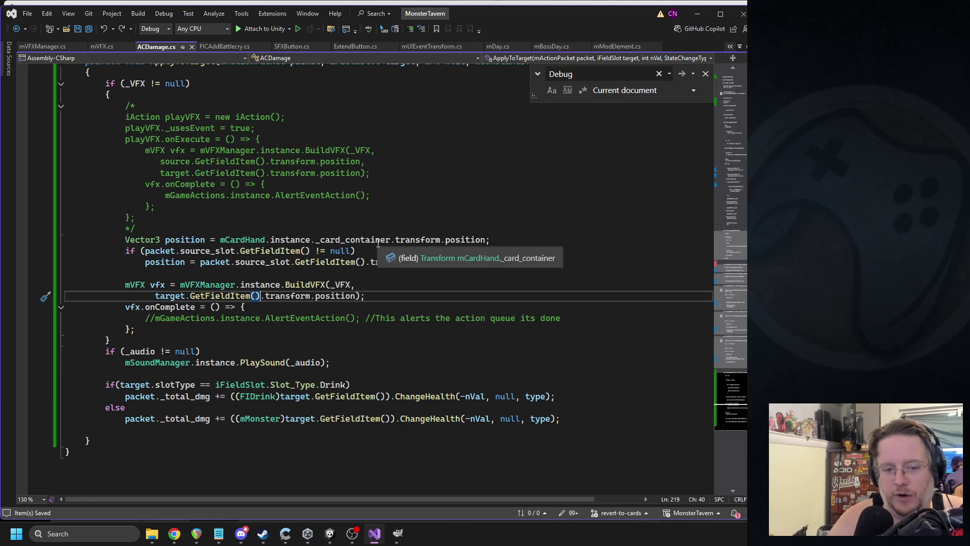
pyautogui.press('BackSpace')
pyautogui.press('BackSpace')
pyautogui.press('BackSpace')
pyautogui.press('BackSpace')
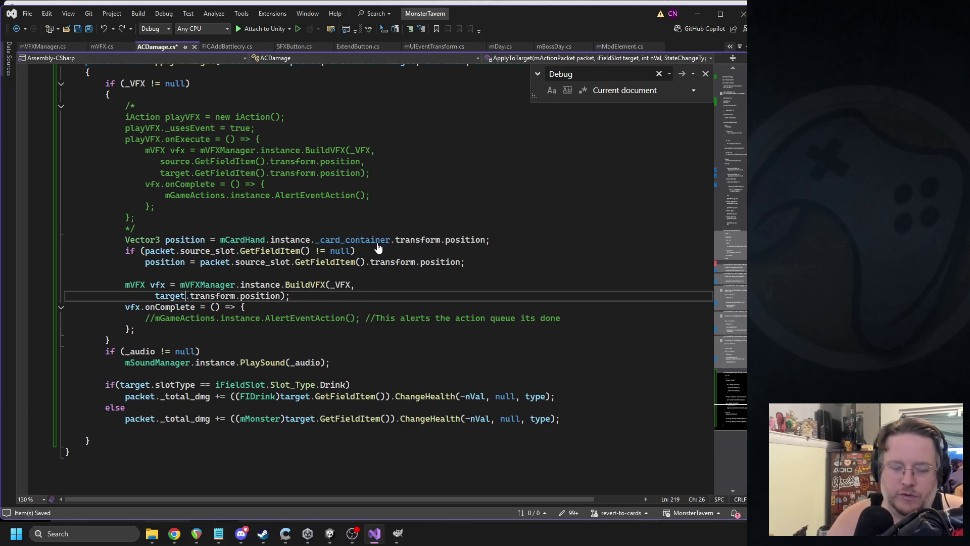
pyautogui.hotkey('ctrl', 's')
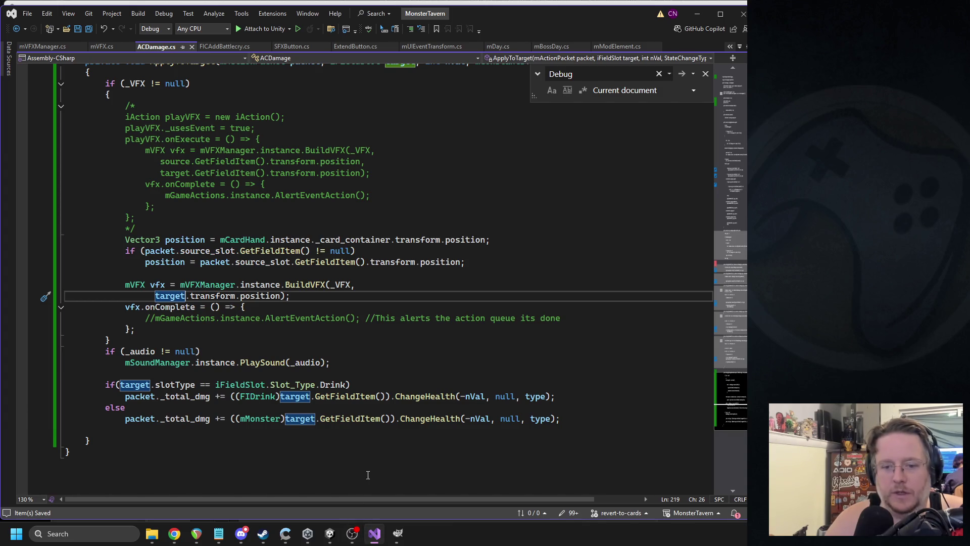
pyautogui.click(329, 533)
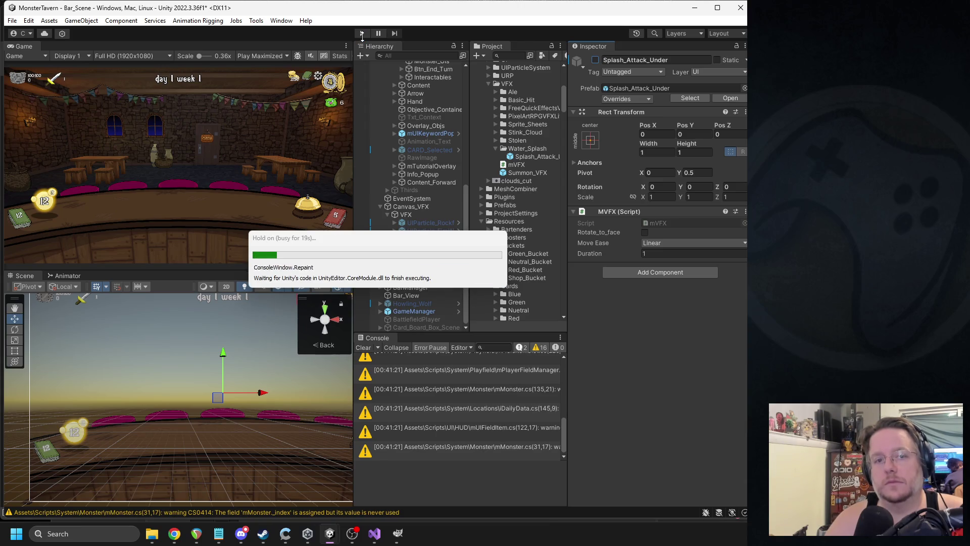
# - Play Leviathan Lager, ring the bell, play Goblin's Fermented Socks, then pause mid-splash
pyautogui.click(362, 35)
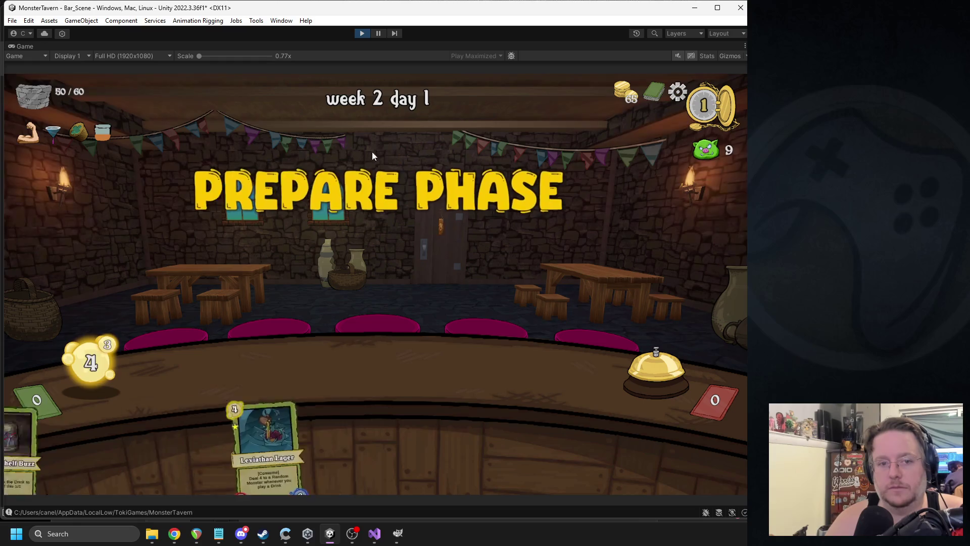
pyautogui.moveTo(233, 438); pyautogui.dragTo(533, 374)
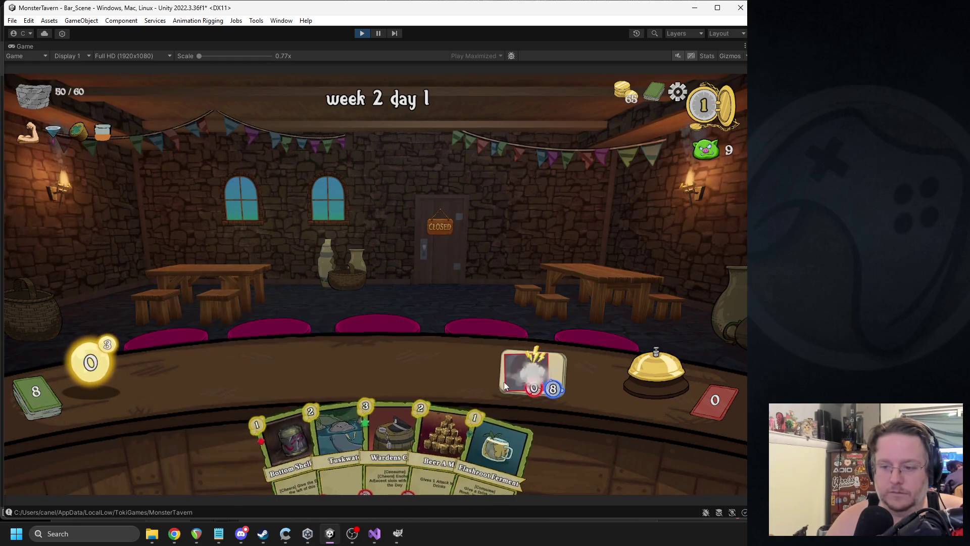
pyautogui.click(635, 365)
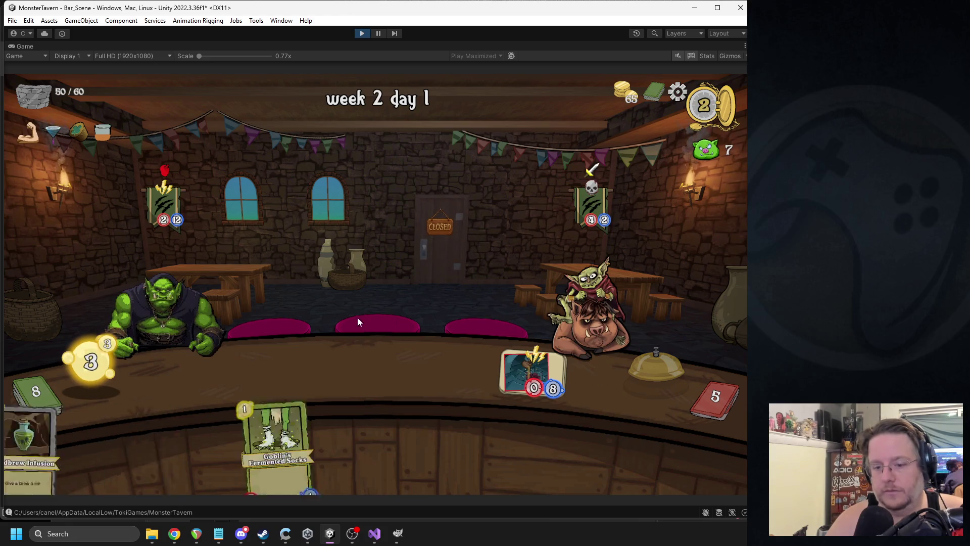
pyautogui.moveTo(308, 450); pyautogui.dragTo(235, 374)
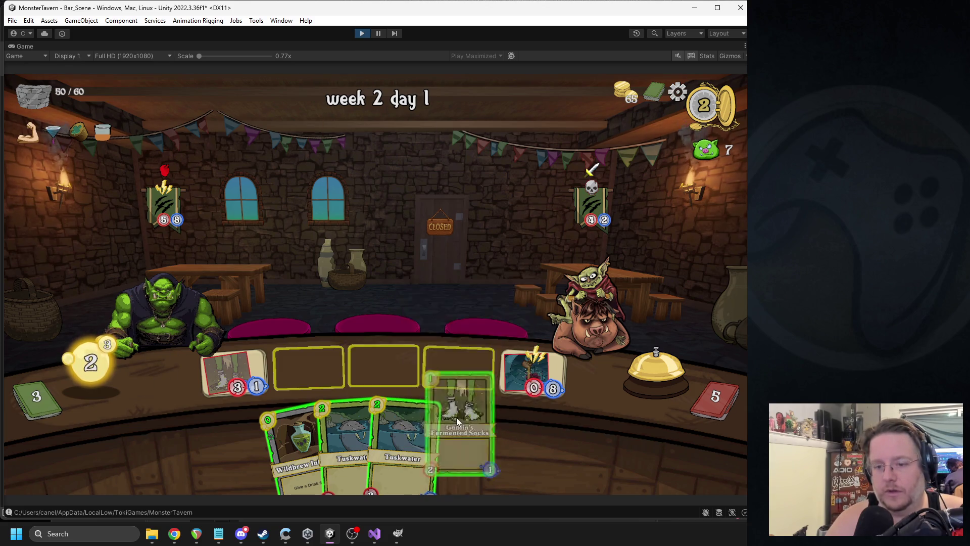
pyautogui.click(378, 33)
pyautogui.click(134, 438)
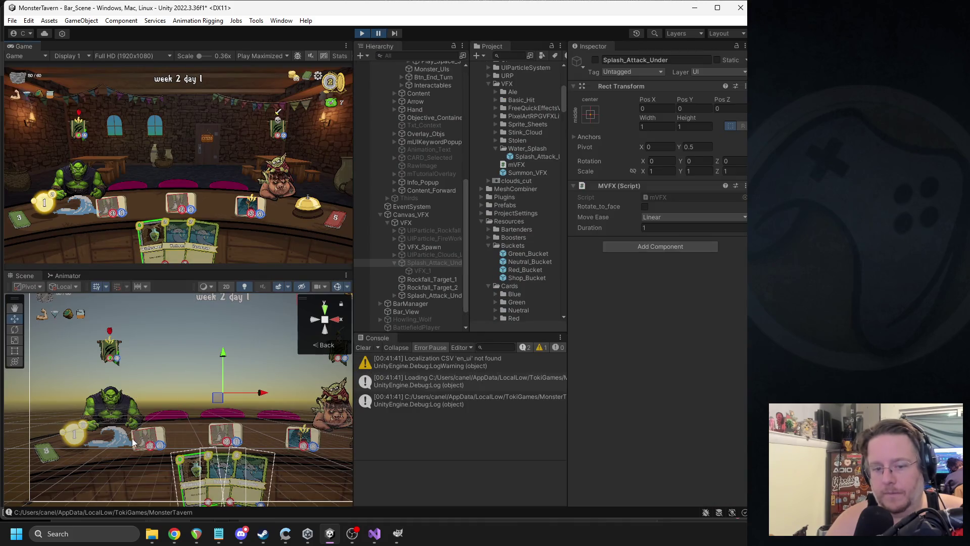
# - Parent the spawned Splash_Attack_Under(Clone) under Play_Space_1 and frame it
pyautogui.click(123, 438)
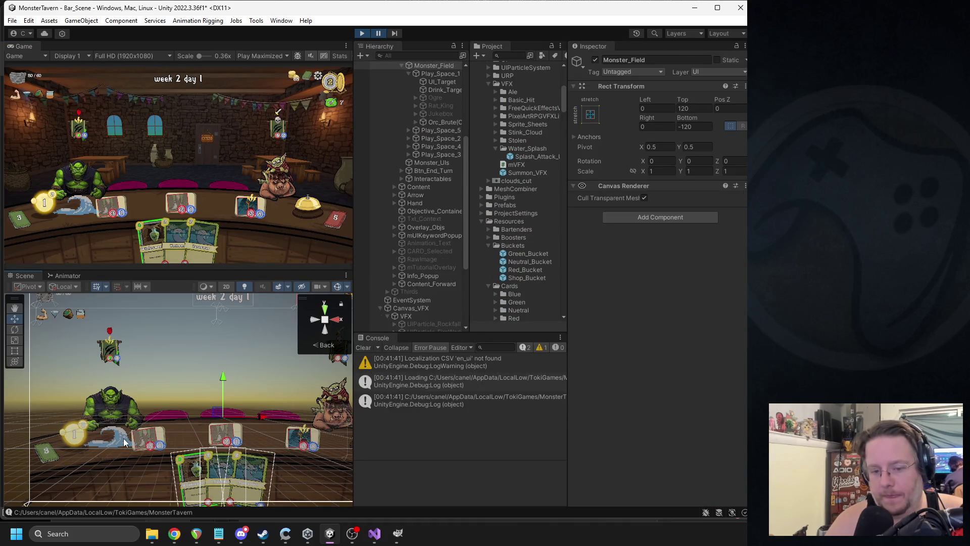
pyautogui.scroll(-5, 432, 227)
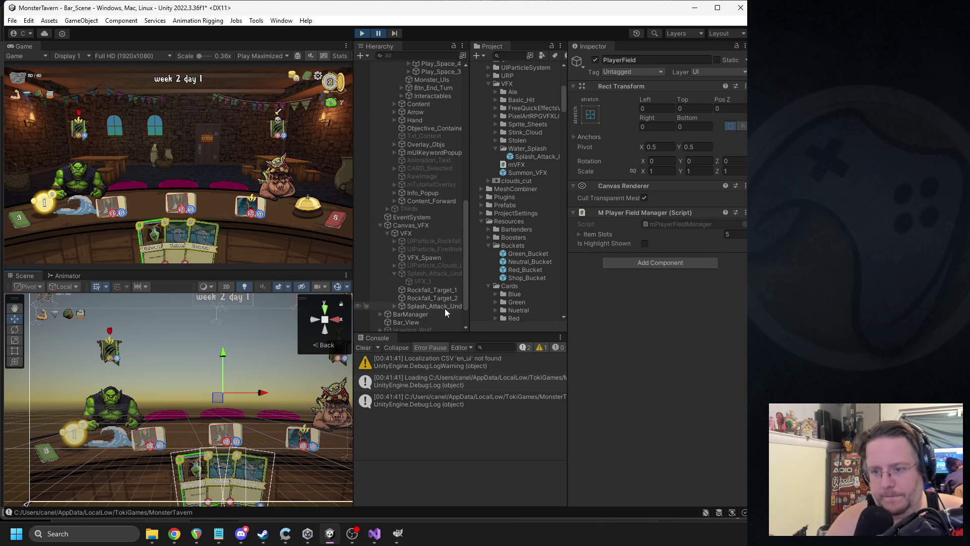
pyautogui.click(442, 305)
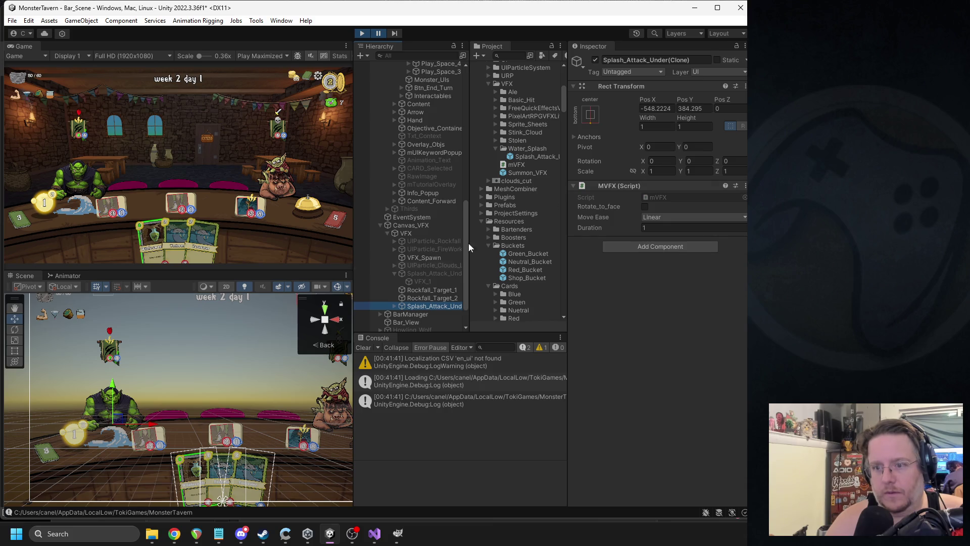
pyautogui.moveTo(423, 308)
pyautogui.mouseDown()
pyautogui.moveTo(431, 74)
pyautogui.moveTo(438, 125)
pyautogui.mouseUp()
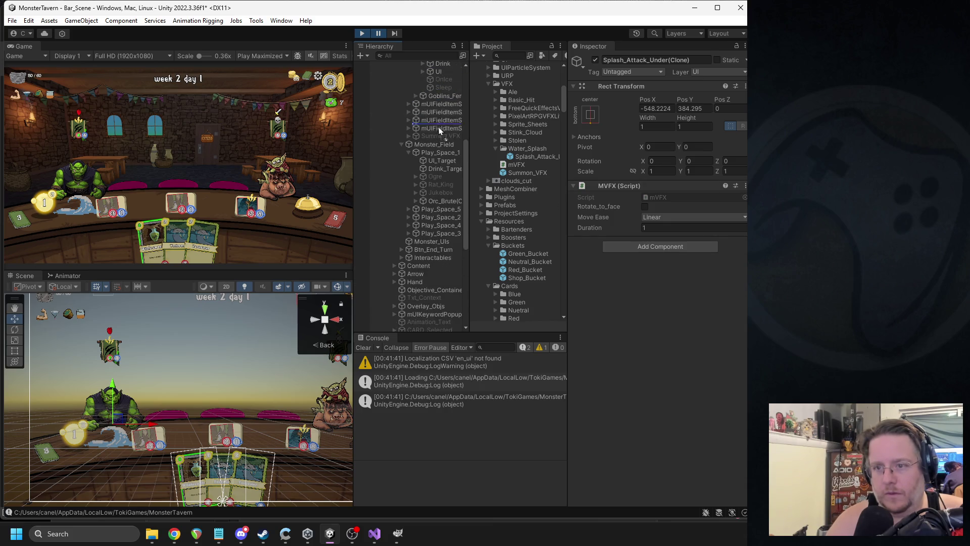
pyautogui.moveTo(449, 184); pyautogui.dragTo(445, 156)
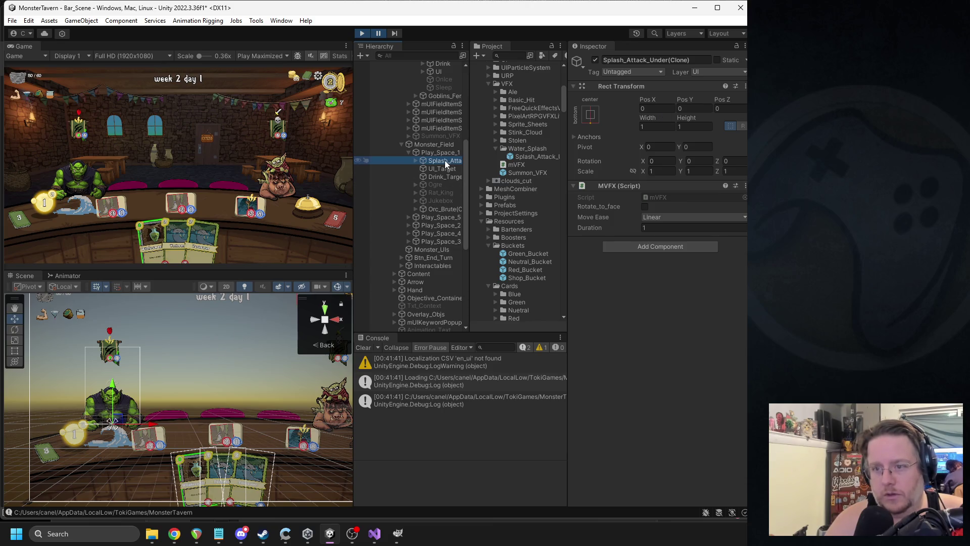
pyautogui.scroll(2, 151, 415)
pyautogui.press('f')
# - Set the clone's pivot to 0.5 and X position to 0, comparing with Play_Space_1
pyautogui.click(692, 149)
pyautogui.write('0.5')
pyautogui.click(662, 145)
pyautogui.write('0')
pyautogui.click(696, 108)
pyautogui.write('0')
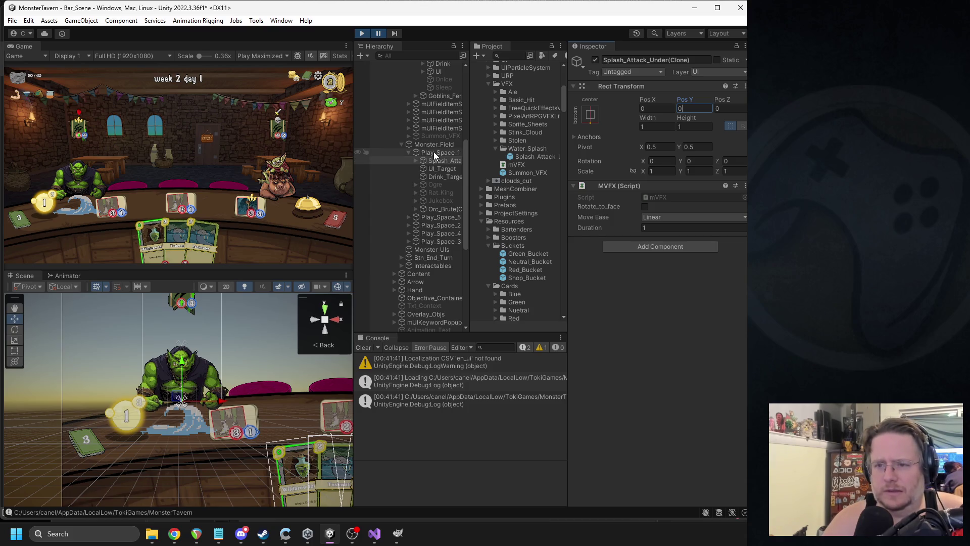
pyautogui.click(434, 151)
pyautogui.press('f')
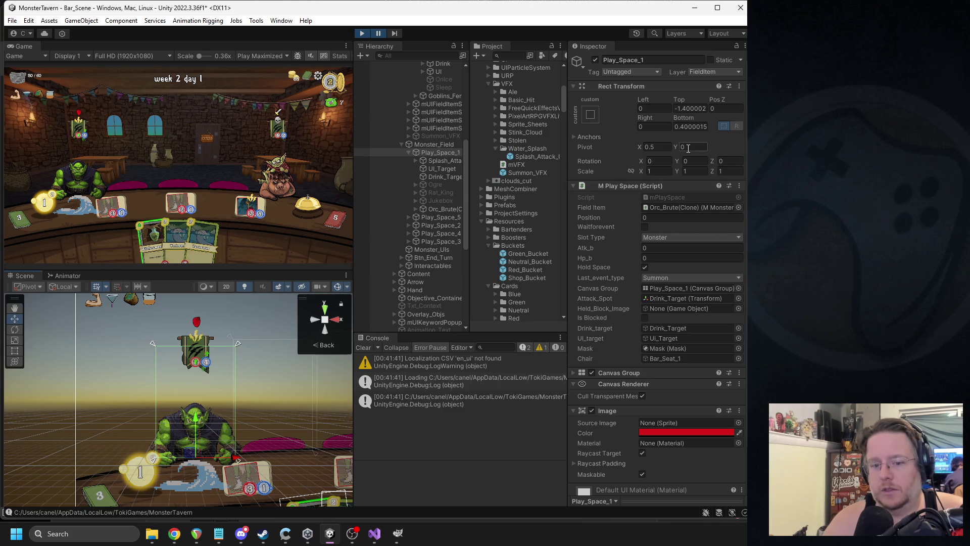
pyautogui.write('.5')
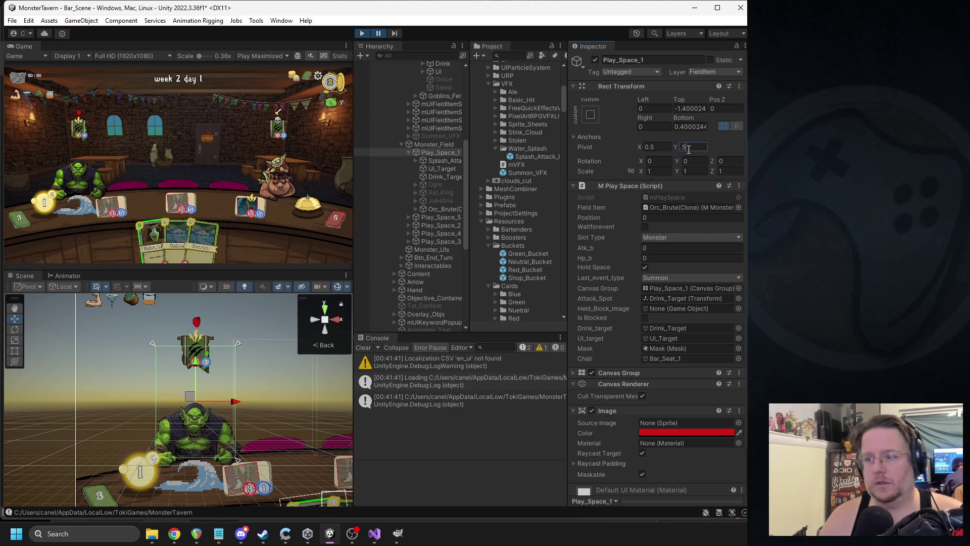
# - Anchor the clone middle-centre with Y position 0, then stop play mode
pyautogui.click(451, 160)
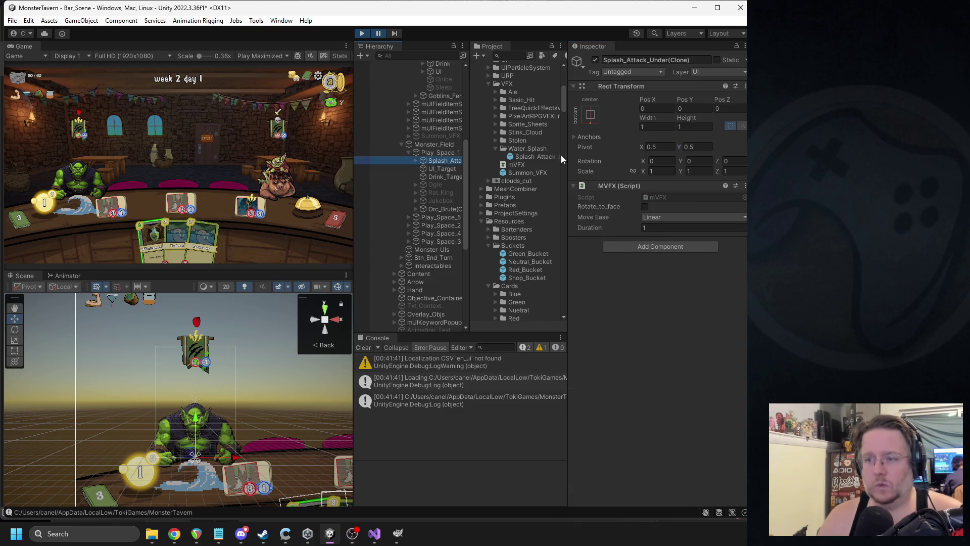
pyautogui.click(591, 115)
pyautogui.click(647, 216)
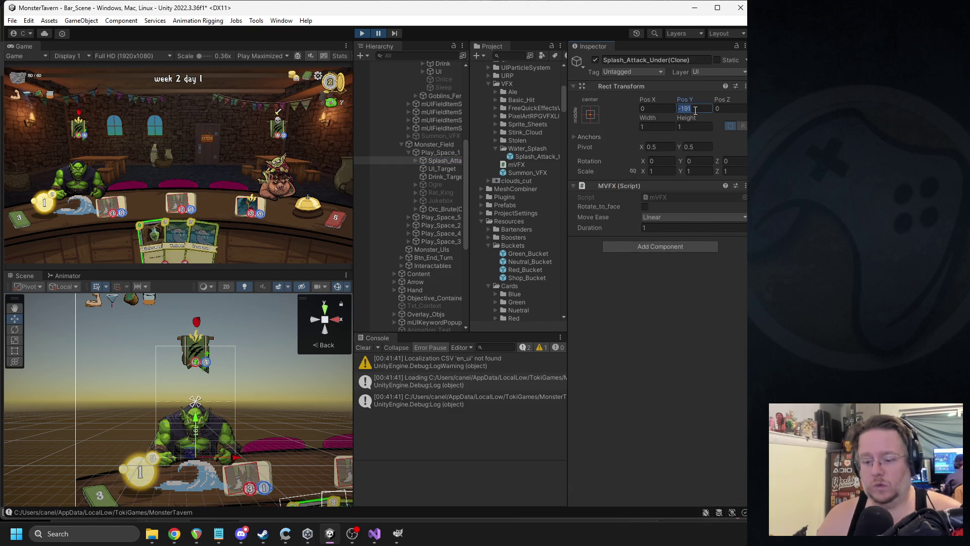
pyautogui.click(696, 109)
pyautogui.write('0')
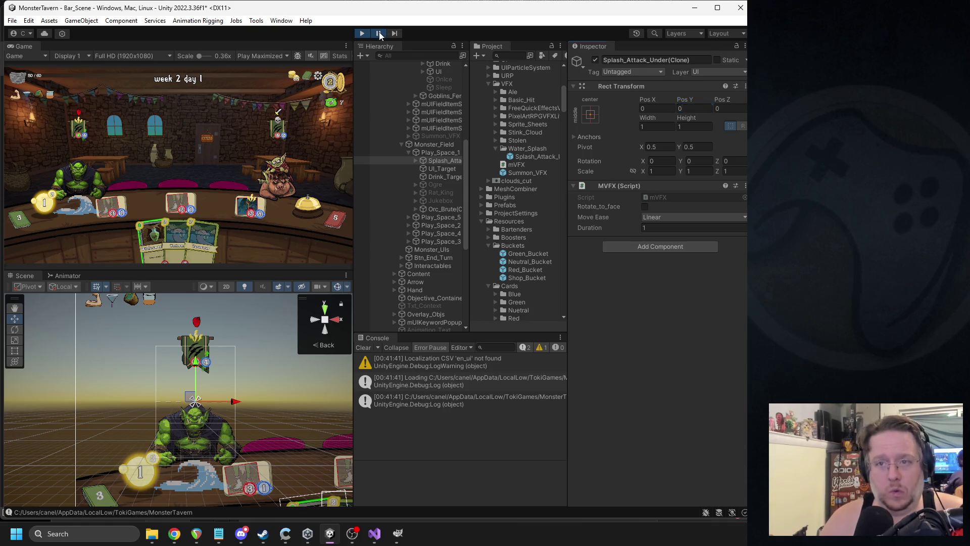
pyautogui.click(380, 34)
pyautogui.click(364, 32)
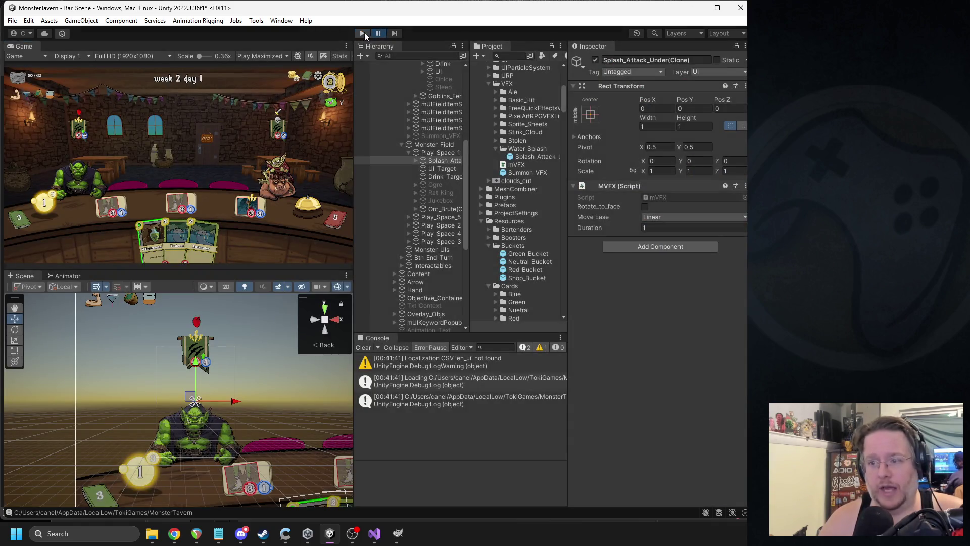
pyautogui.click(525, 165)
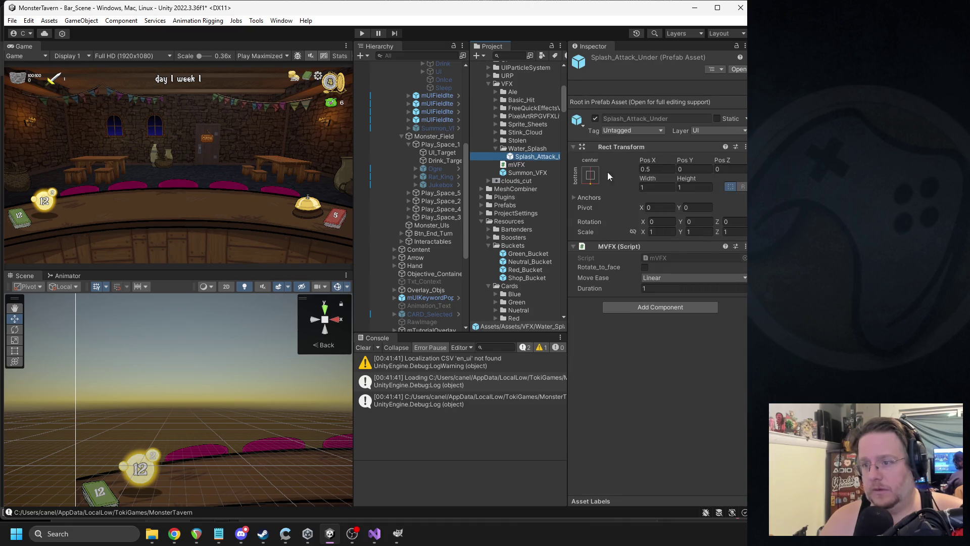
# - Give the Splash_Attack_Under prefab a middle-centre anchor, pivot 0.5/0.5 and position 0
pyautogui.click(590, 175)
pyautogui.click(650, 278)
pyautogui.click(654, 208)
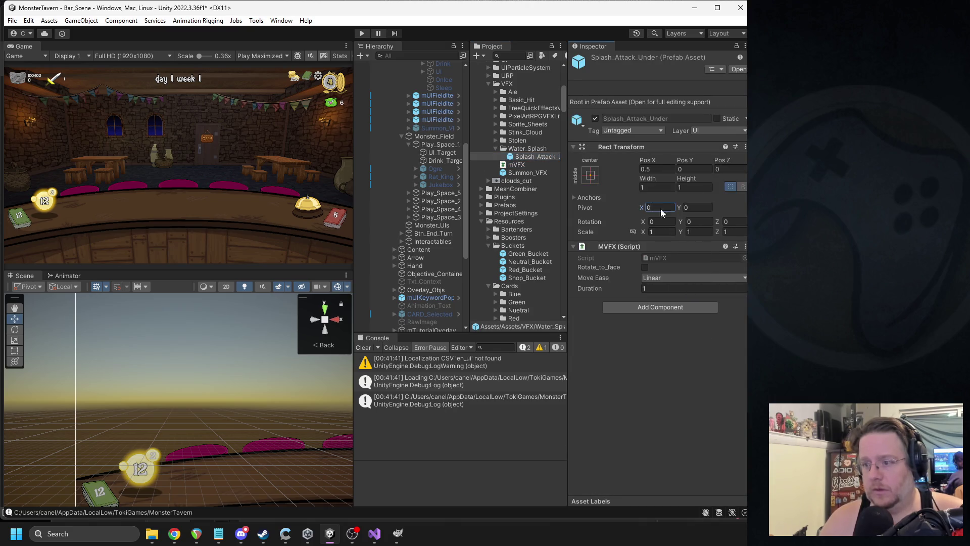
pyautogui.write('.5')
pyautogui.press('Tab')
pyautogui.write('.5')
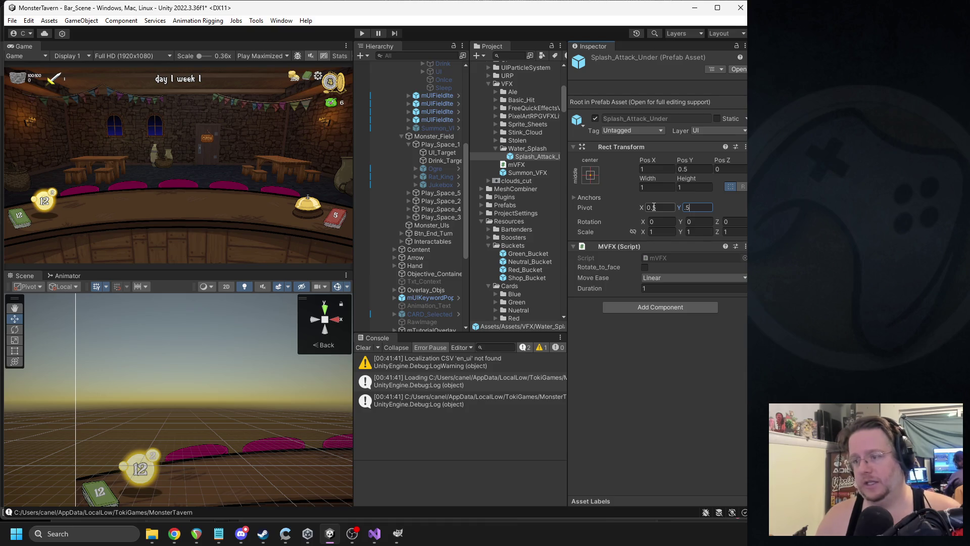
pyautogui.click(656, 168)
pyautogui.press('BackSpace')
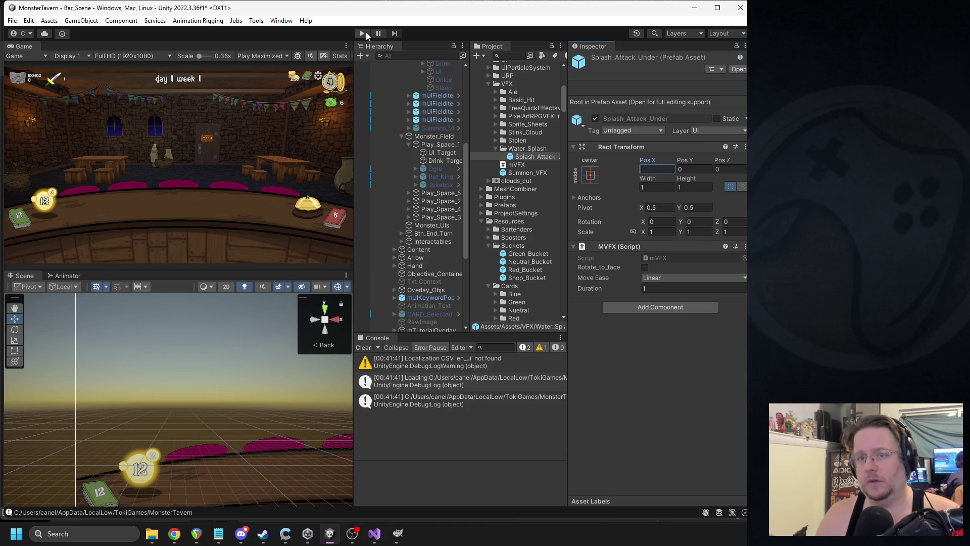
# - Test-play Leviathan Lager and two Goblin's Fermented Socks cards to check the splash
pyautogui.click(367, 34)
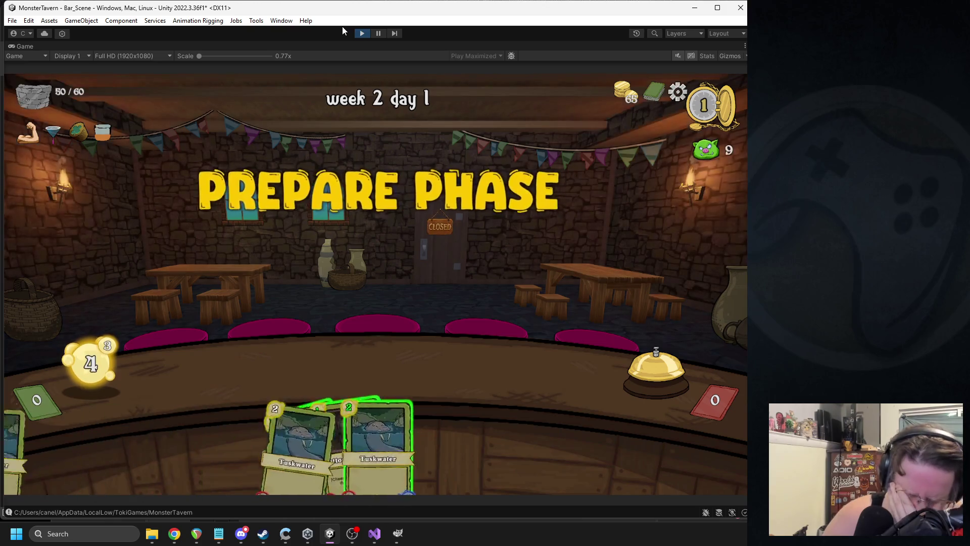
pyautogui.moveTo(293, 440); pyautogui.dragTo(375, 375)
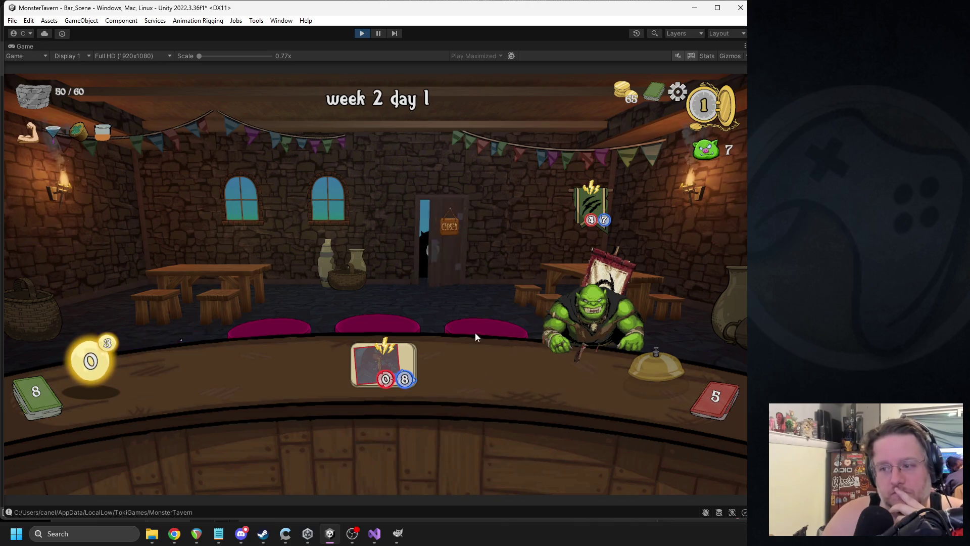
pyautogui.moveTo(273, 426)
pyautogui.mouseDown()
pyautogui.moveTo(243, 371)
pyautogui.moveTo(233, 373)
pyautogui.mouseUp()
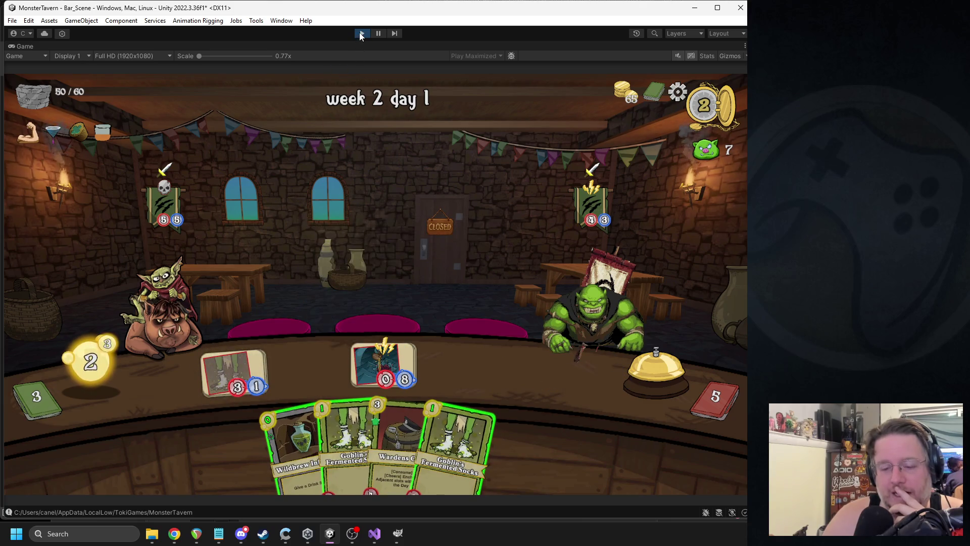
pyautogui.moveTo(348, 437); pyautogui.dragTo(310, 360)
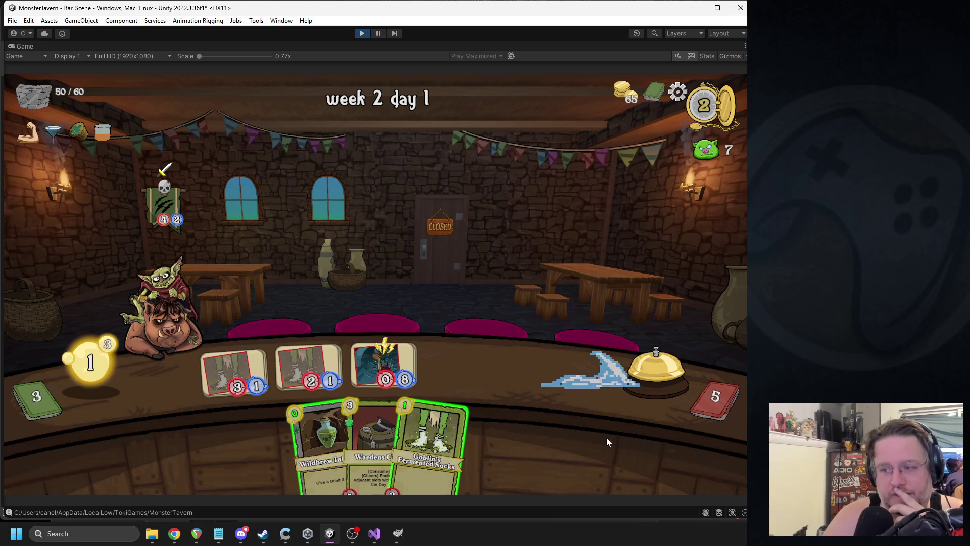
pyautogui.click(362, 33)
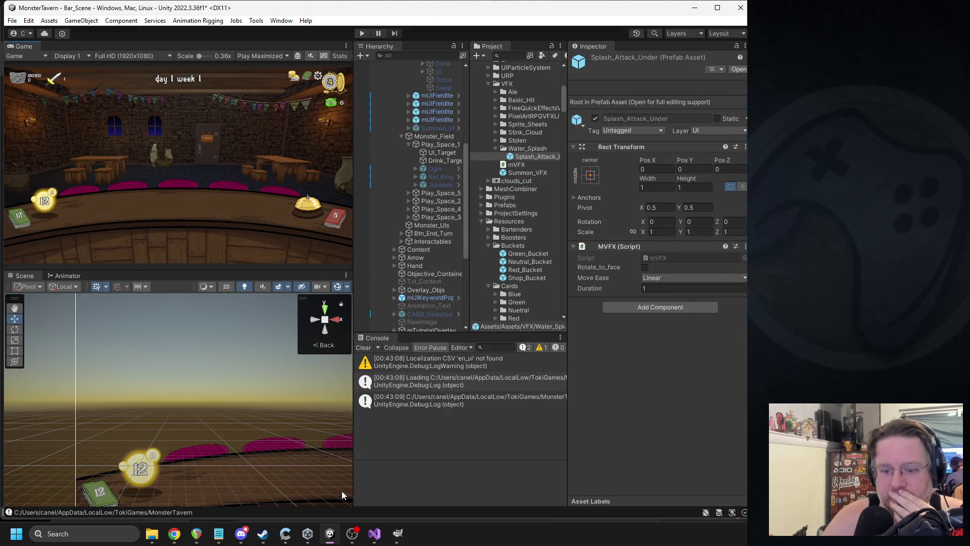
pyautogui.moveTo(381, 536)
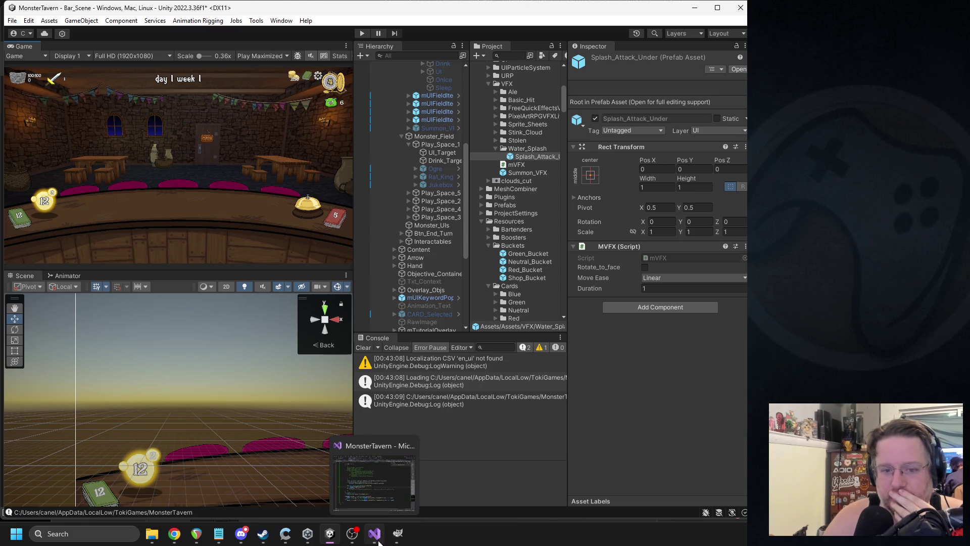
pyautogui.click(378, 540)
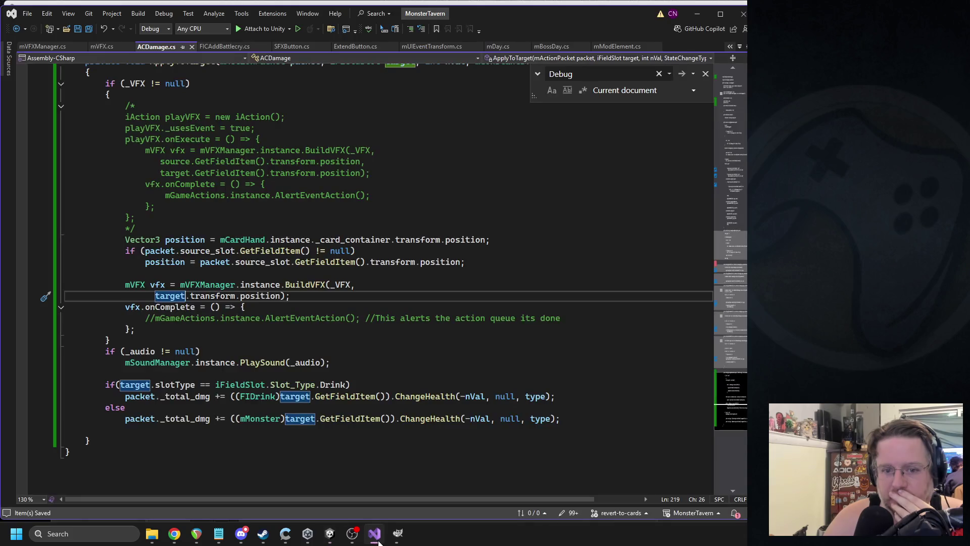
# - Inspect the BuildVFX call's position argument, the BuildVFX definition and the iFieldSlot class, undoing a trial edit
pyautogui.click(247, 296)
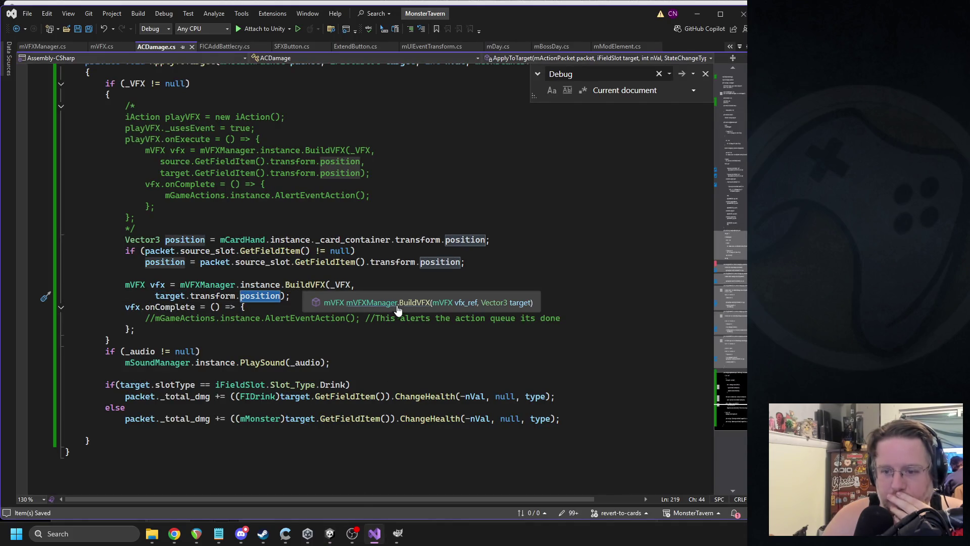
pyautogui.click(394, 305)
pyautogui.click(17, 29)
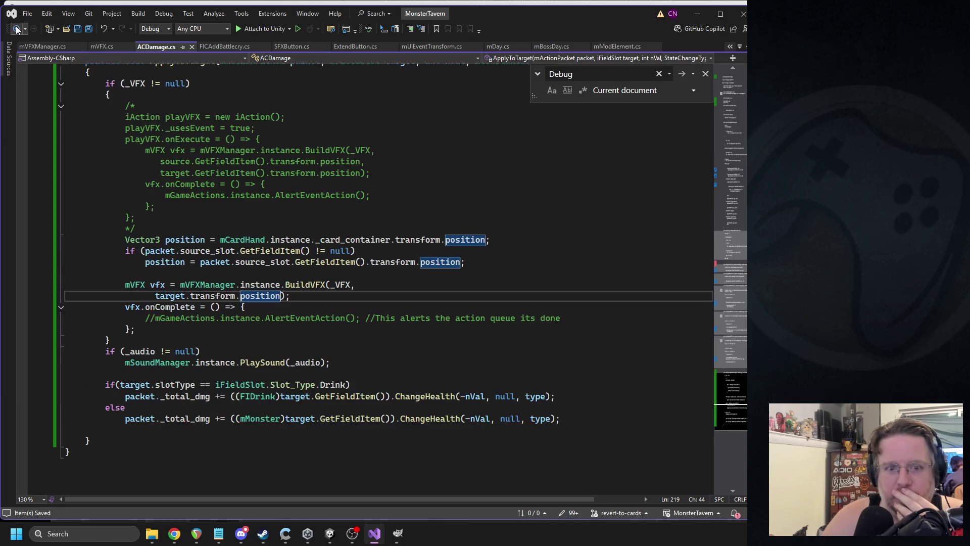
pyautogui.click(236, 295)
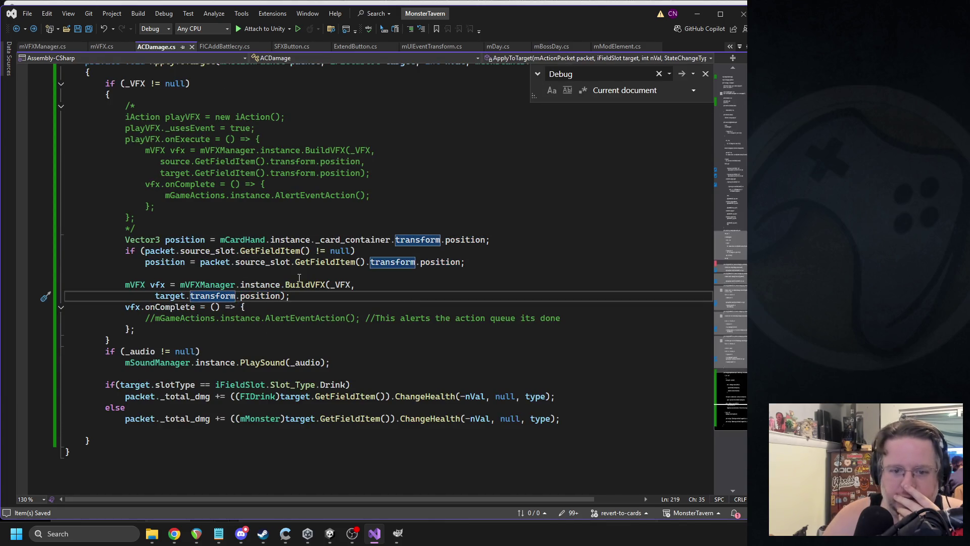
pyautogui.doubleClick(208, 295)
pyautogui.write('rec')
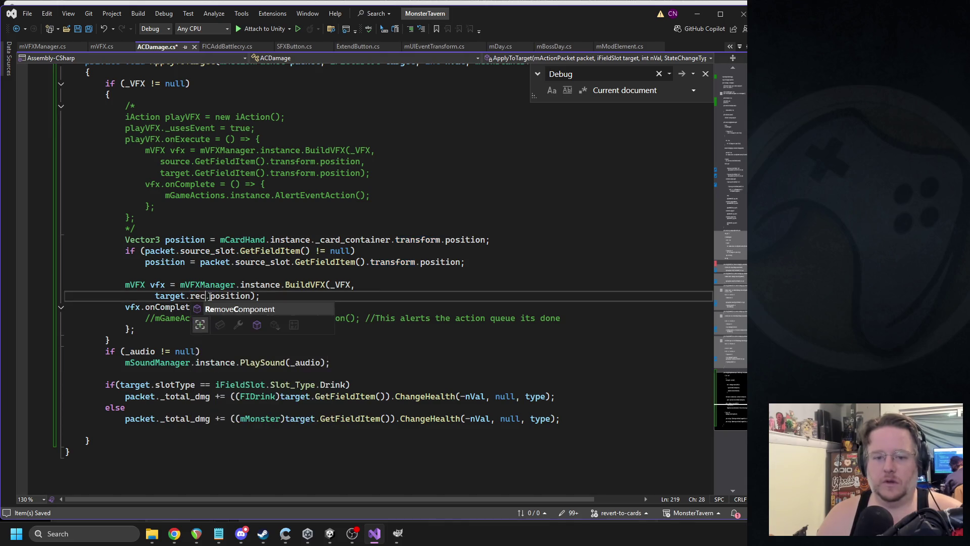
pyautogui.hotkey('ctrl', 'z')
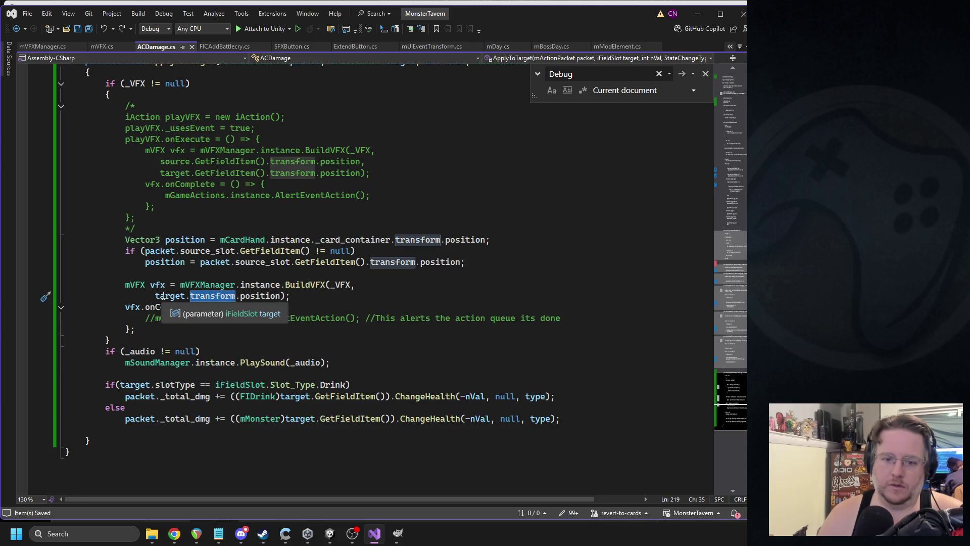
pyautogui.click(238, 313)
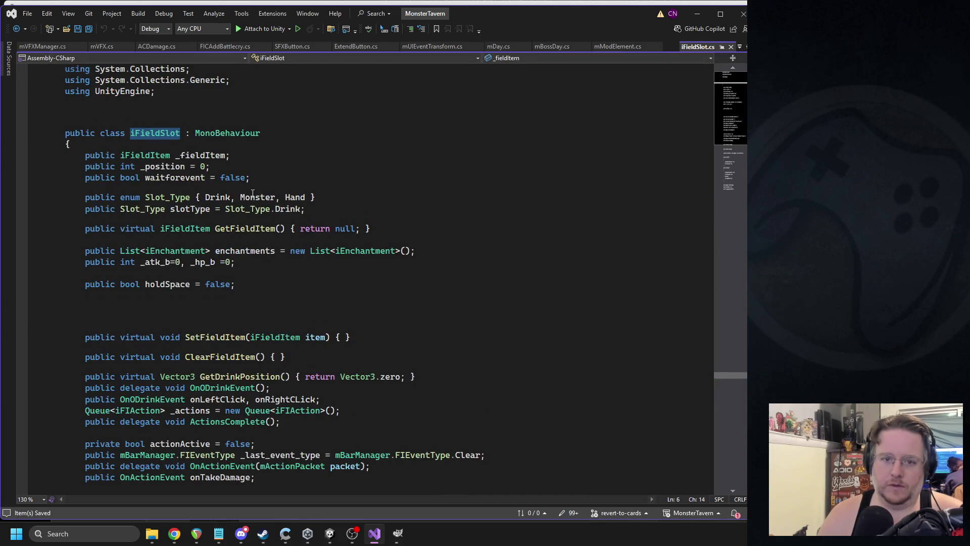
pyautogui.click(25, 29)
pyautogui.click(50, 52)
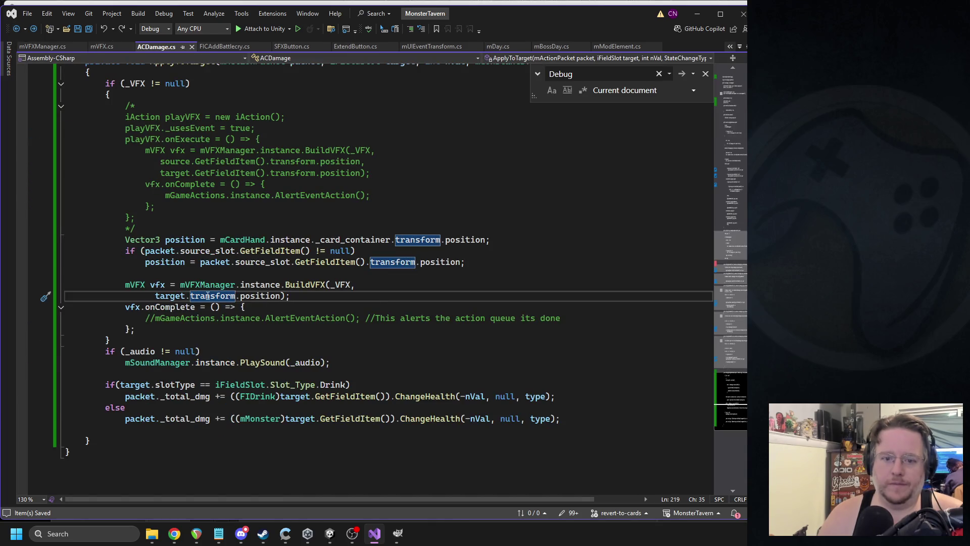
# - Replace transform in the argument with gameObject.GetComponent<RectTransform>()
pyautogui.doubleClick(225, 297)
pyautogui.write('getre')
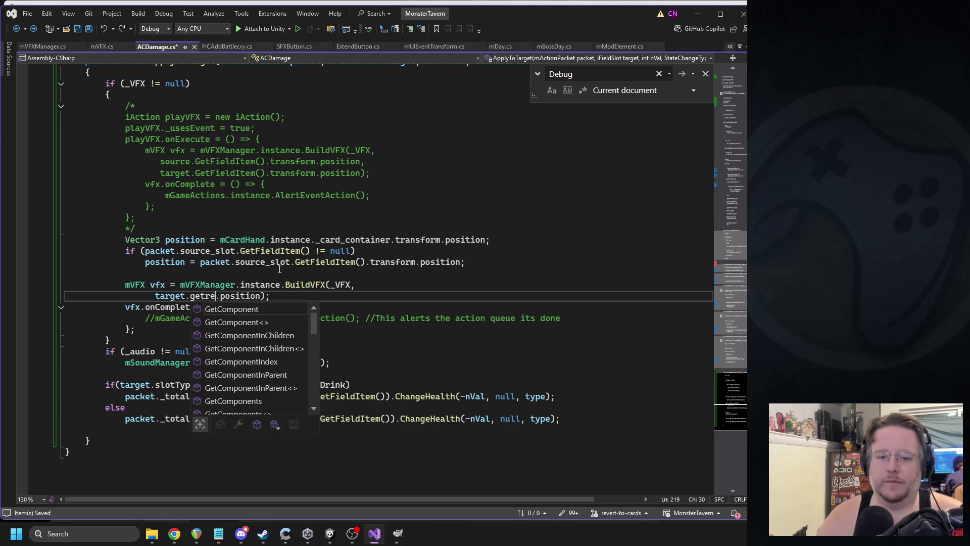
pyautogui.press('BackSpace')
pyautogui.press('BackSpace')
pyautogui.press('BackSpace')
pyautogui.write('.')
pyautogui.press('Tab')
pyautogui.write('.getcom')
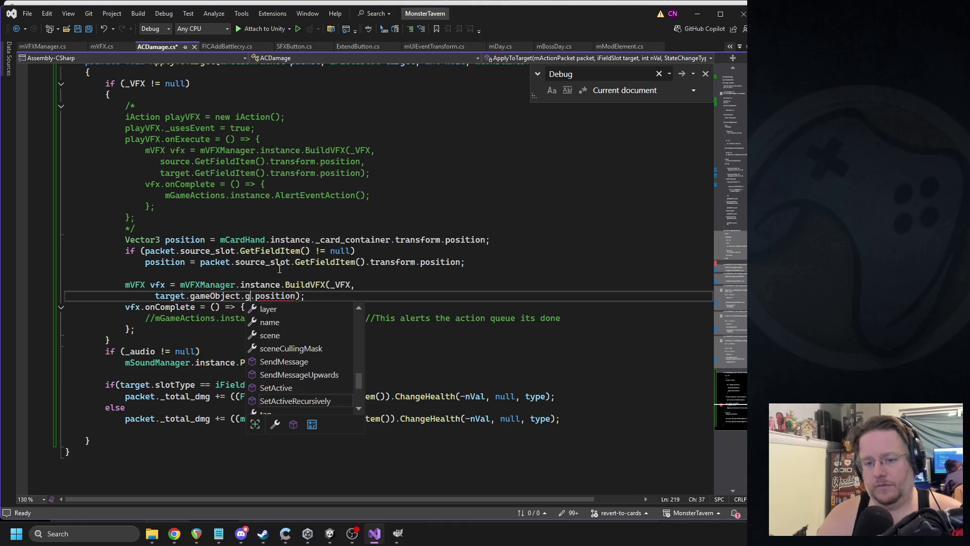
pyautogui.press('Tab')
pyautogui.write('<recttra')
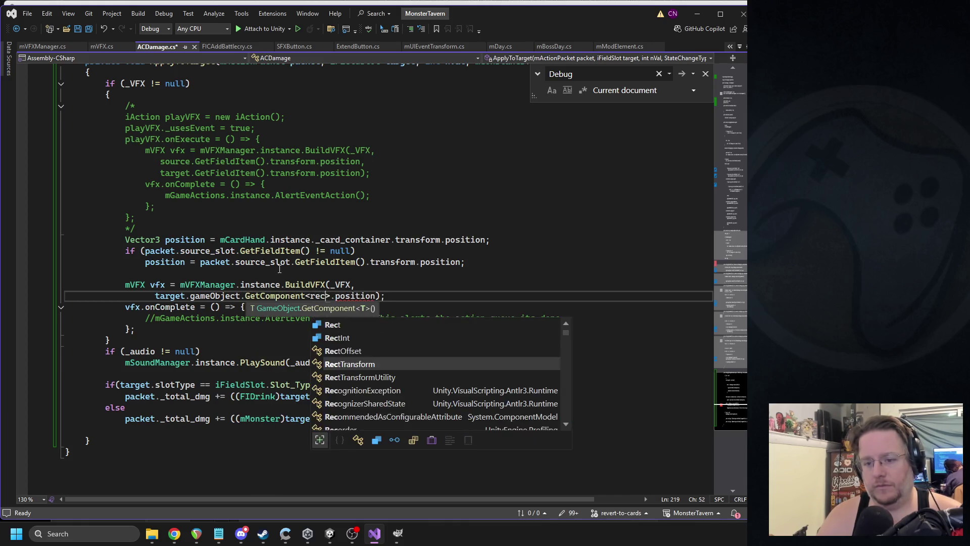
pyautogui.write('>')
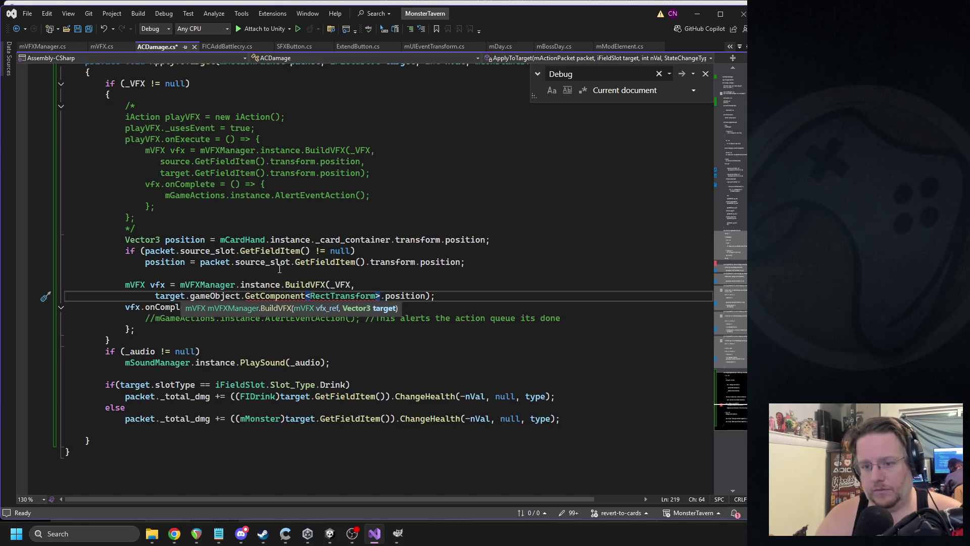
pyautogui.write('()')
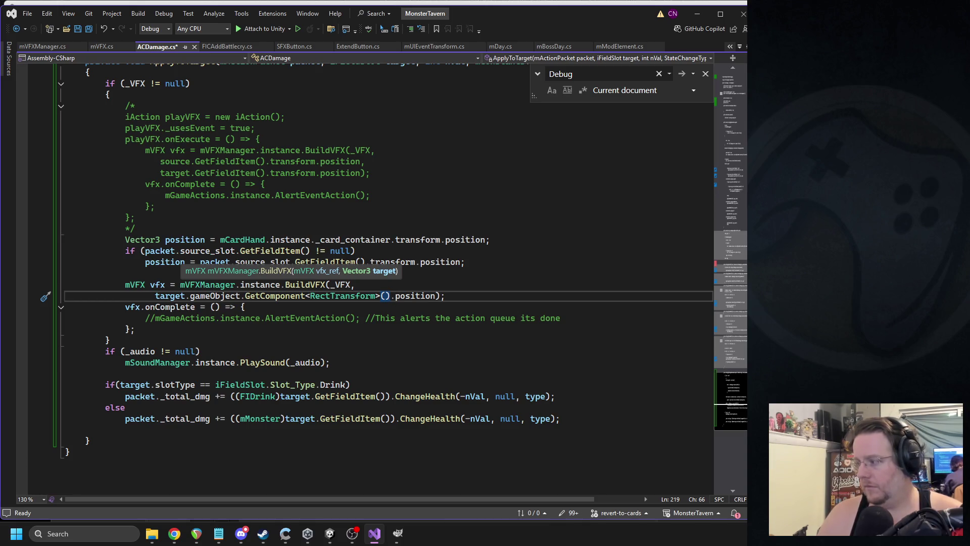
# - Delete the leftover .position, save ACDamage.cs, and jump to BuildVFX's definition
pyautogui.click(218, 295)
pyautogui.click(343, 295)
pyautogui.doubleClick(414, 295)
pyautogui.press('BackSpace')
pyautogui.hotkey('ctrl', 's')
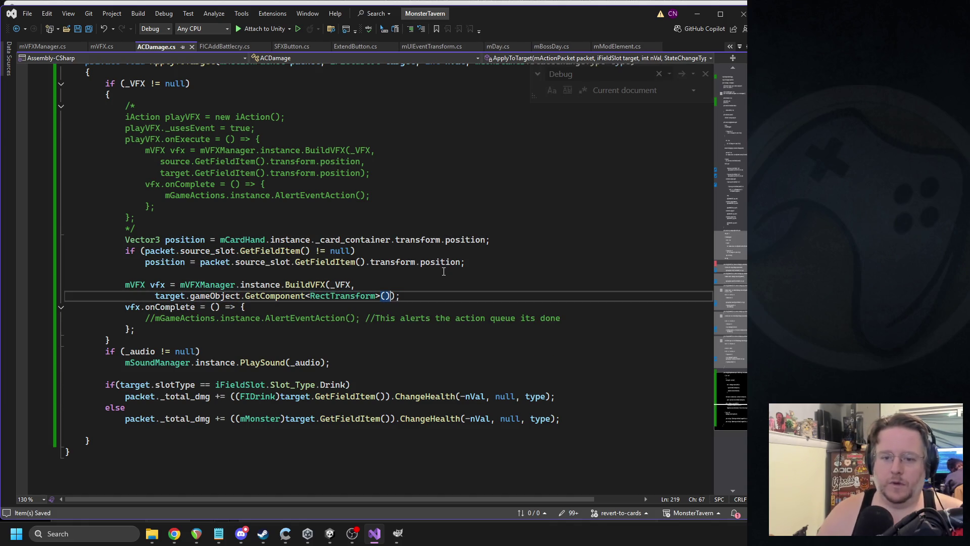
pyautogui.press('F12')
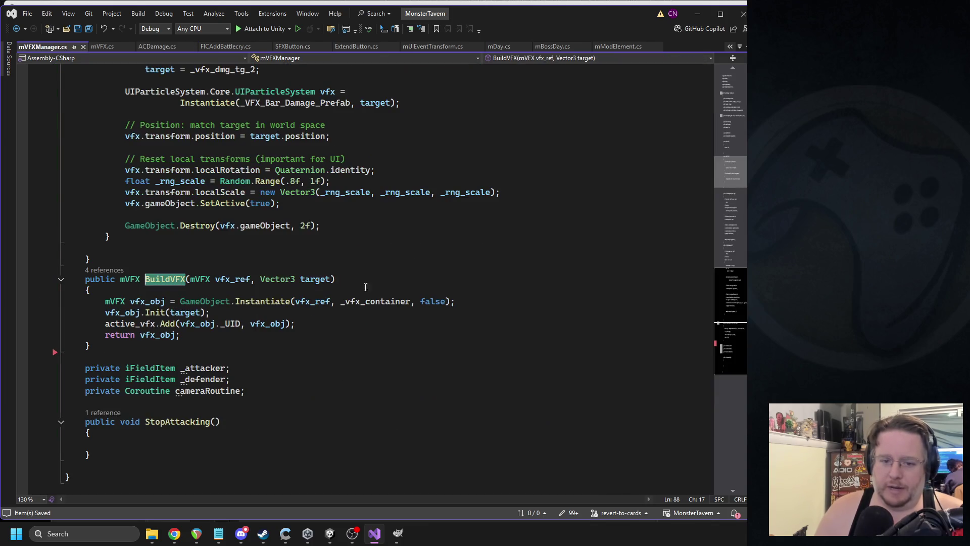
# - Make BuildVFX take a RectTransform target and mVFX.Init take a RectTransform targetRect
pyautogui.doubleClick(293, 279)
pyautogui.write('RectTransform')
pyautogui.doubleClick(344, 282)
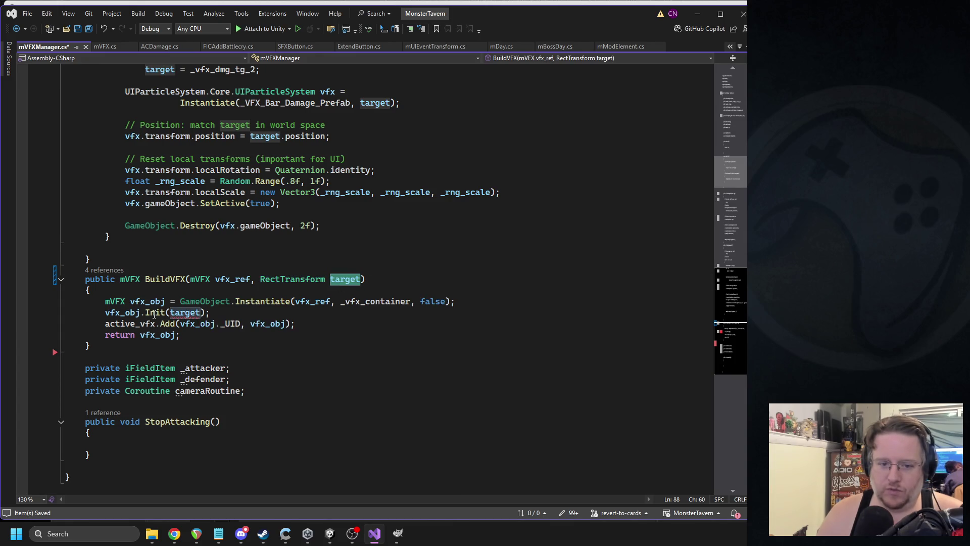
pyautogui.moveTo(154, 314)
pyautogui.click(209, 335)
pyautogui.doubleClick(189, 281)
pyautogui.write('RectTransform')
pyautogui.doubleClick(274, 279)
pyautogui.write('targetRect')
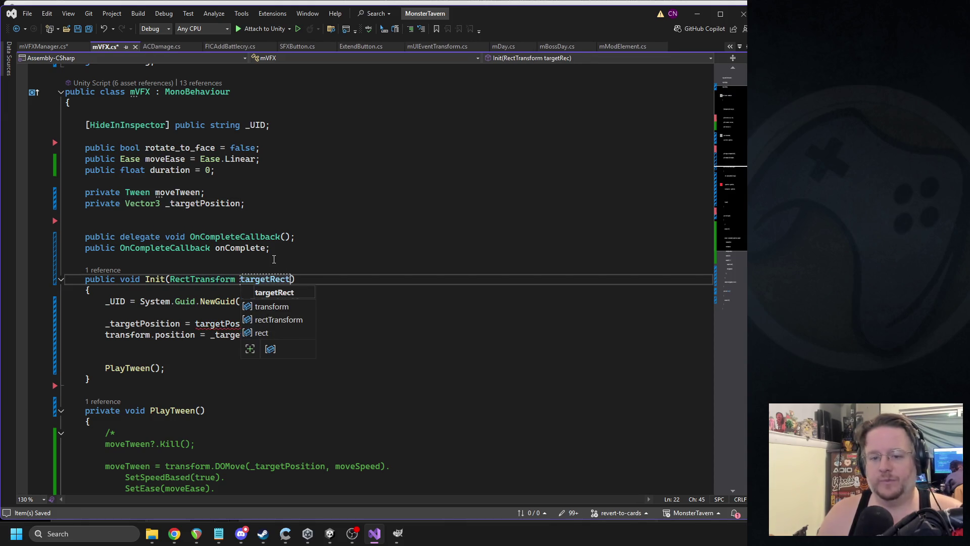
pyautogui.press('Escape')
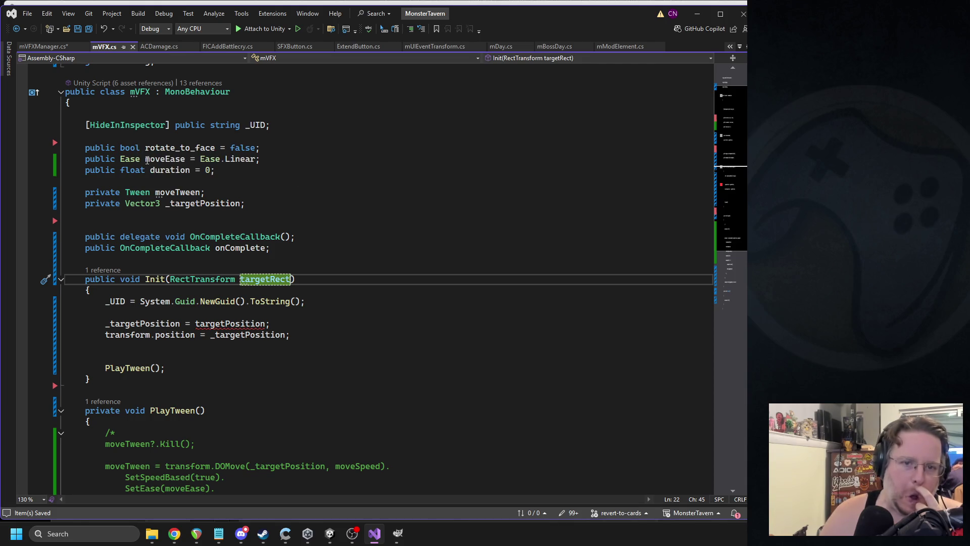
# - Save mVFXManager.cs with the new RectTransform parameter
pyautogui.click(32, 48)
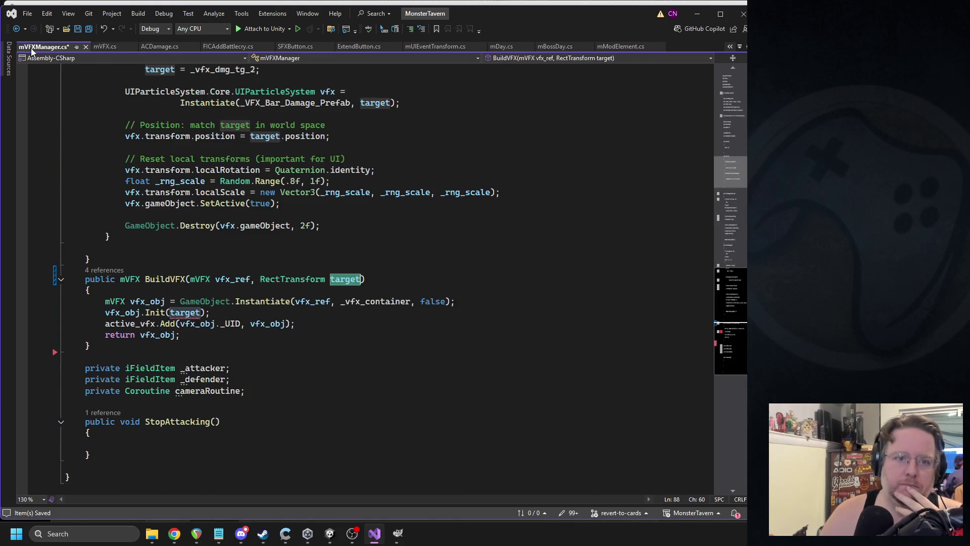
pyautogui.click(205, 302)
pyautogui.hotkey('ctrl', 's')
pyautogui.hotkey('ctrl', 'shift', 'Up')
pyautogui.hotkey('ctrl', 'Right')
pyautogui.hotkey('ctrl', 'Right')
pyautogui.hotkey('ctrl', 'Right')
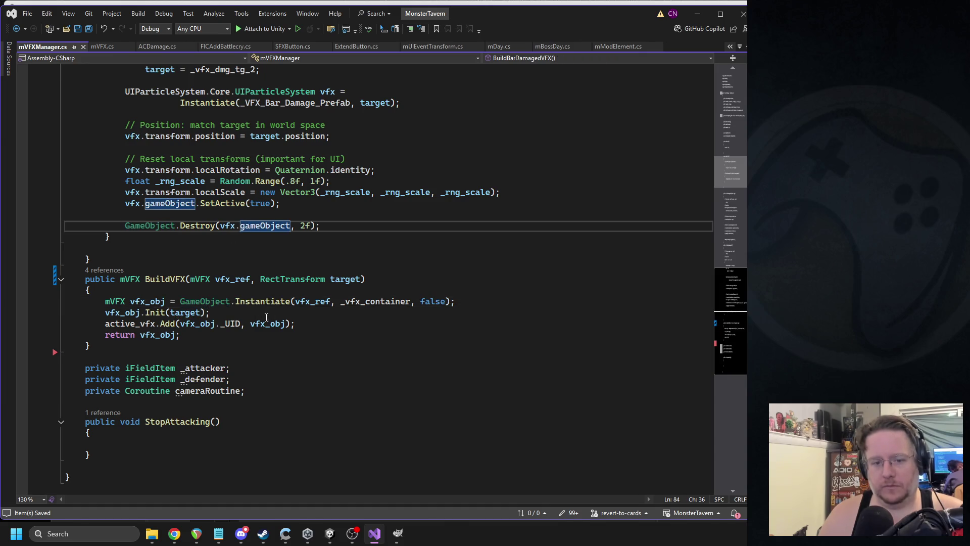
# - Recompile in Unity and open the first error at the stale targetPosition reference on line 26
pyautogui.click(330, 533)
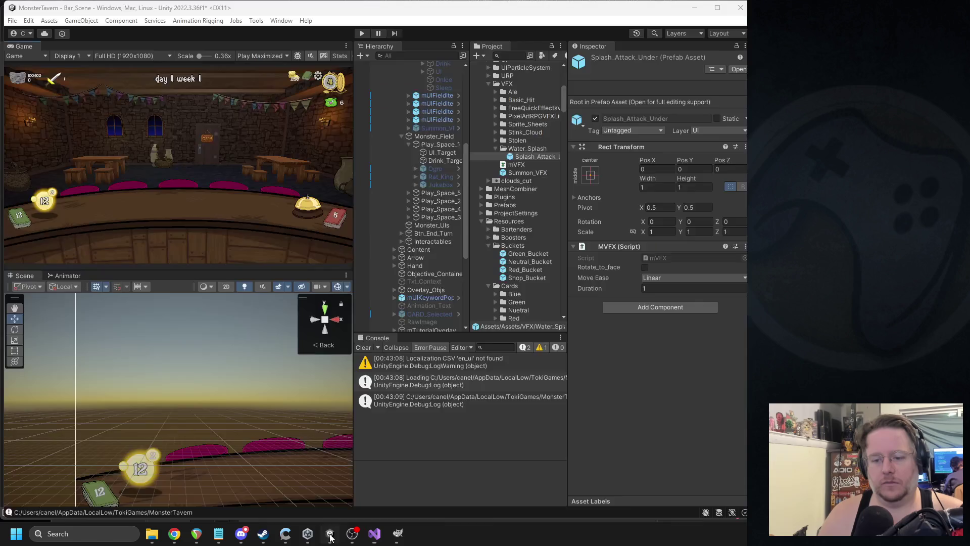
pyautogui.doubleClick(384, 368)
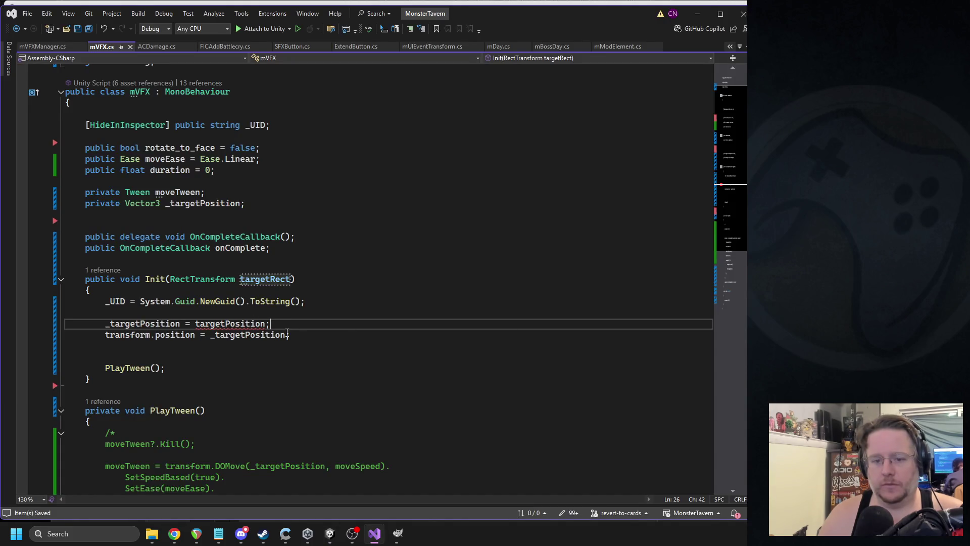
pyautogui.doubleClick(253, 323)
pyautogui.click(267, 324)
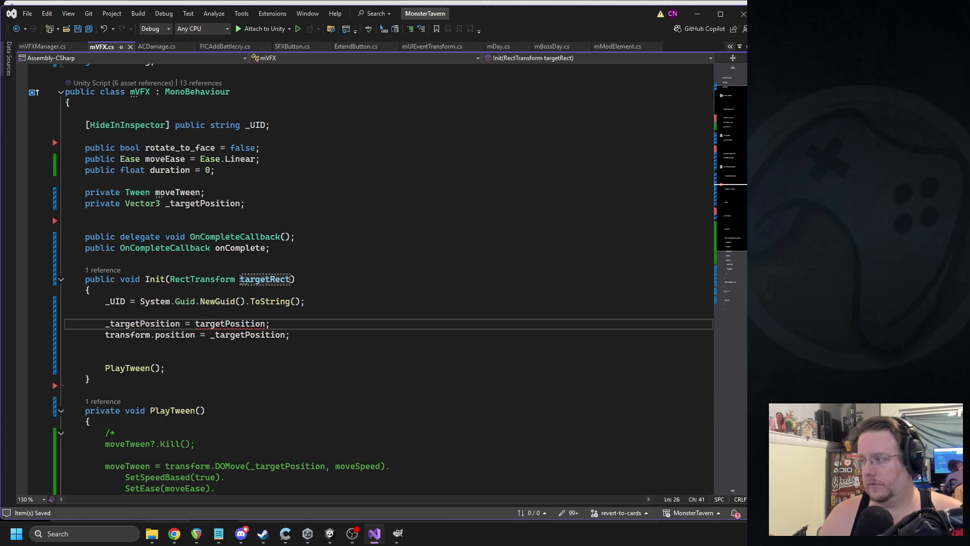
pyautogui.hotkey('alt', 'Tab')
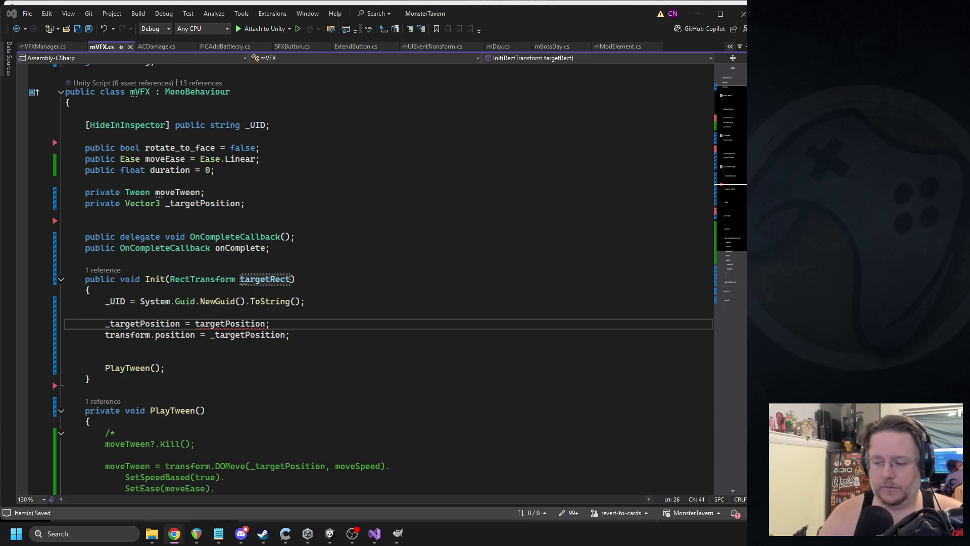
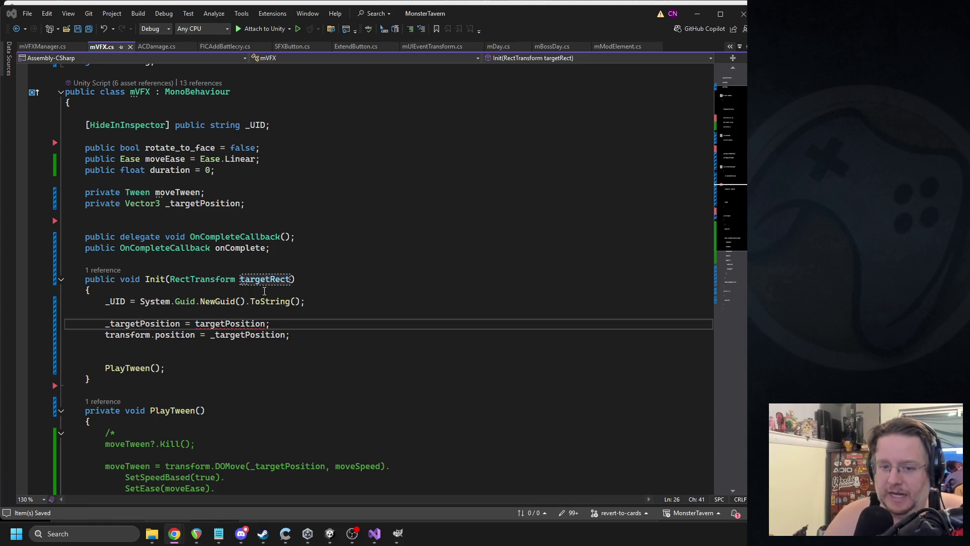
# - Replace targetPosition with targetRect.TransformPoint(targetRect.rect.center) in the _targetPosition assignment
pyautogui.doubleClick(238, 324)
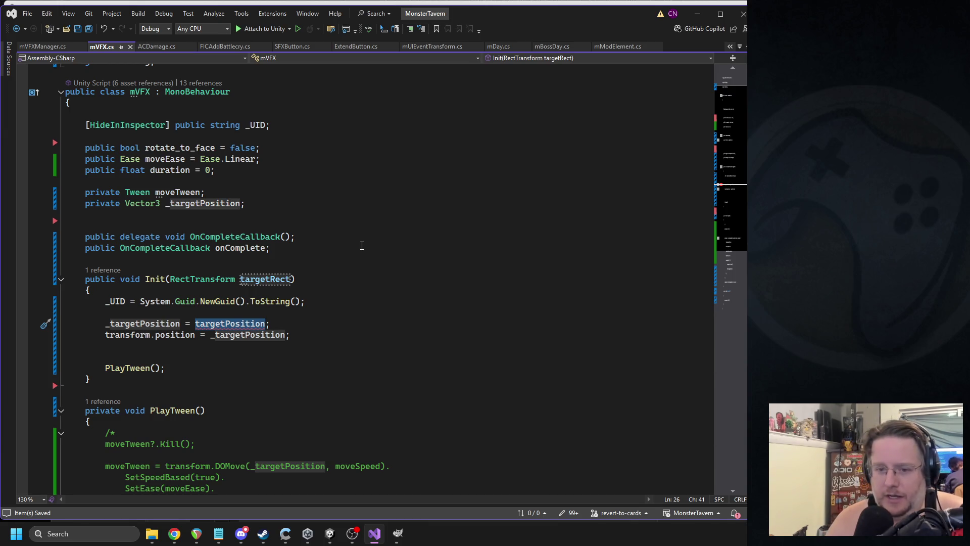
pyautogui.write('targetRect')
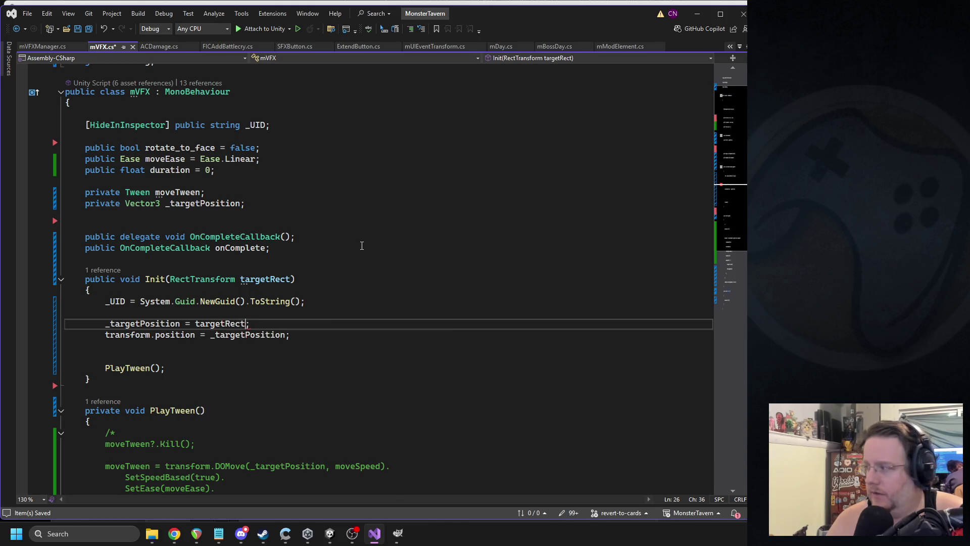
pyautogui.write('.transformpos')
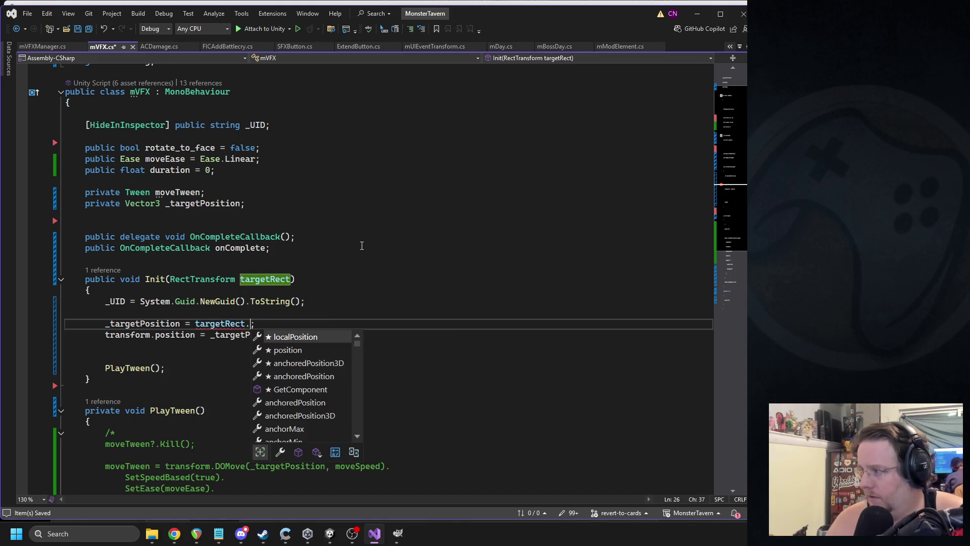
pyautogui.press('Return')
pyautogui.write('(targetr')
pyautogui.write('.rect.cen);')
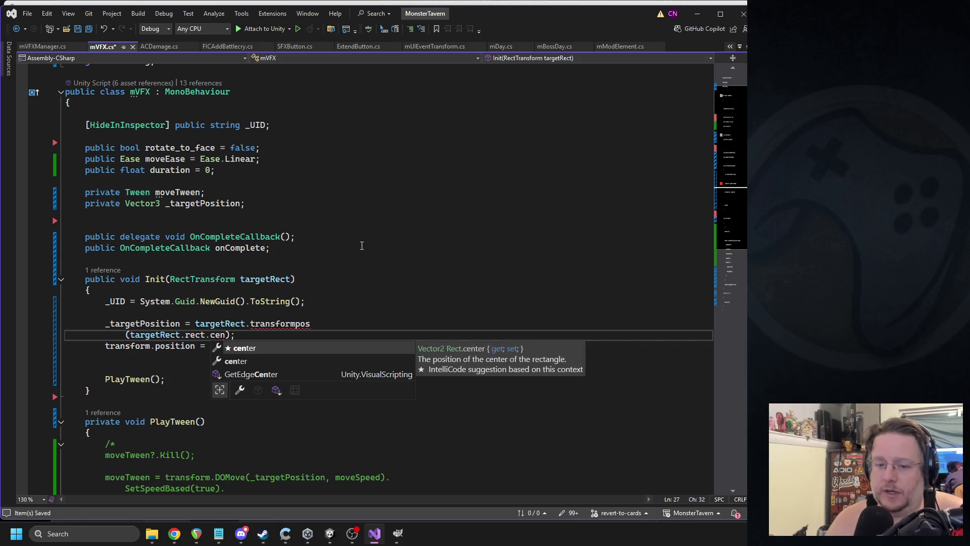
pyautogui.press('Tab')
pyautogui.write(')')
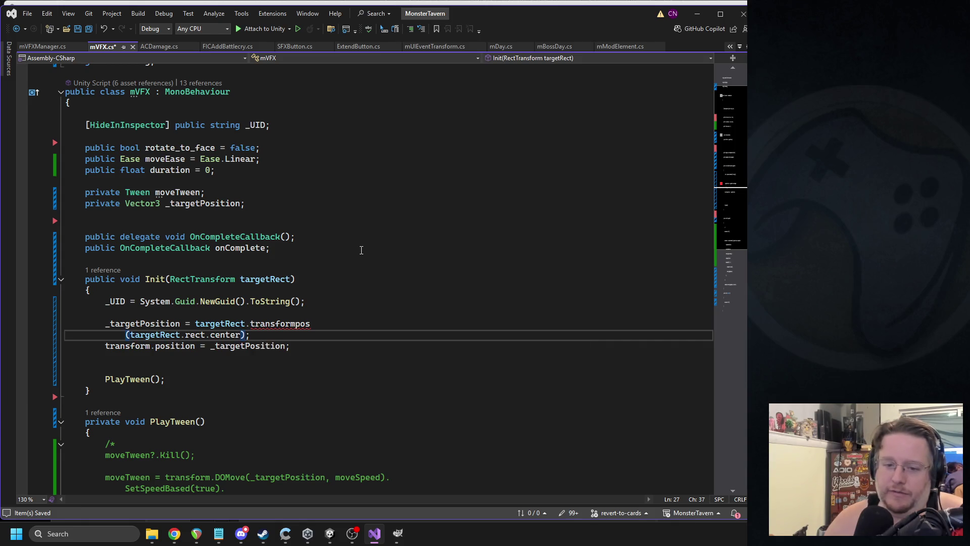
pyautogui.click(292, 324)
pyautogui.write('m')
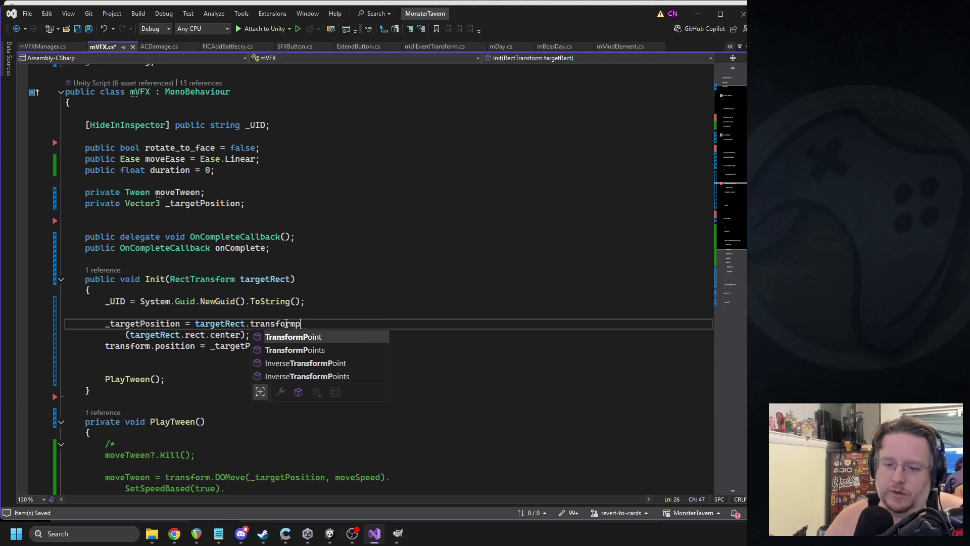
pyautogui.press('Tab')
pyautogui.moveTo(127, 334); pyautogui.dragTo(335, 329)
pyautogui.press('BackSpace')
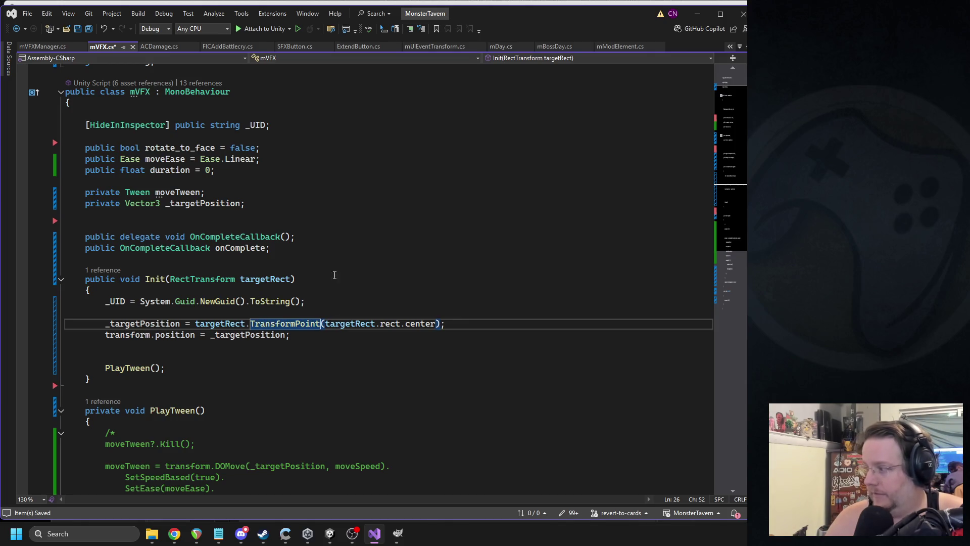
# - Save mVFX.cs, let Unity recompile, and open the resulting FIATargetedAction.cs error
pyautogui.click(229, 290)
pyautogui.hotkey('ctrl', 's')
pyautogui.click(330, 533)
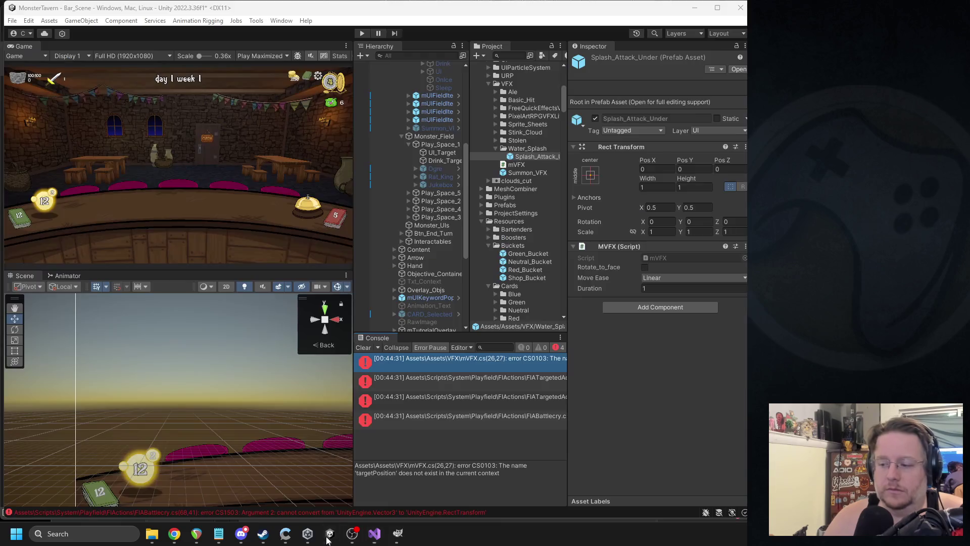
pyautogui.doubleClick(382, 361)
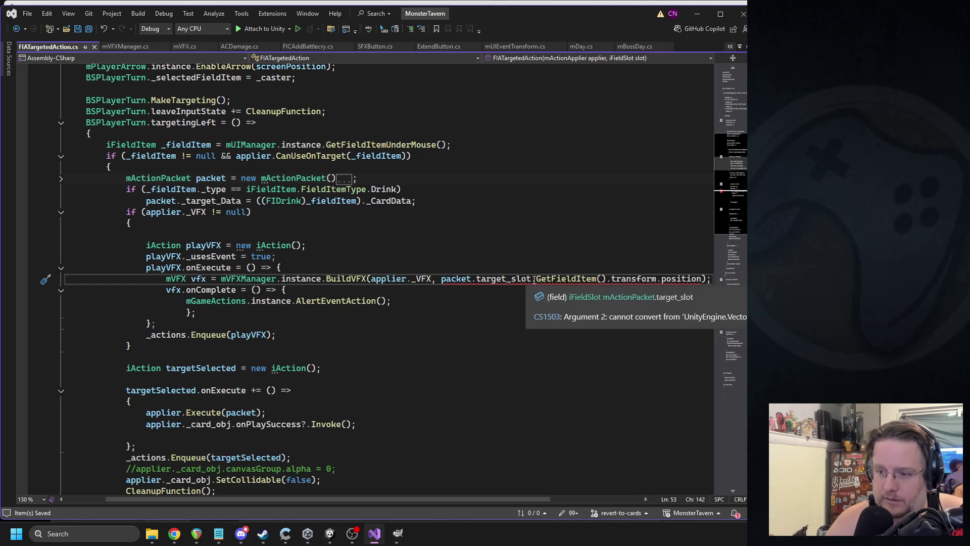
# - Select target_slot.GetFieldItem().transform.position in the BuildVFX call on line 53
pyautogui.moveTo(535, 280); pyautogui.dragTo(703, 281)
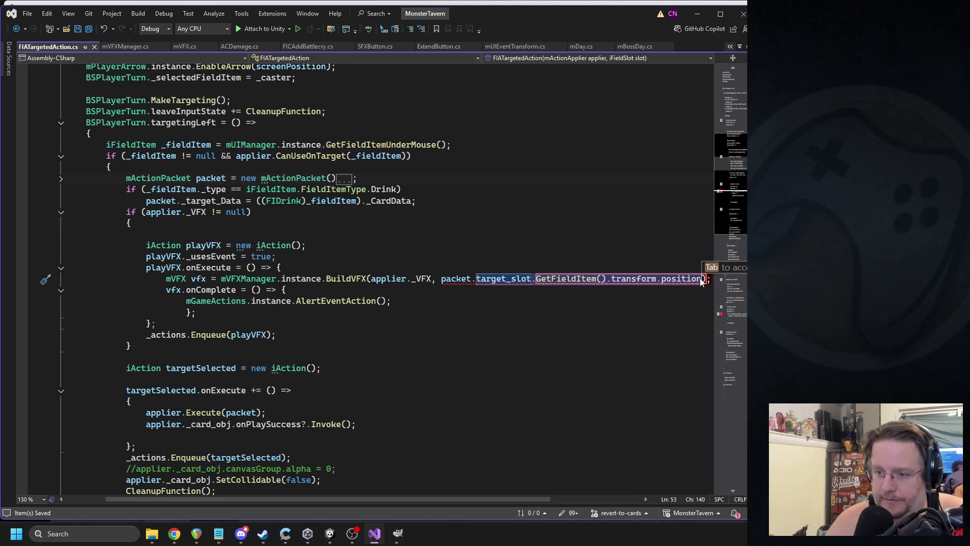